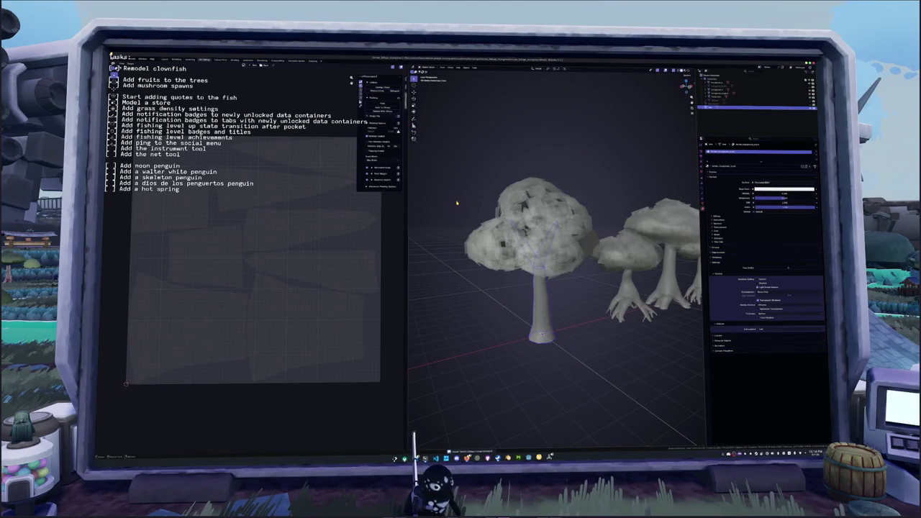
Rename the object to 'tree' and its material to 'ushgroove_mat'.
{"action": "key", "text": "F2"}
{"action": "type", "text": "tree"}
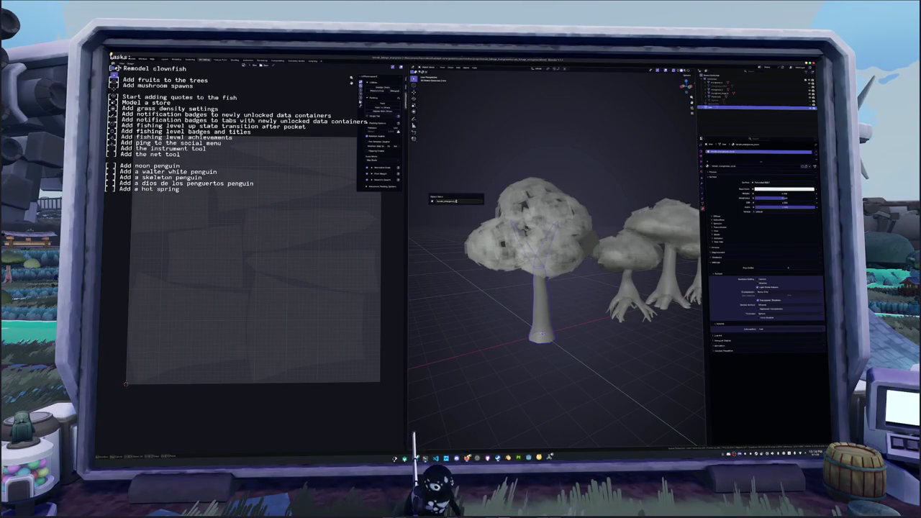
{"action": "key", "text": "Return"}
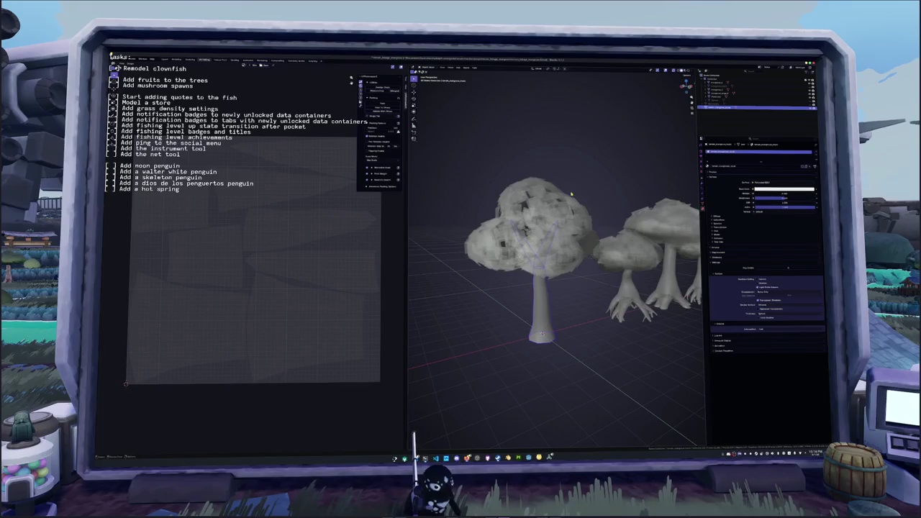
{"action": "double_click", "coordinate": [736, 168]}
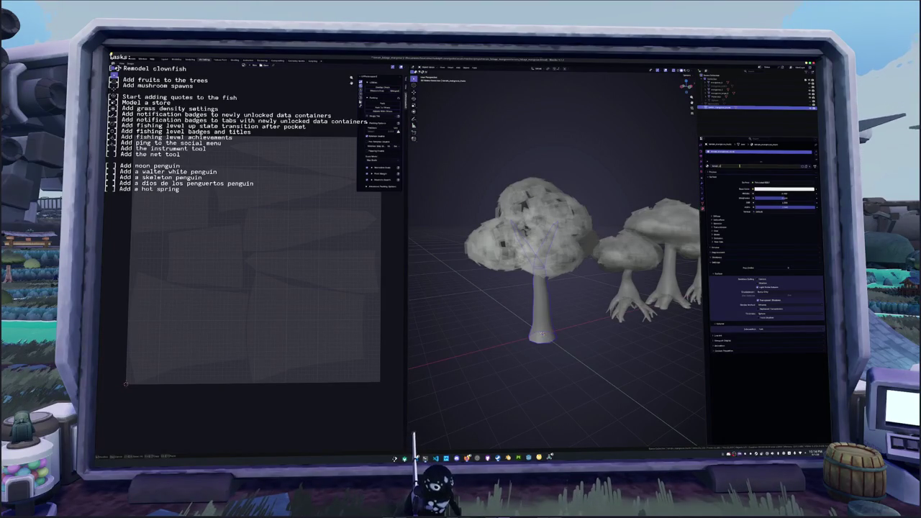
{"action": "type", "text": "ushgroove_mat"}
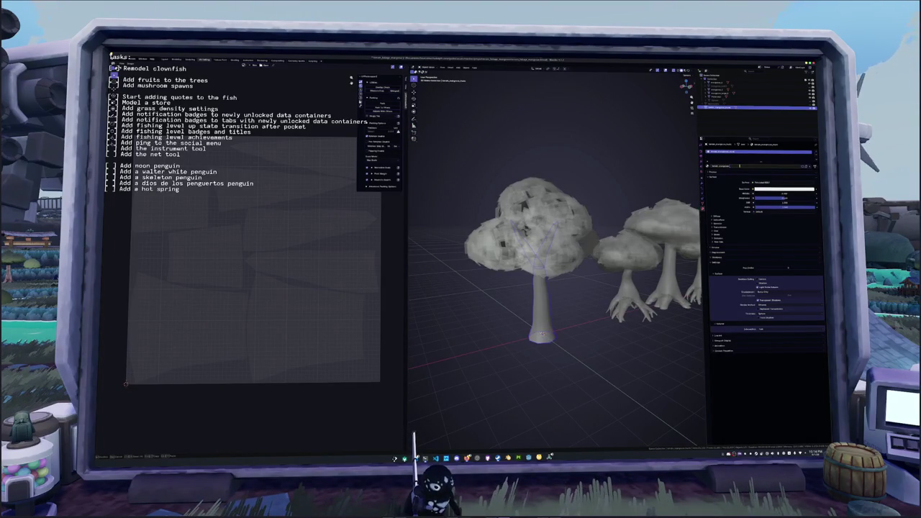
{"action": "key", "text": "Return"}
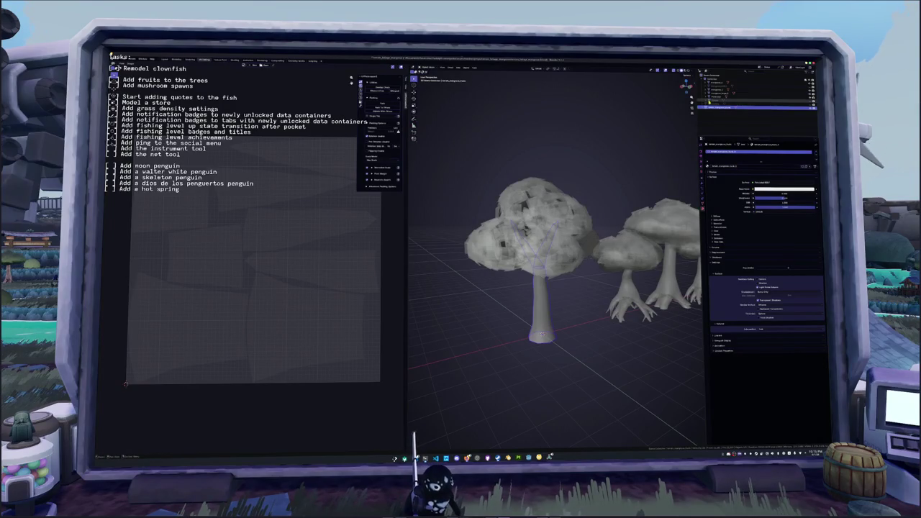
Select the tree crown and rename it 'crown'.
{"action": "left_click", "coordinate": [580, 219]}
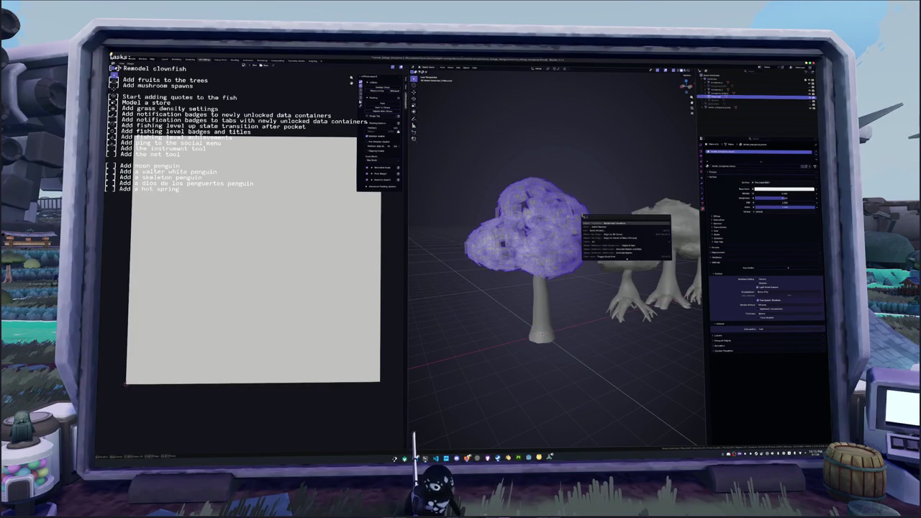
{"action": "key", "text": "F2"}
{"action": "key", "text": "BackSpace"}
{"action": "type", "text": "crown"}
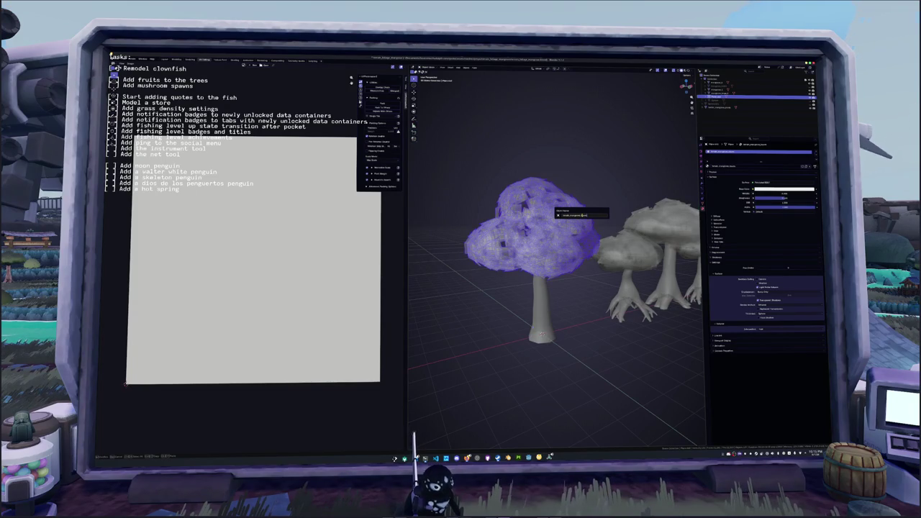
{"action": "key", "text": "Return"}
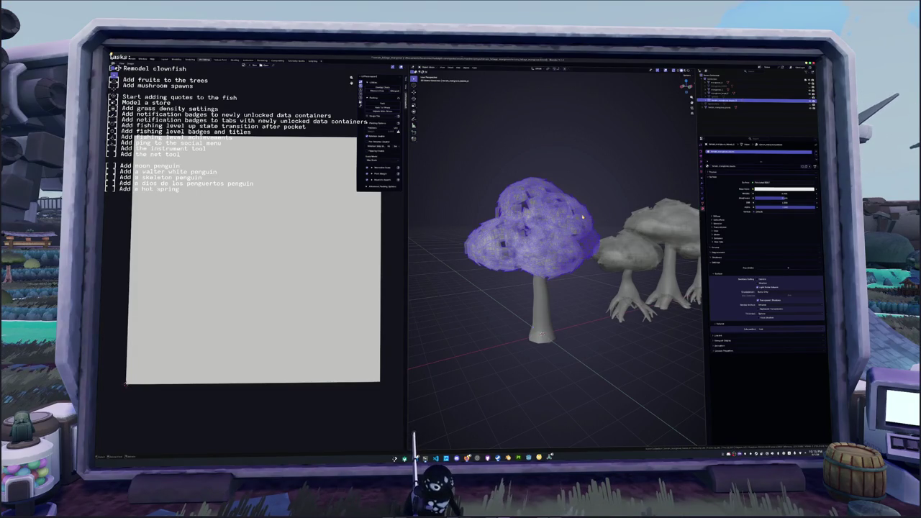
Toggle Edit Mode on the crown and try options in its context menu.
{"action": "key", "text": "Tab"}
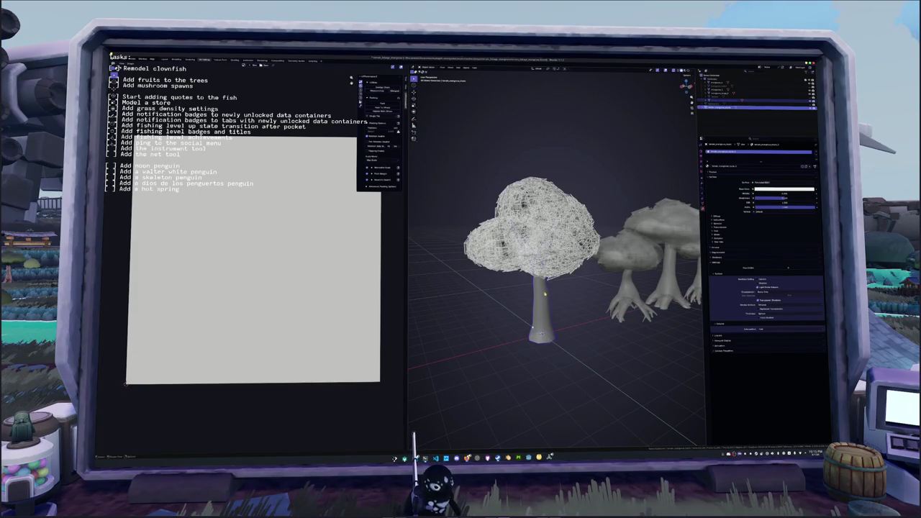
{"action": "right_click", "coordinate": [546, 297]}
{"action": "left_click", "coordinate": [536, 269]}
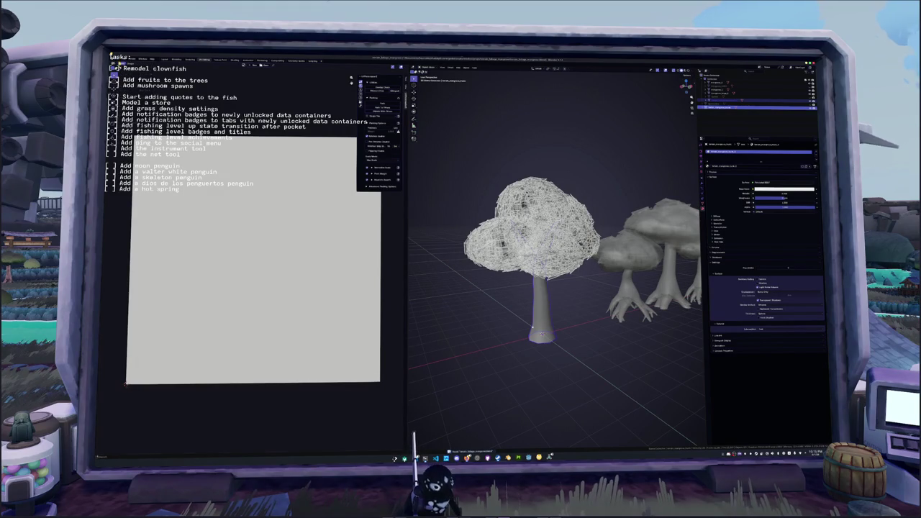
{"action": "key", "text": "Tab"}
{"action": "key", "text": "Tab"}
{"action": "right_click", "coordinate": [543, 304]}
{"action": "left_click", "coordinate": [566, 320]}
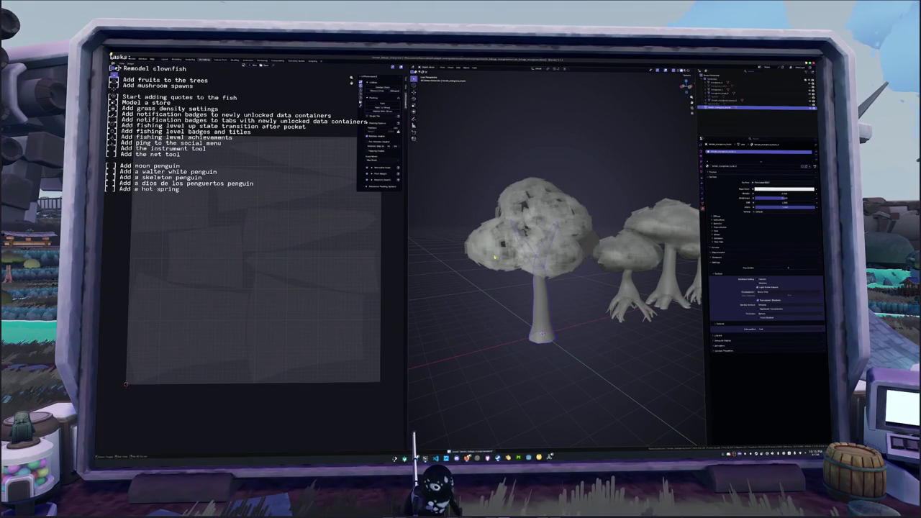
Unwrap the crown's UVs in Edit Mode, then bring up the FBX export settings.
{"action": "key", "text": "Tab"}
{"action": "key", "text": "u"}
{"action": "left_click", "coordinate": [491, 277]}
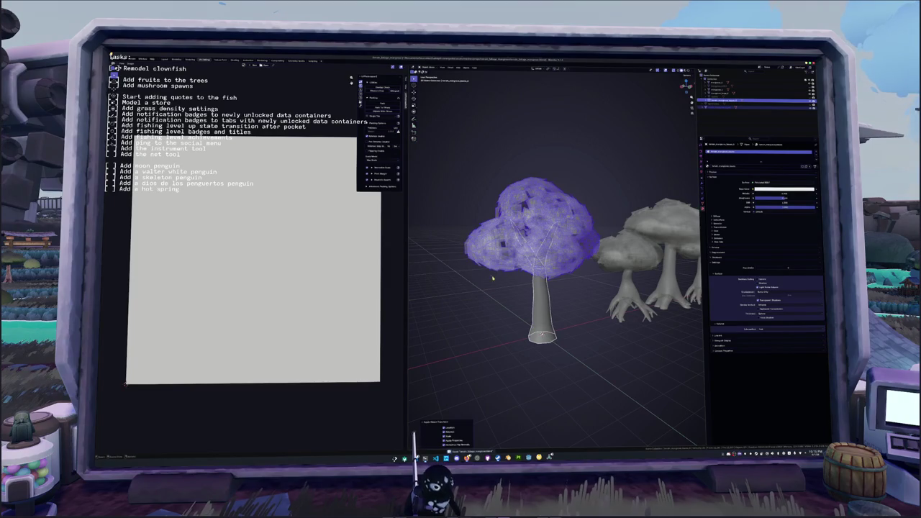
{"action": "key", "text": "Tab"}
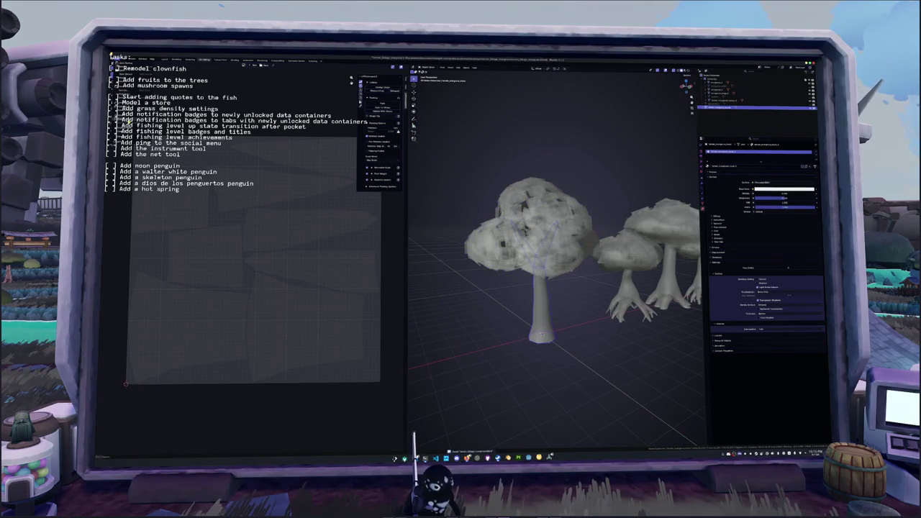
{"action": "key", "text": "ctrl+e"}
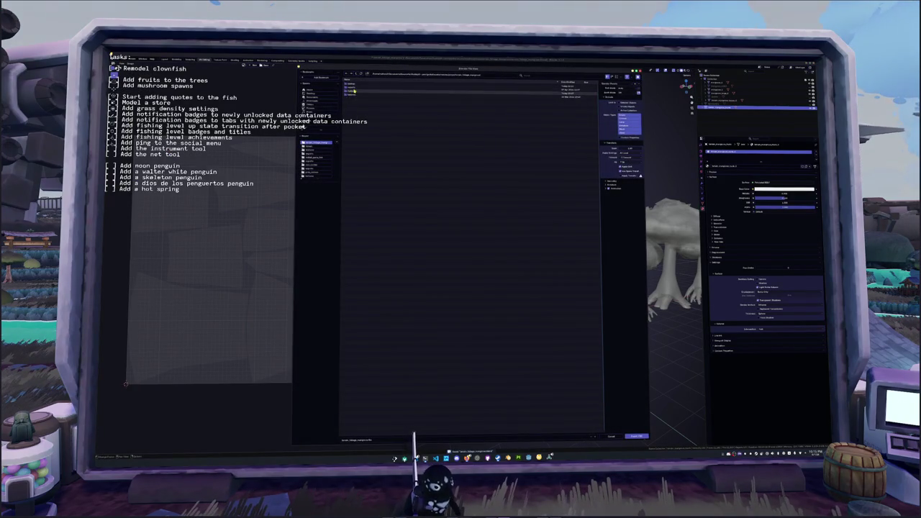
Export the tree FBX with a 4 appended to the file name.
{"action": "left_click", "coordinate": [407, 431]}
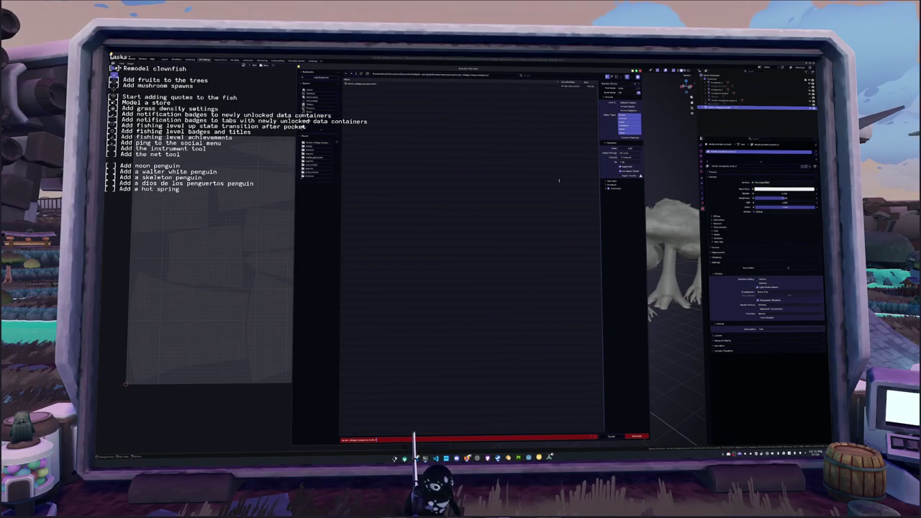
{"action": "type", "text": "4"}
{"action": "key", "text": "Return"}
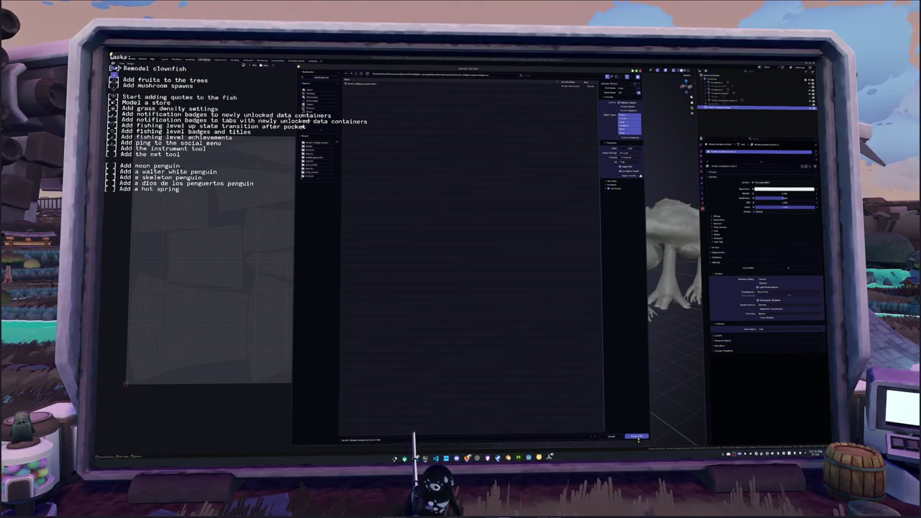
{"action": "left_click", "coordinate": [545, 315]}
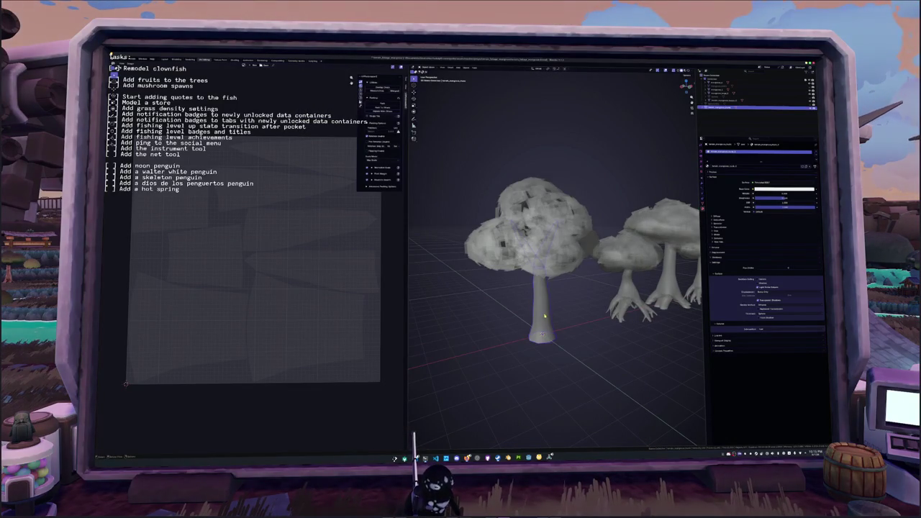
Rename the trunk, then rename the canopy object to 'canopy'.
{"action": "left_click", "coordinate": [557, 272]}
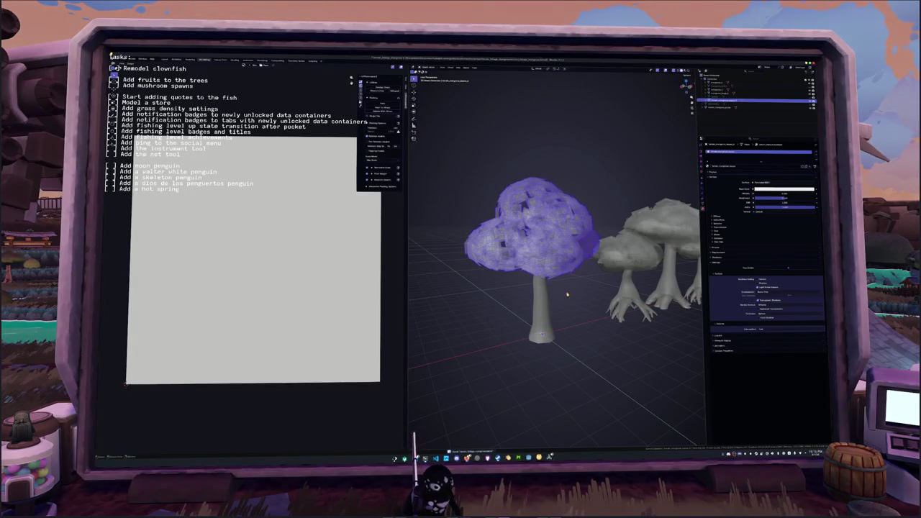
{"action": "left_click", "coordinate": [546, 299]}
{"action": "key", "text": "F2"}
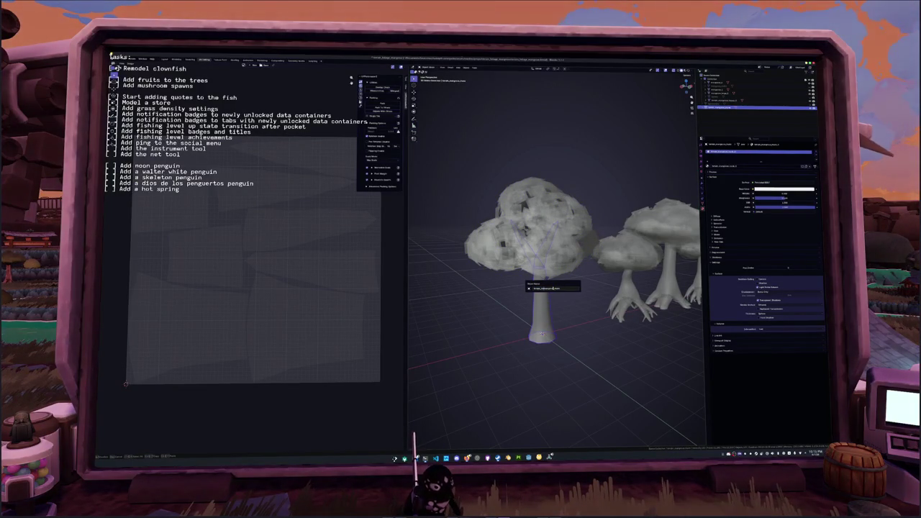
{"action": "key", "text": "Return"}
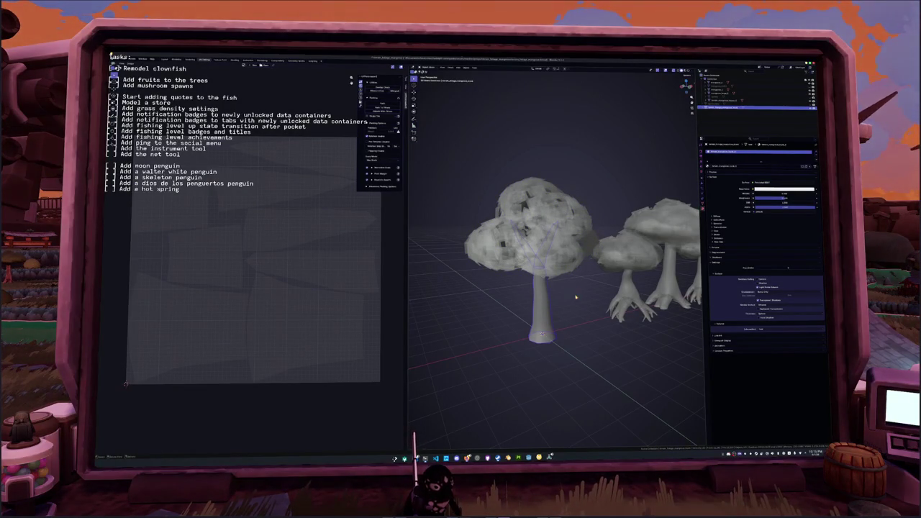
{"action": "left_click", "coordinate": [560, 267]}
{"action": "key", "text": "F2"}
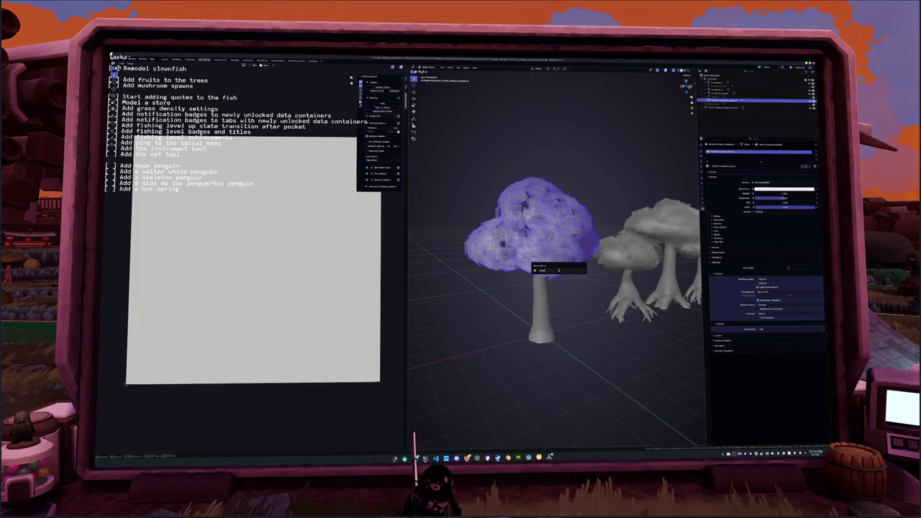
{"action": "type", "text": "canopy"}
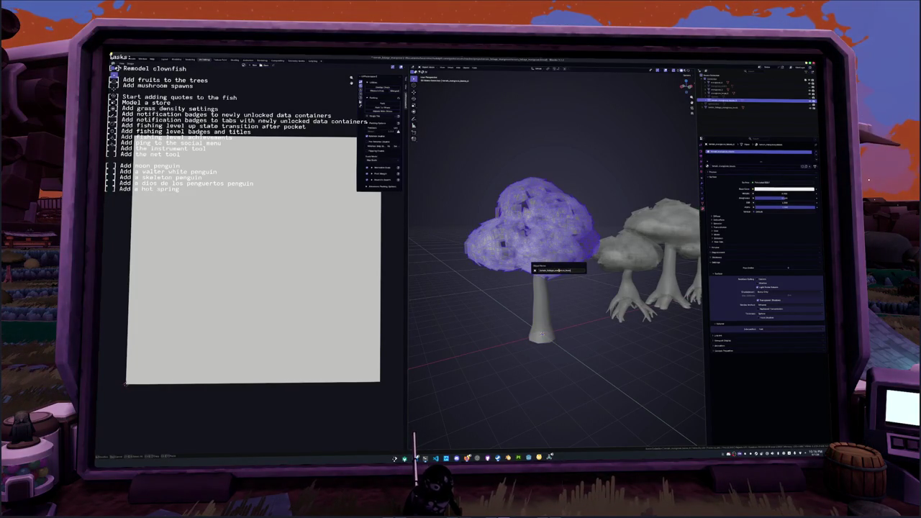
{"action": "key", "text": "Return"}
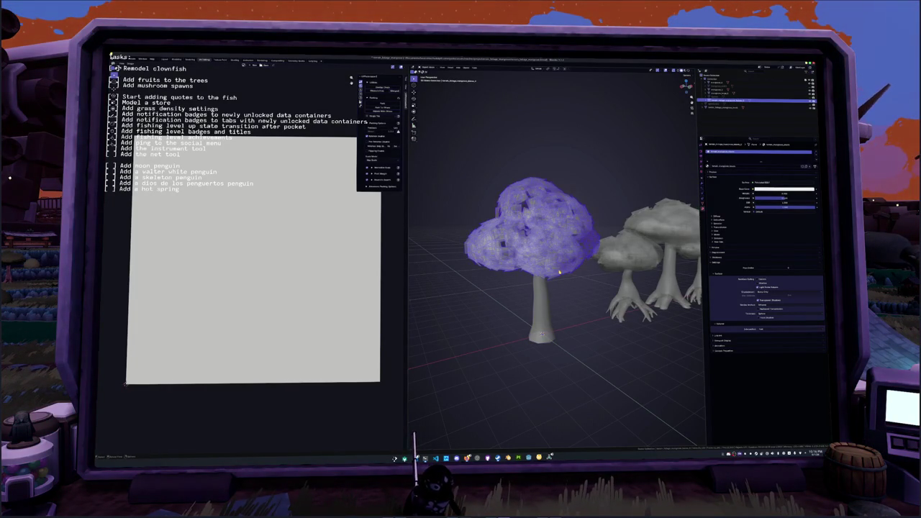
Parent the trunk and canopy with Ctrl+P, toggle Edit Mode, and reopen the export dialog.
{"action": "left_click", "coordinate": [549, 300], "text": "shift"}
{"action": "key", "text": "ctrl+p"}
{"action": "left_click", "coordinate": [548, 302]}
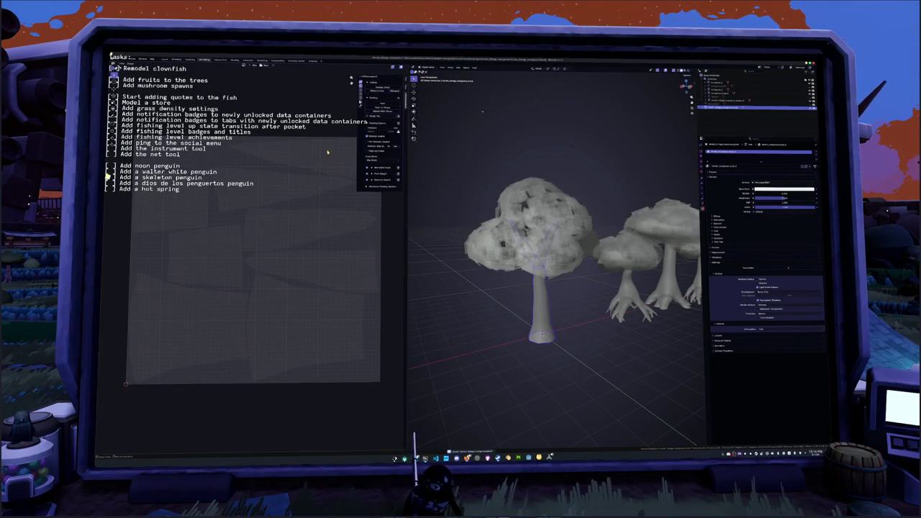
{"action": "key", "text": "Tab"}
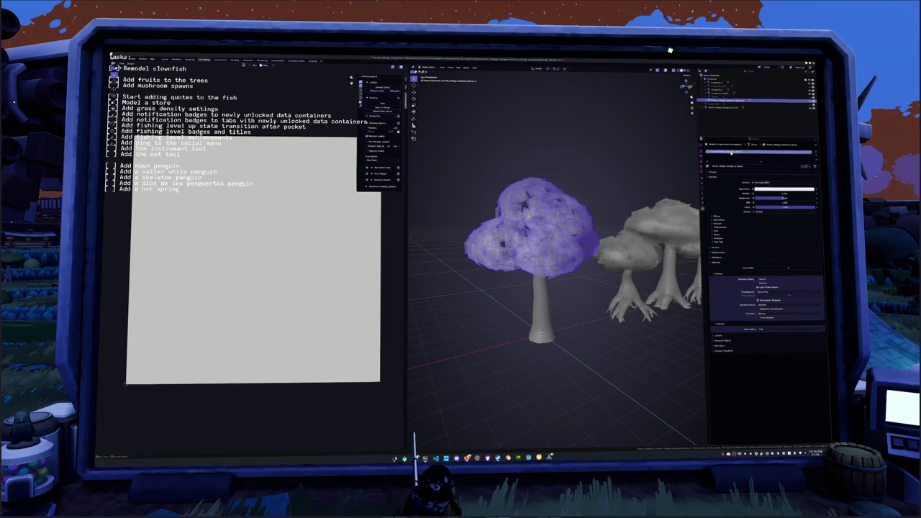
{"action": "key", "text": "Tab"}
{"action": "key", "text": "Tab"}
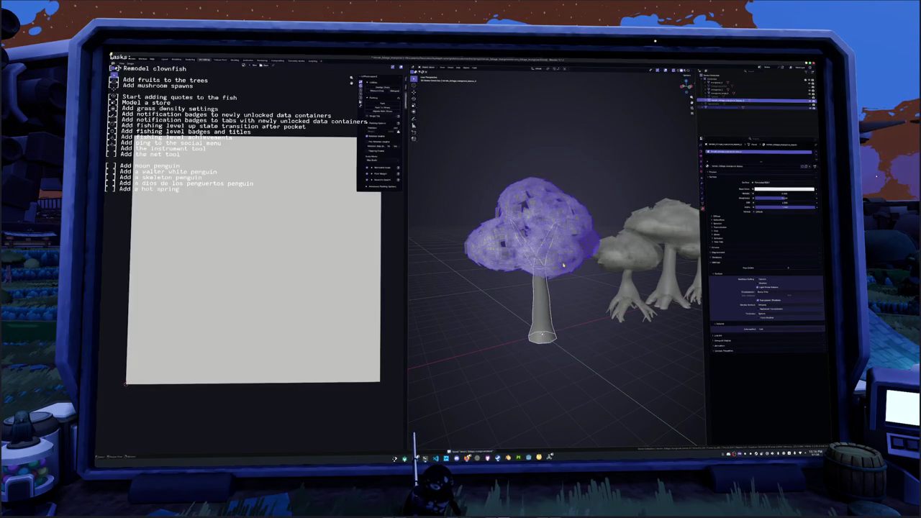
{"action": "key", "text": "Tab"}
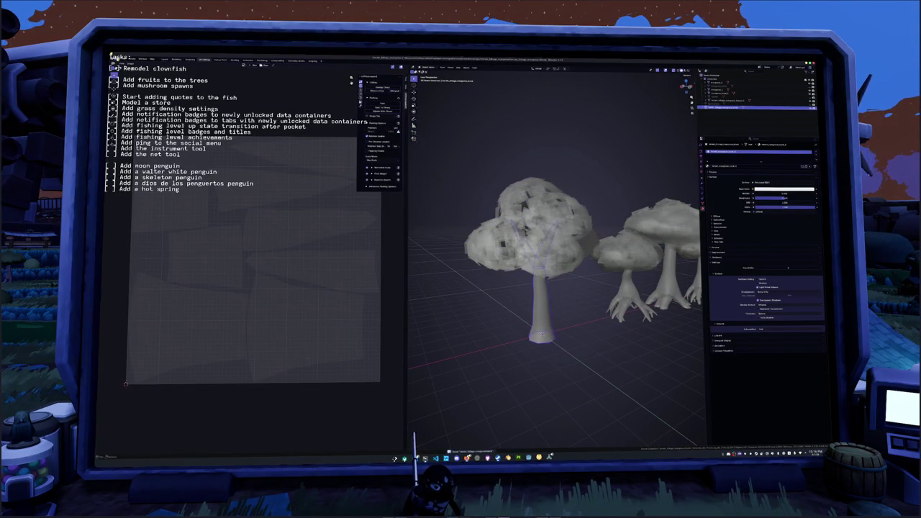
{"action": "key", "text": "ctrl+o"}
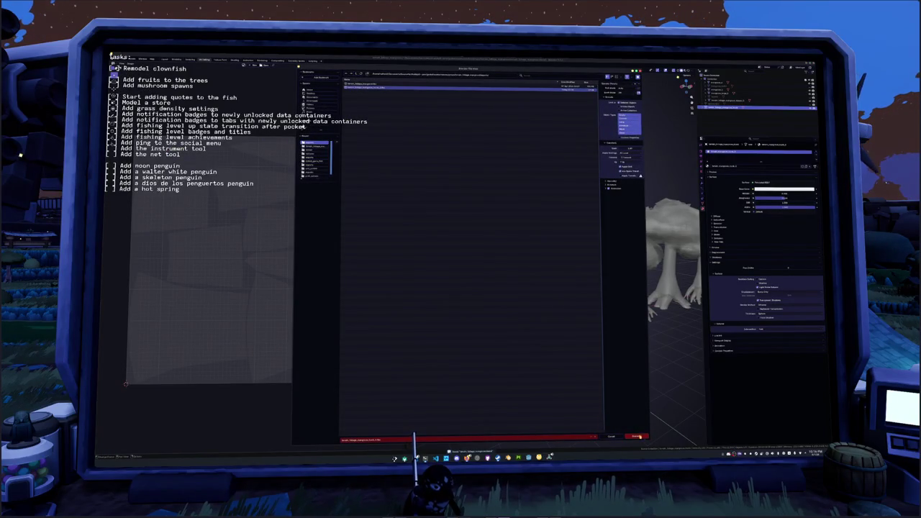
Export the tree as 'asset__mangrove' with Data, Material and Include options expanded.
{"action": "left_click", "coordinate": [636, 437]}
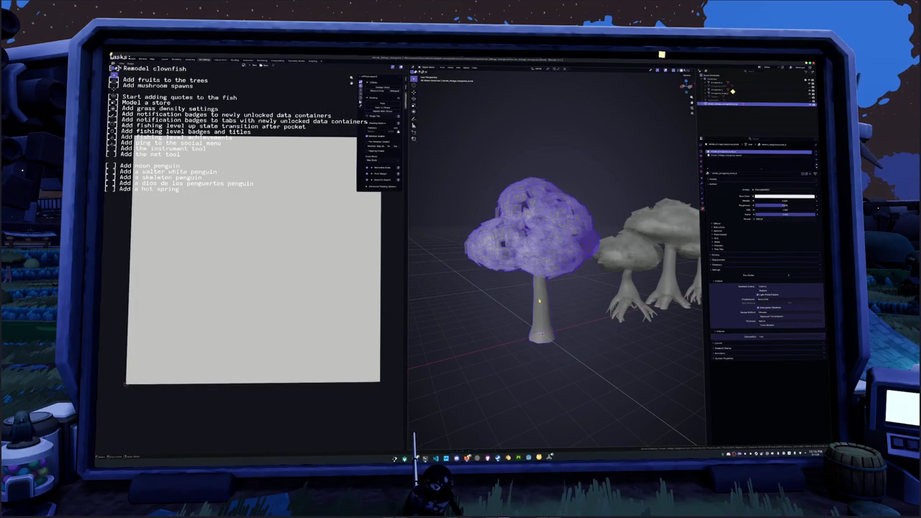
{"action": "left_click", "coordinate": [119, 60]}
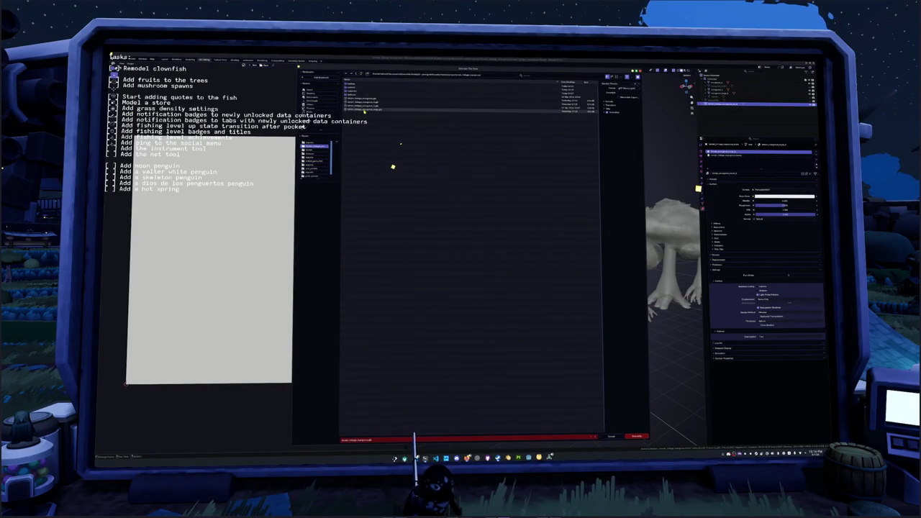
{"action": "left_click", "coordinate": [387, 442]}
{"action": "type", "text": "asset_"}
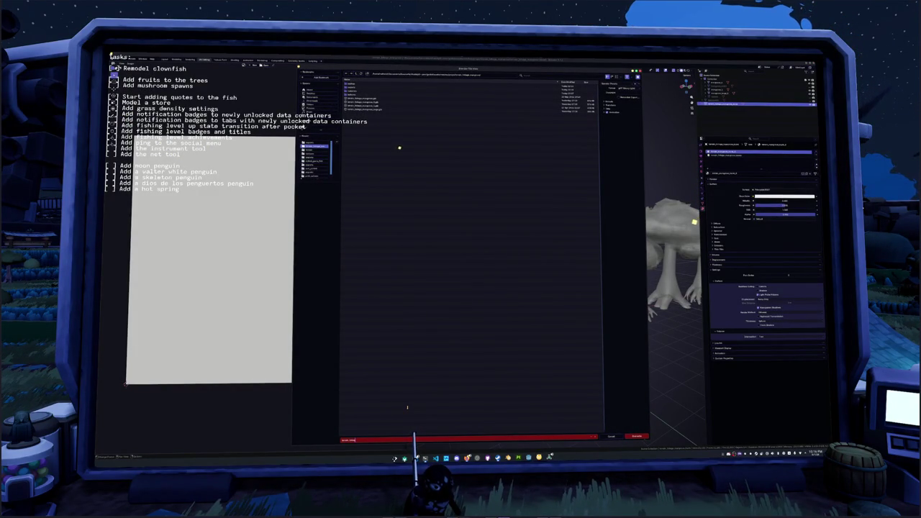
{"action": "type", "text": "_mangrove_"}
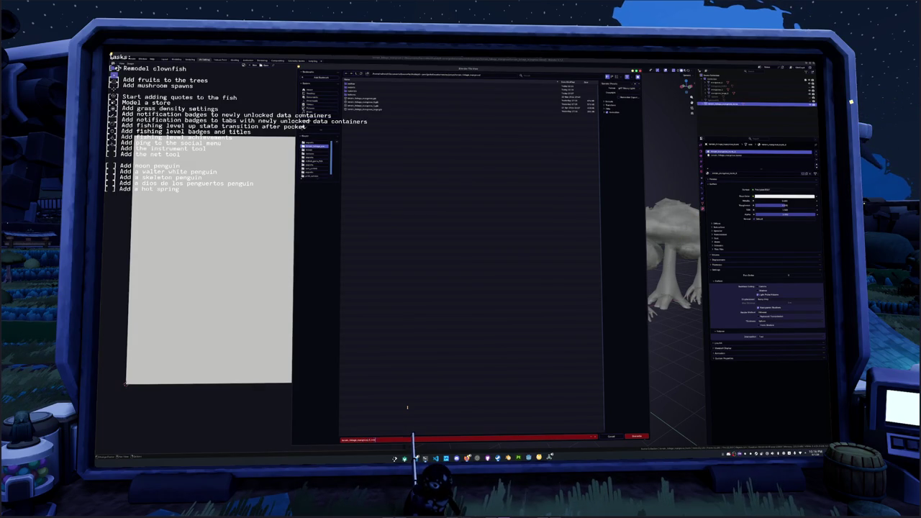
{"action": "key", "text": "Return"}
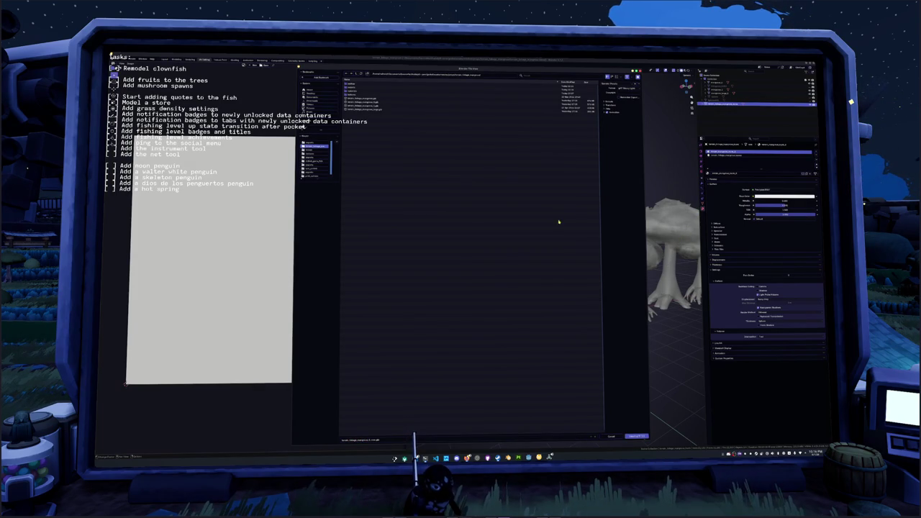
{"action": "left_click", "coordinate": [609, 109]}
{"action": "left_click", "coordinate": [609, 121]}
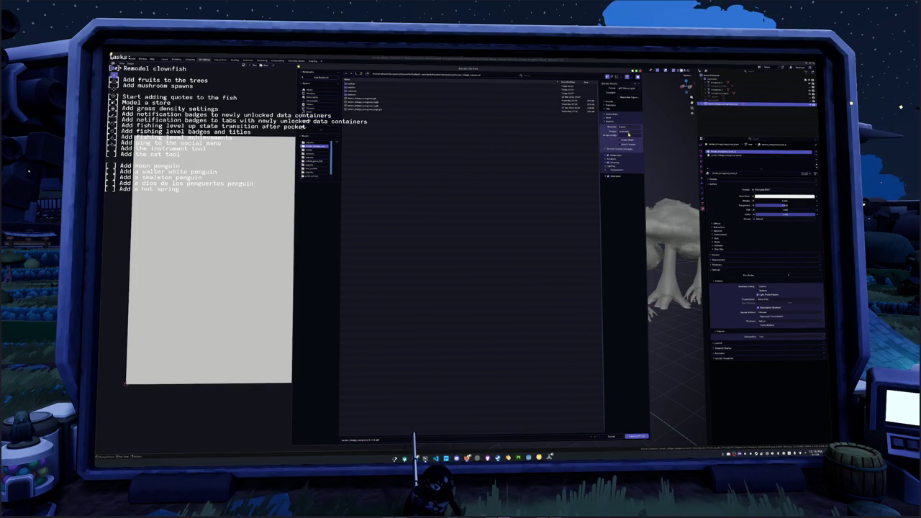
{"action": "left_click", "coordinate": [608, 101]}
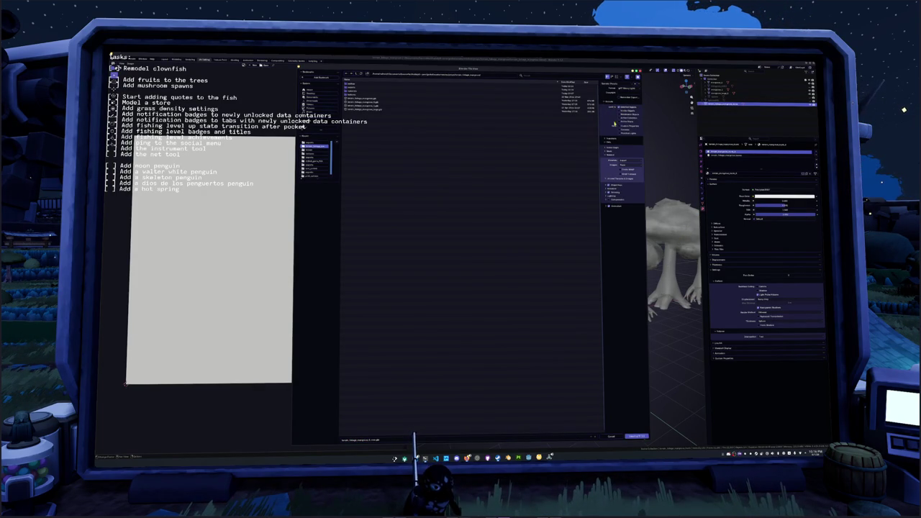
{"action": "left_click", "coordinate": [633, 437]}
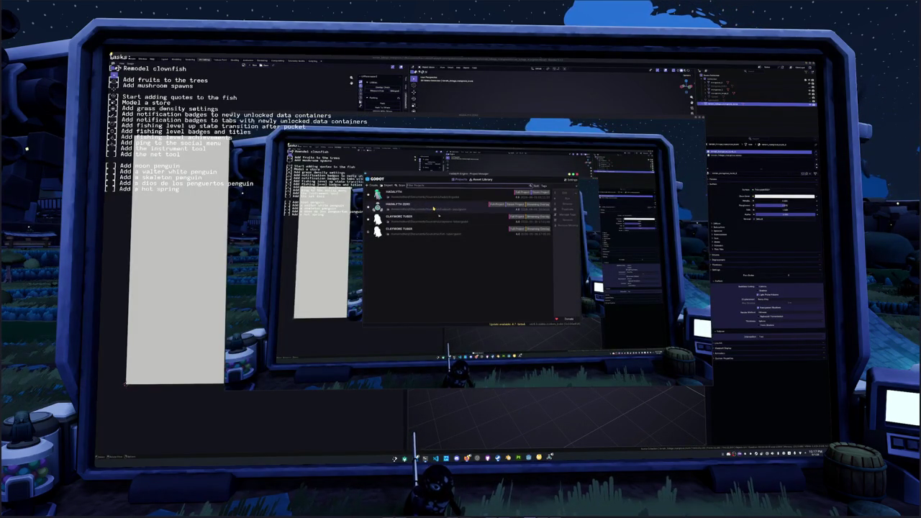
Open the game project and expand terrain_foliage_mangrove_large in the FileSystem dock.
{"action": "double_click", "coordinate": [432, 208]}
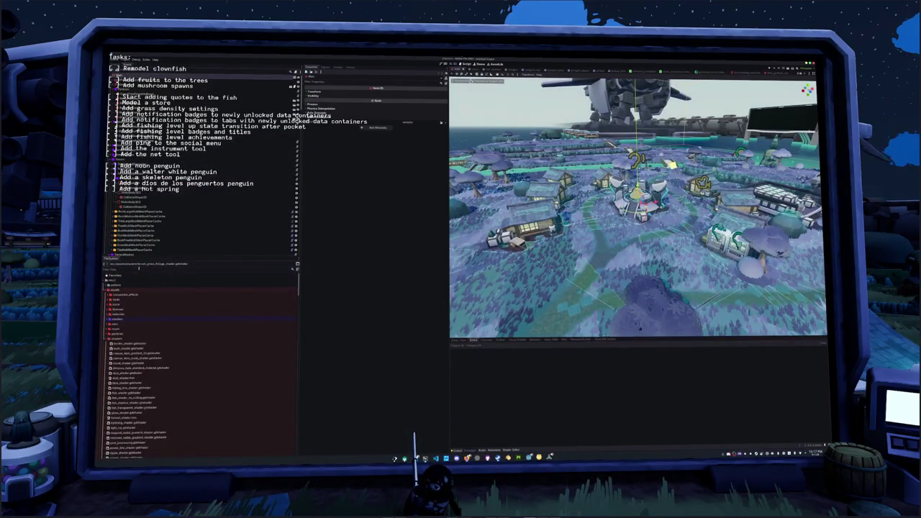
{"action": "left_click", "coordinate": [115, 319]}
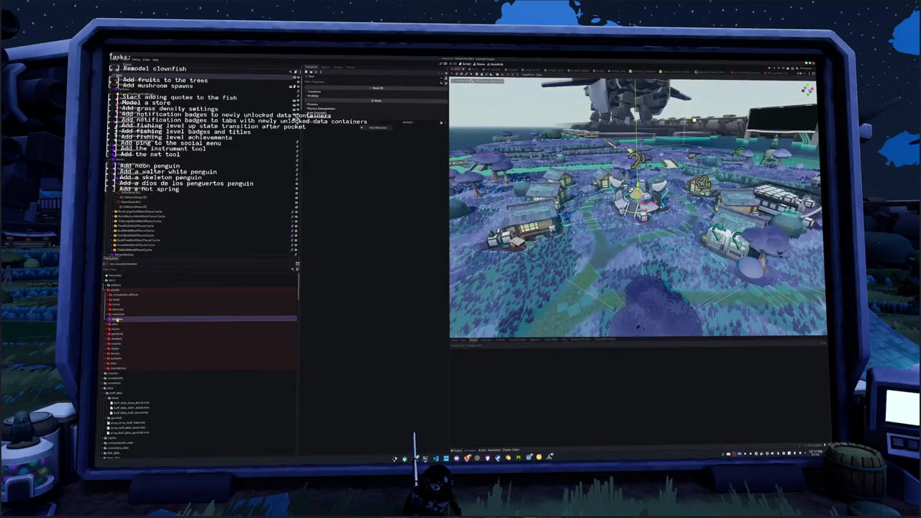
{"action": "scroll", "coordinate": [125, 344], "scroll_direction": "down", "scroll_amount": 5}
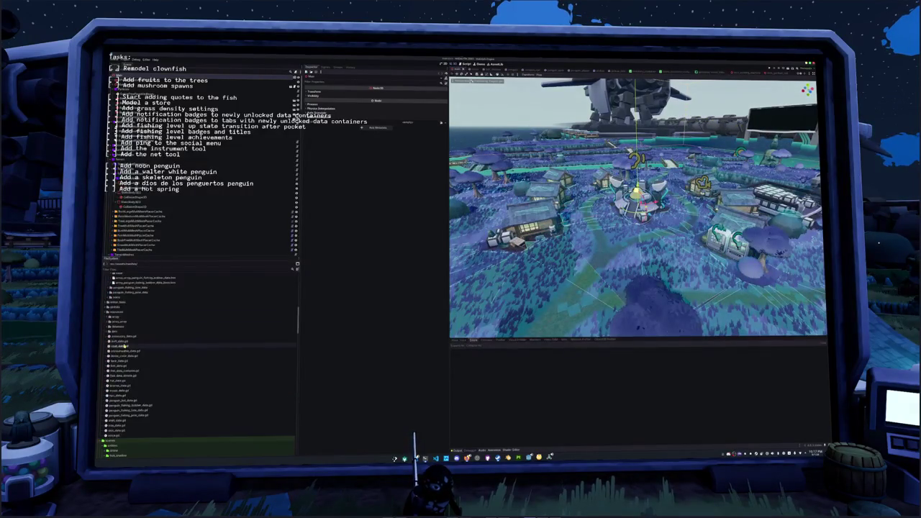
{"action": "scroll", "coordinate": [124, 344], "scroll_direction": "down", "scroll_amount": 5}
{"action": "left_click", "coordinate": [125, 305]}
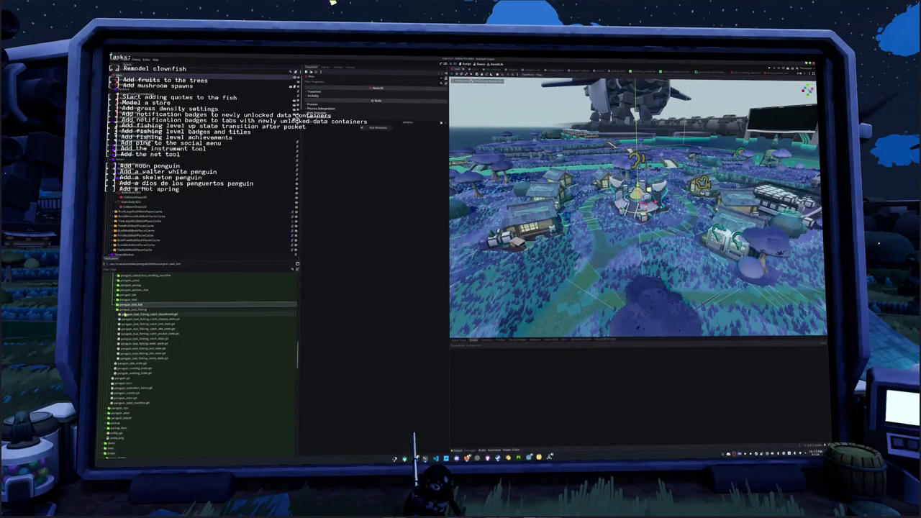
{"action": "scroll", "coordinate": [124, 316], "scroll_direction": "down", "scroll_amount": 10}
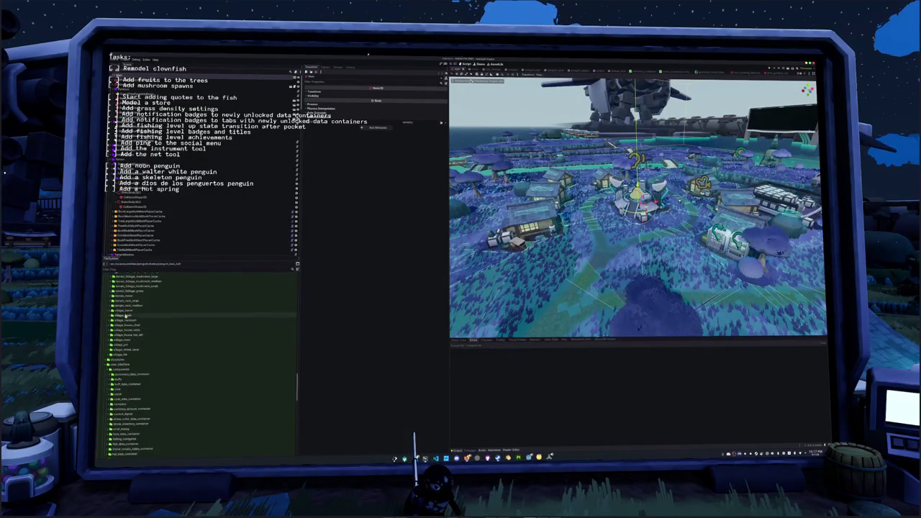
{"action": "scroll", "coordinate": [126, 320], "scroll_direction": "up", "scroll_amount": 2}
{"action": "double_click", "coordinate": [125, 312]}
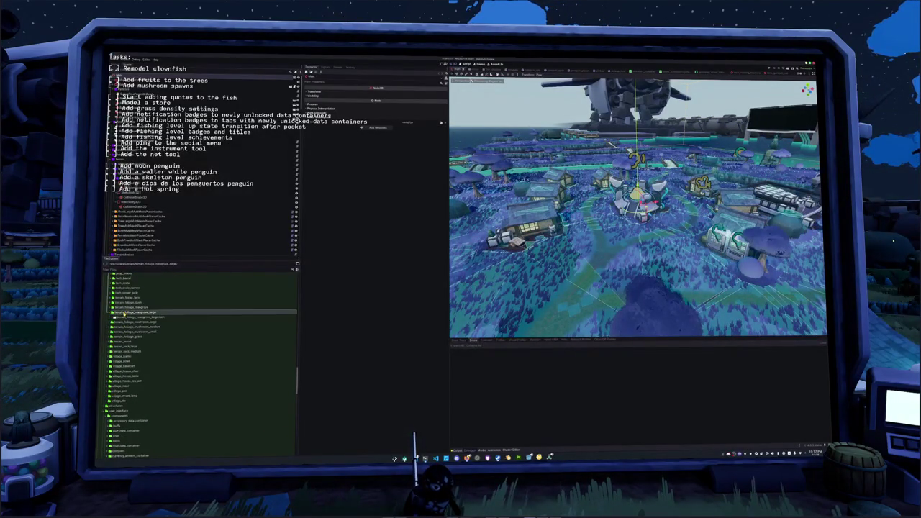
Duplicate the terrain_foliage_mangrove folder as terrain_foliage_mangrove_2 and expand the copy.
{"action": "left_click", "coordinate": [125, 308]}
{"action": "key", "text": "ctrl+d"}
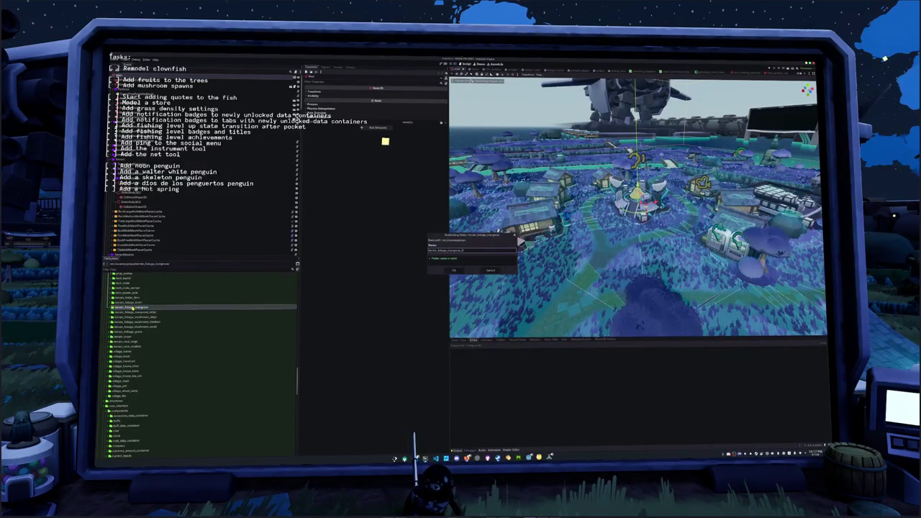
{"action": "key", "text": "Return"}
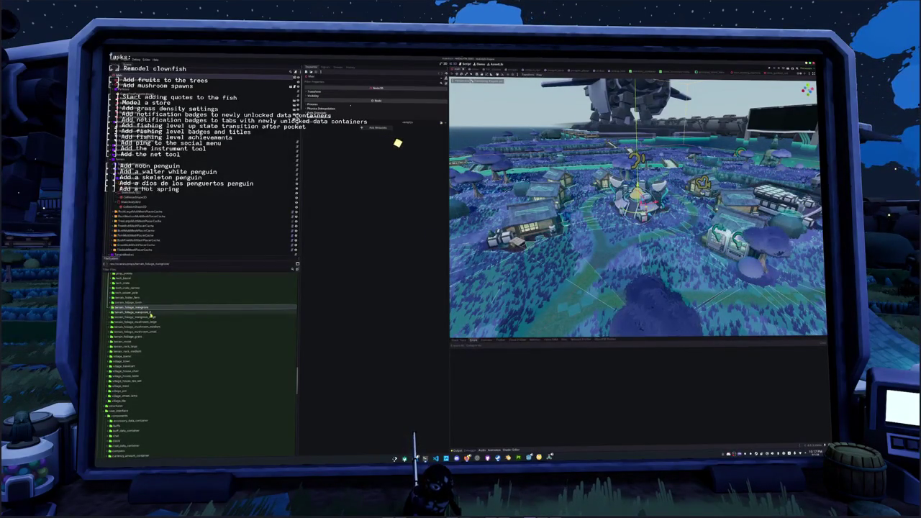
{"action": "double_click", "coordinate": [147, 313]}
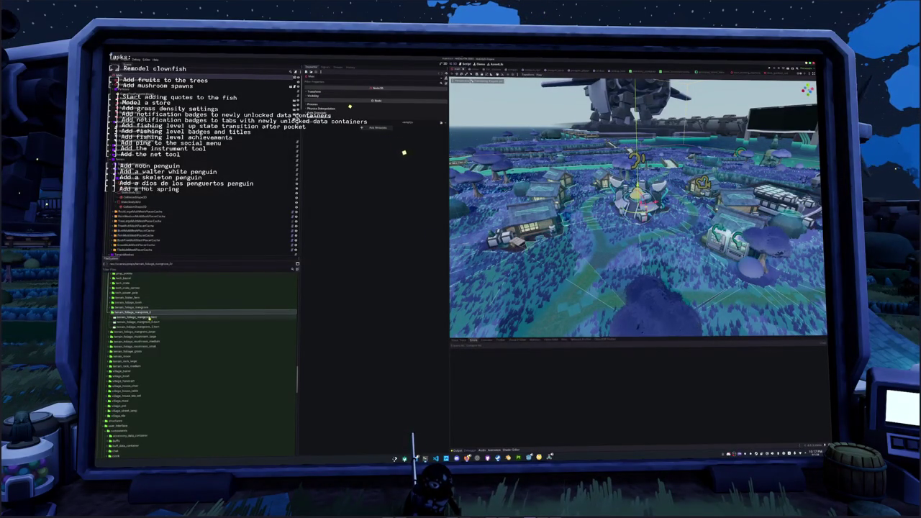
Delete the two leftover files from the copy and open the mangrove tree scene.
{"action": "left_click", "coordinate": [150, 317]}
{"action": "key", "text": "Delete"}
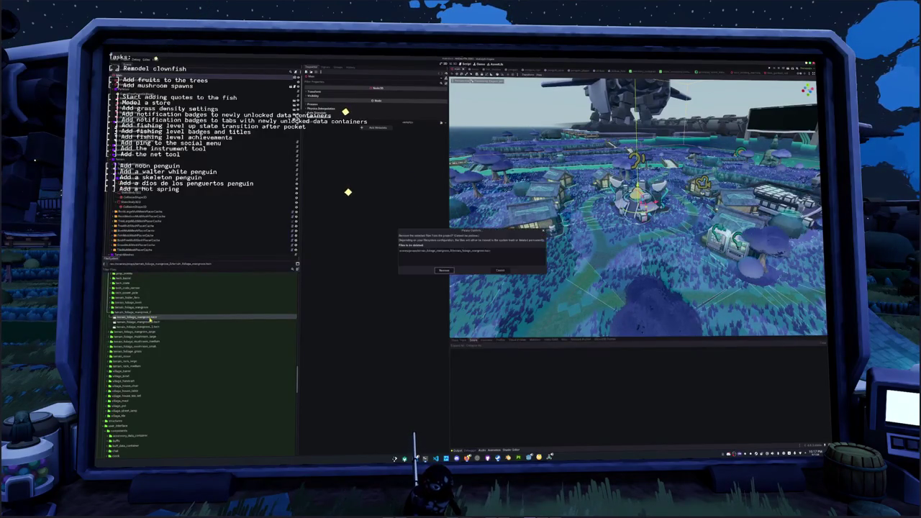
{"action": "key", "text": "Return"}
{"action": "left_click", "coordinate": [150, 317]}
{"action": "key", "text": "Delete"}
{"action": "key", "text": "Return"}
{"action": "double_click", "coordinate": [151, 318]}
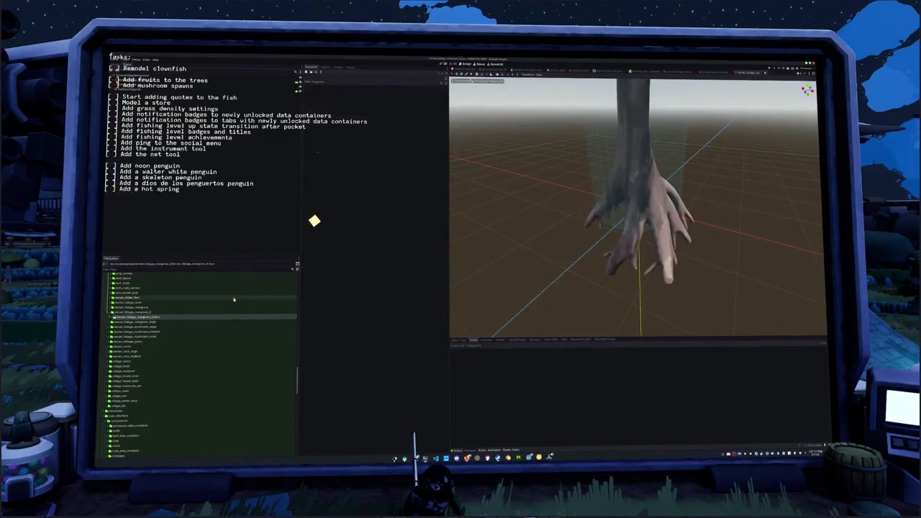
Delete the old tree's root node from the mangrove scene.
{"action": "scroll", "coordinate": [495, 239], "scroll_direction": "down", "scroll_amount": 4}
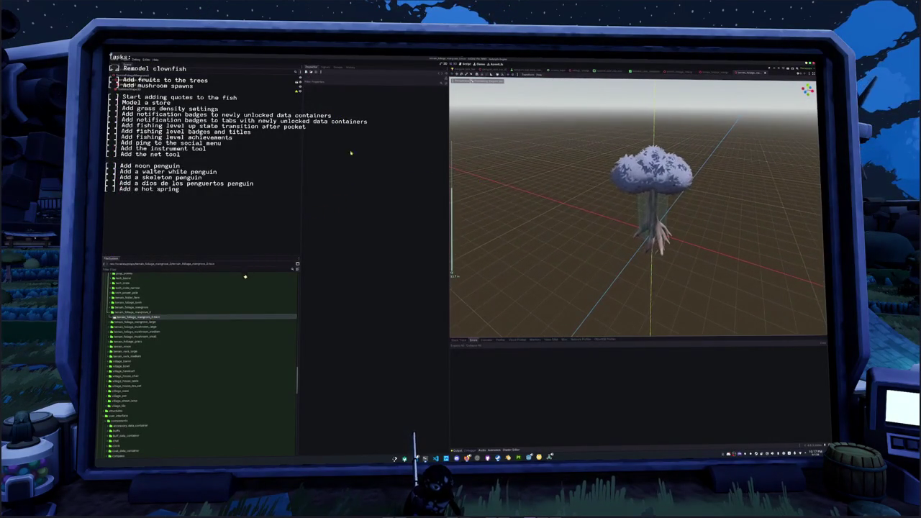
{"action": "left_click", "coordinate": [137, 80]}
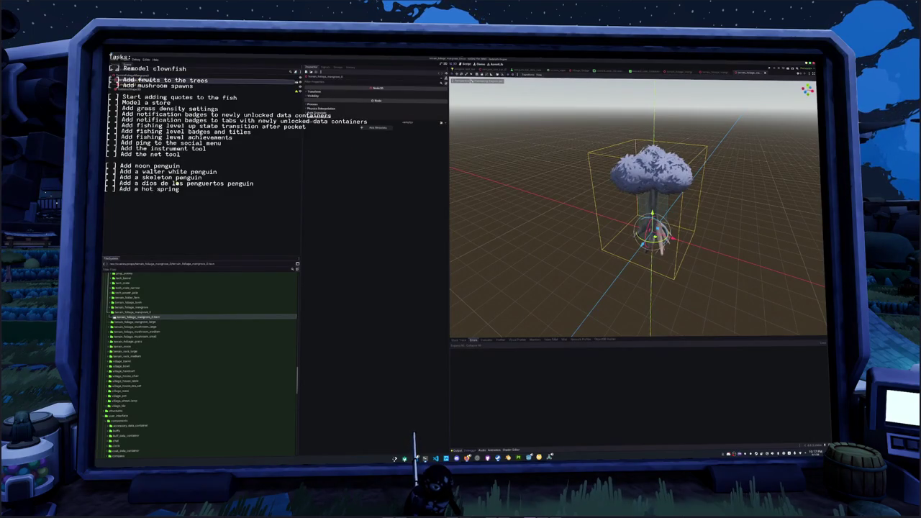
{"action": "key", "text": "Delete"}
Browse models > terrain_foliage_mangrove and select terrain_foliage_mangrove_0_new.glb.
{"action": "scroll", "coordinate": [151, 341], "scroll_direction": "up", "scroll_amount": 5}
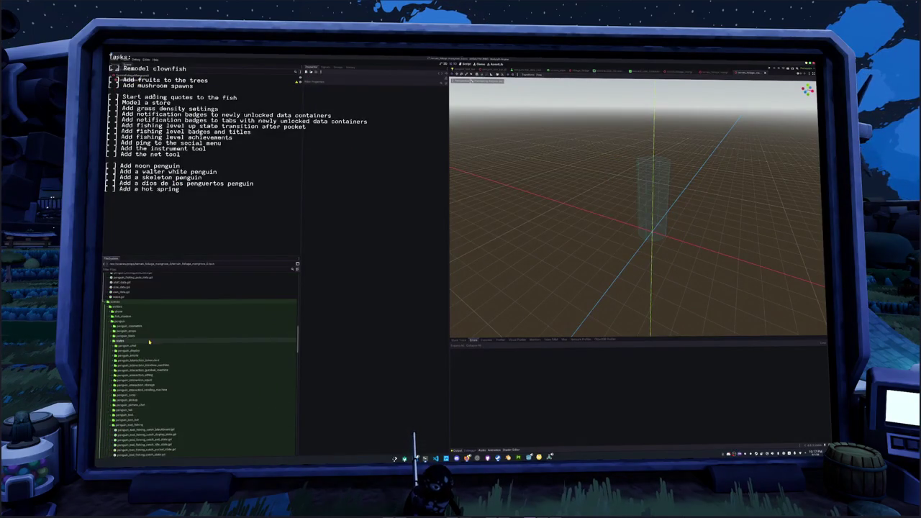
{"action": "scroll", "coordinate": [144, 338], "scroll_direction": "up", "scroll_amount": 10}
{"action": "scroll", "coordinate": [133, 328], "scroll_direction": "up", "scroll_amount": 5}
{"action": "scroll", "coordinate": [120, 309], "scroll_direction": "down", "scroll_amount": 3}
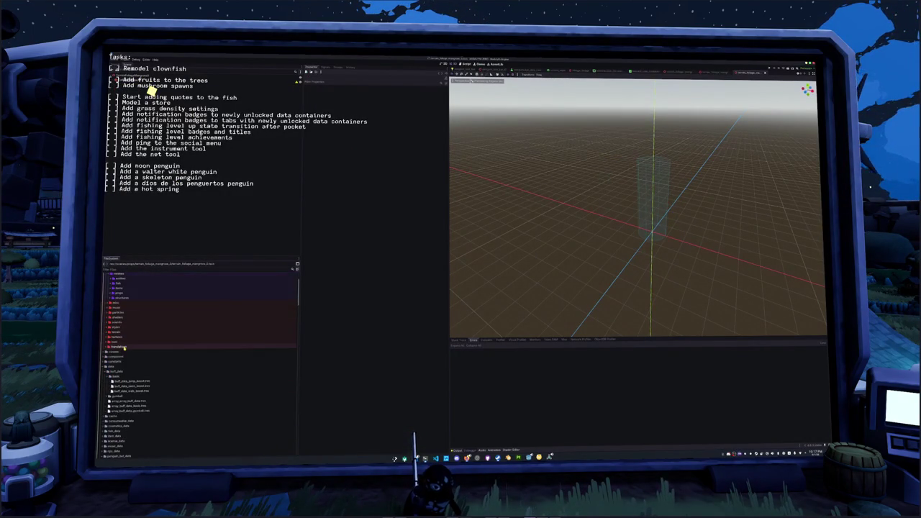
{"action": "double_click", "coordinate": [119, 308]}
{"action": "scroll", "coordinate": [129, 316], "scroll_direction": "down", "scroll_amount": 3}
{"action": "double_click", "coordinate": [133, 323]}
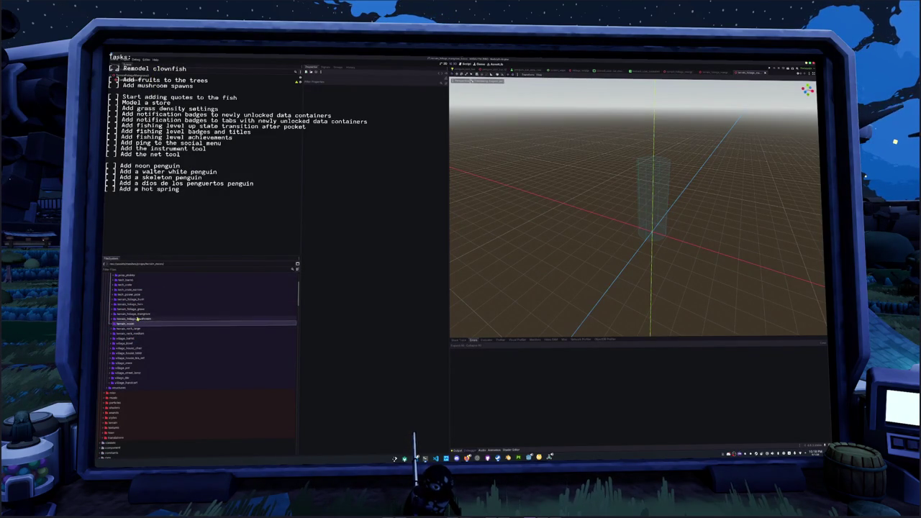
{"action": "double_click", "coordinate": [139, 316]}
{"action": "left_click", "coordinate": [136, 344]}
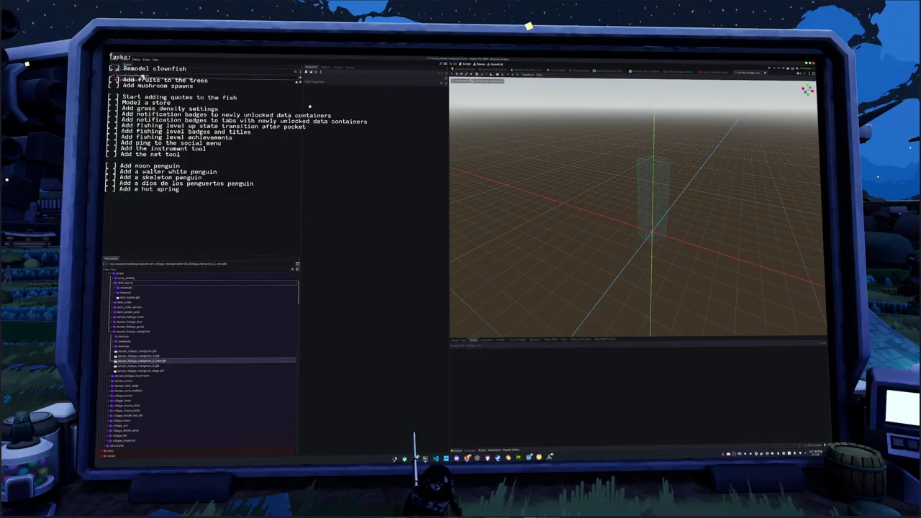
{"action": "left_click", "coordinate": [148, 86]}
{"action": "right_click", "coordinate": [141, 86]}
Enable Editable Children and assign the foliage material to the mesh's Surface Material Override 0.
{"action": "left_click", "coordinate": [153, 171]}
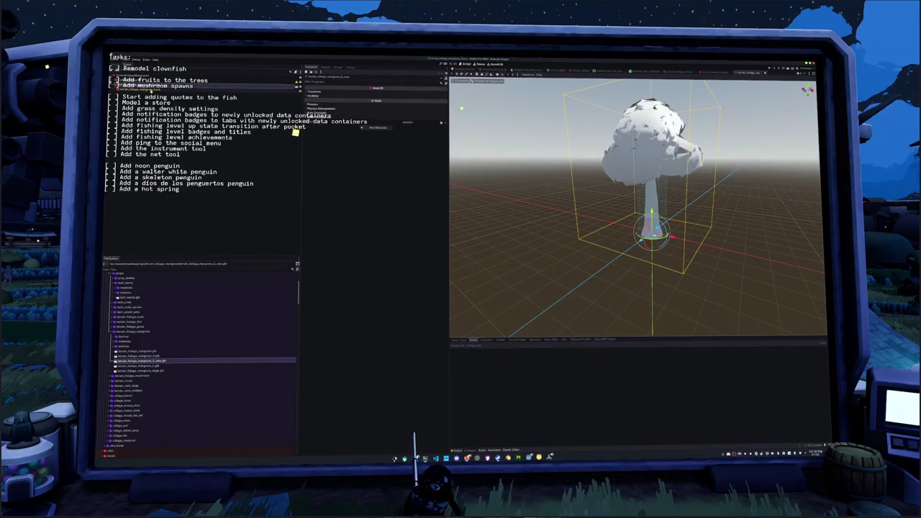
{"action": "left_click", "coordinate": [296, 135]}
{"action": "left_click", "coordinate": [361, 108]}
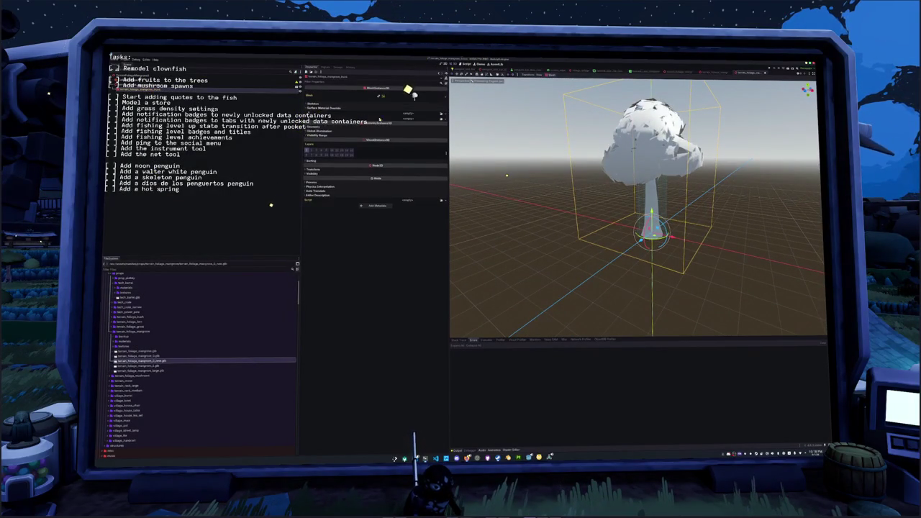
{"action": "left_click", "coordinate": [408, 113]}
{"action": "type", "text": "wood"}
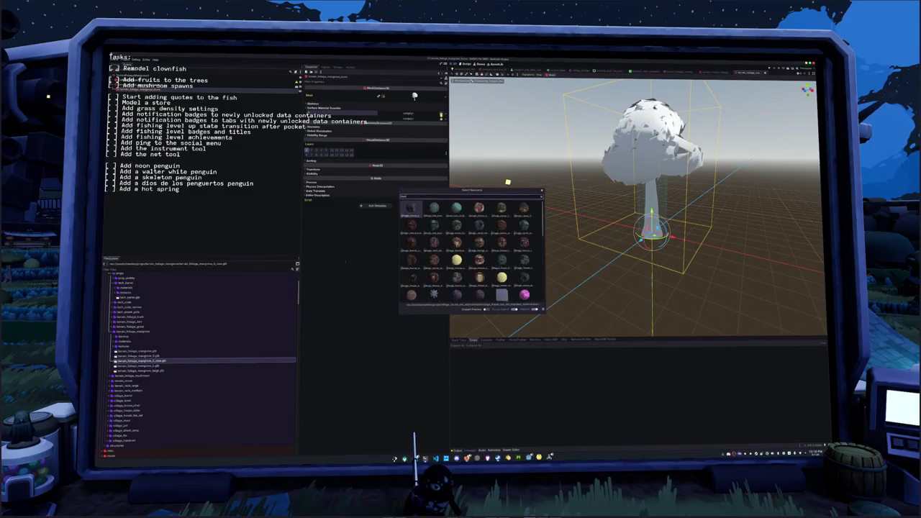
{"action": "key", "text": "Down"}
{"action": "key", "text": "Down"}
{"action": "key", "text": "Down"}
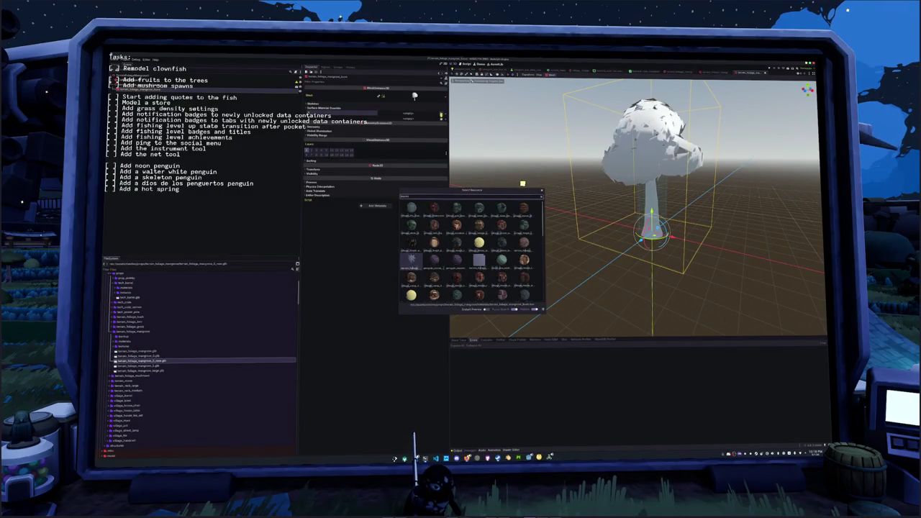
{"action": "key", "text": "Return"}
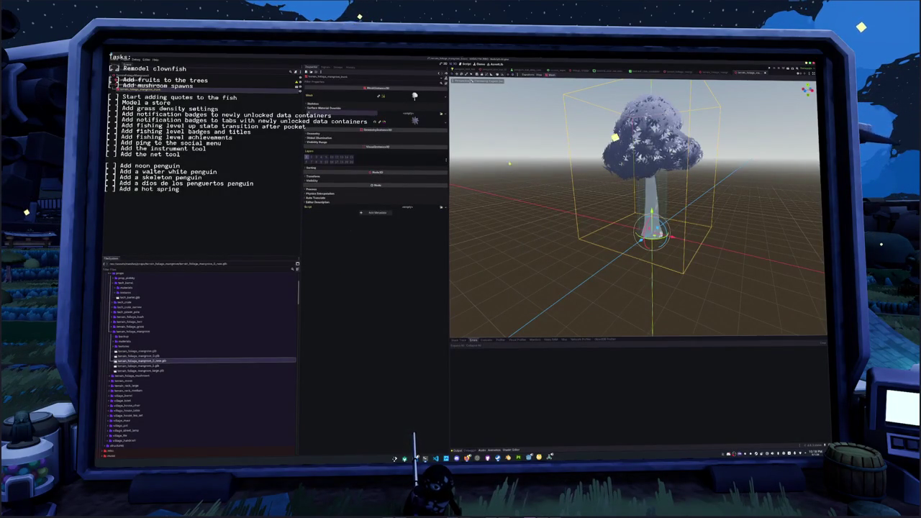
Expand the applied foliage material and open its shader for editing.
{"action": "scroll", "coordinate": [633, 209], "scroll_direction": "up", "scroll_amount": 3}
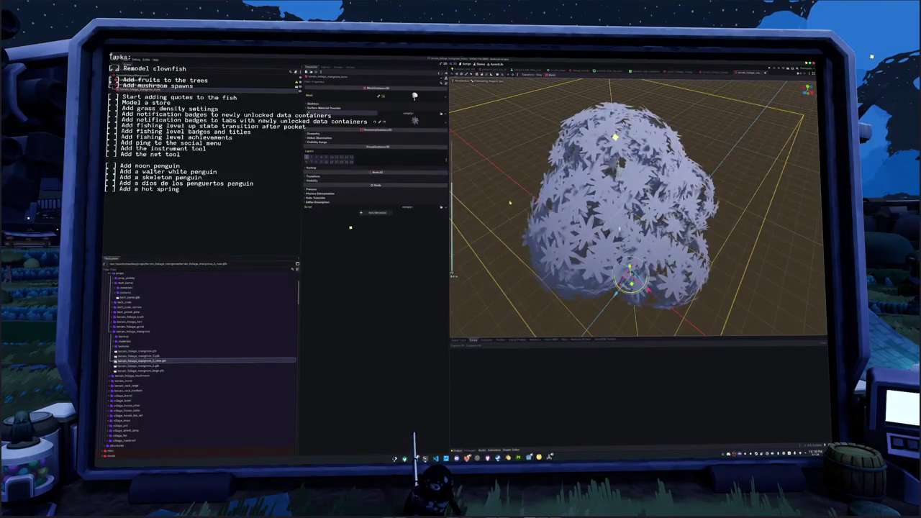
{"action": "scroll", "coordinate": [509, 203], "scroll_direction": "down", "scroll_amount": 3}
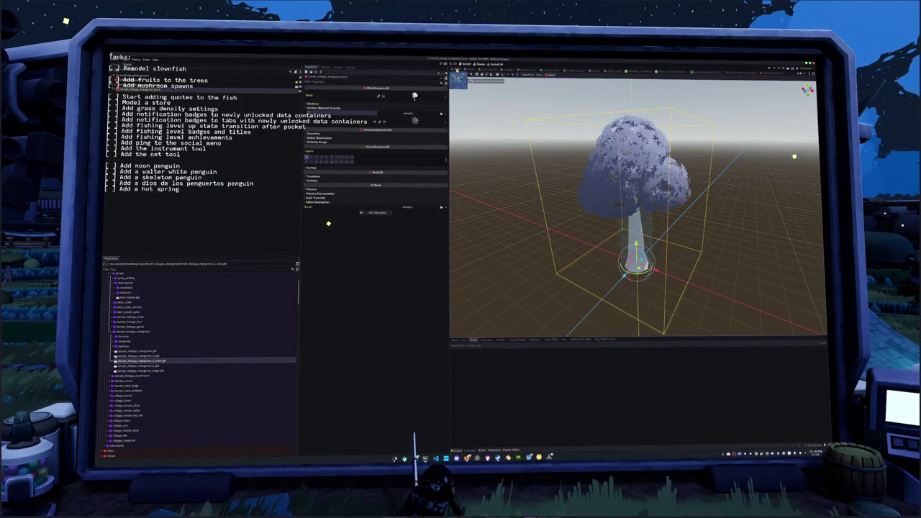
{"action": "left_click", "coordinate": [338, 119]}
{"action": "left_click", "coordinate": [345, 169]}
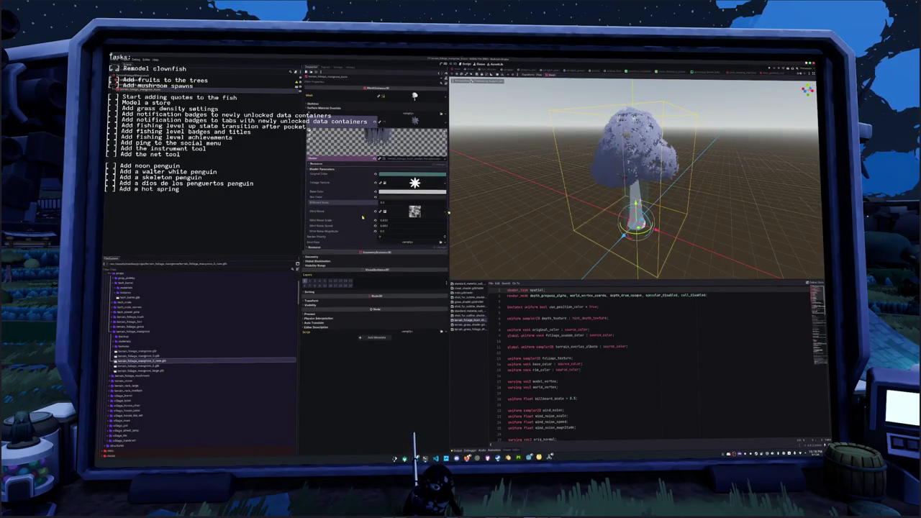
In the world scene, drag a mangrove tree into the viewport, then undo it.
{"action": "scroll", "coordinate": [495, 180], "scroll_direction": "up", "scroll_amount": 10}
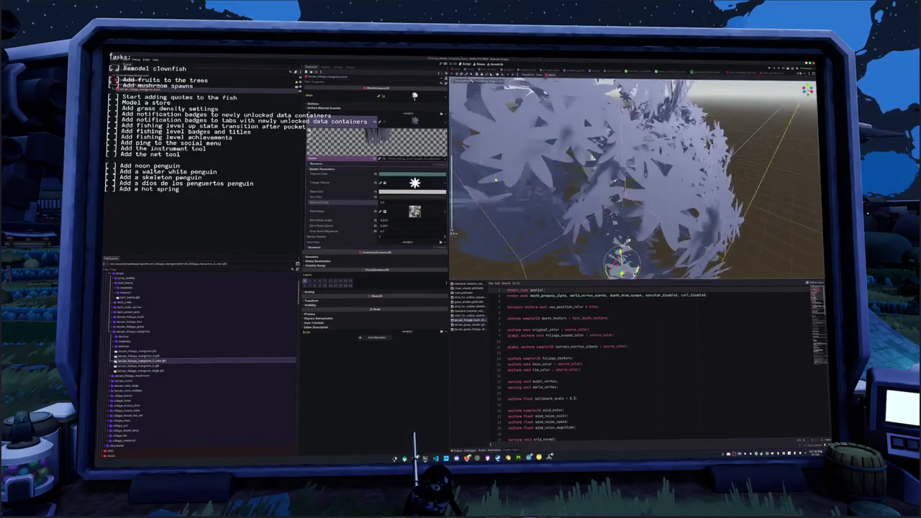
{"action": "scroll", "coordinate": [495, 180], "scroll_direction": "down", "scroll_amount": 10}
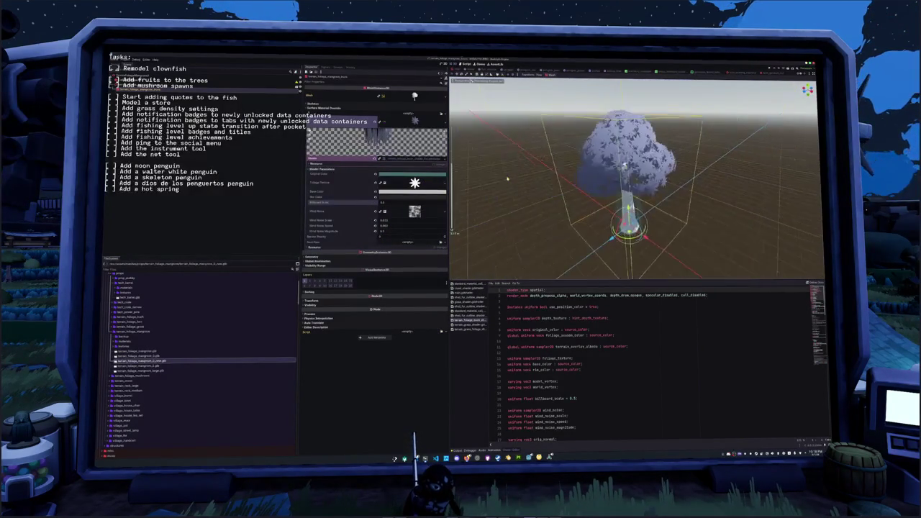
{"action": "left_click", "coordinate": [464, 80]}
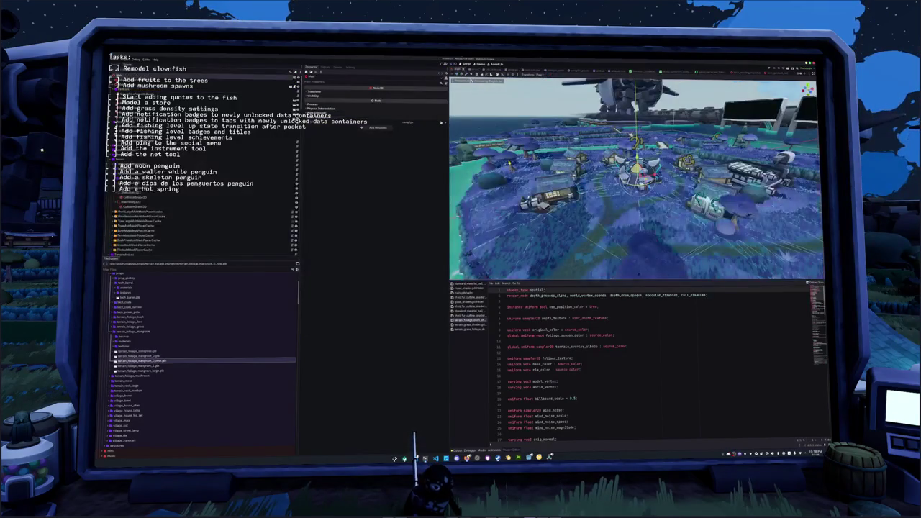
{"action": "scroll", "coordinate": [157, 361], "scroll_direction": "up", "scroll_amount": 3}
{"action": "scroll", "coordinate": [160, 355], "scroll_direction": "down", "scroll_amount": 3}
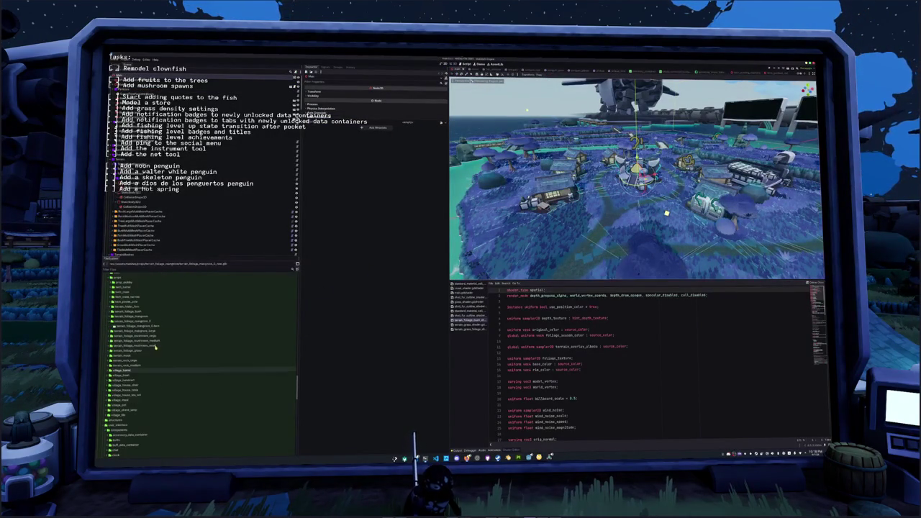
{"action": "mouse_move", "coordinate": [137, 330]}
{"action": "left_mouse_down"}
{"action": "mouse_move", "coordinate": [622, 209]}
{"action": "mouse_move", "coordinate": [599, 243]}
{"action": "left_mouse_up"}
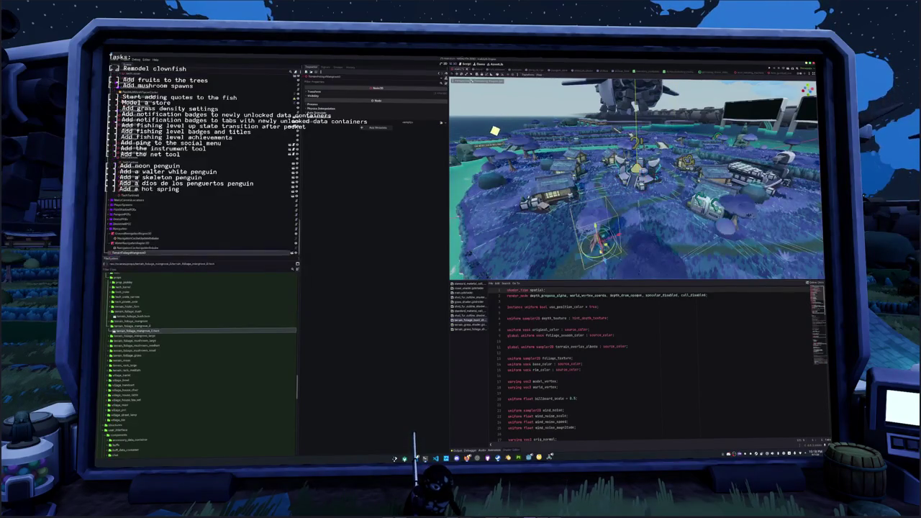
{"action": "key", "text": "ctrl+z"}
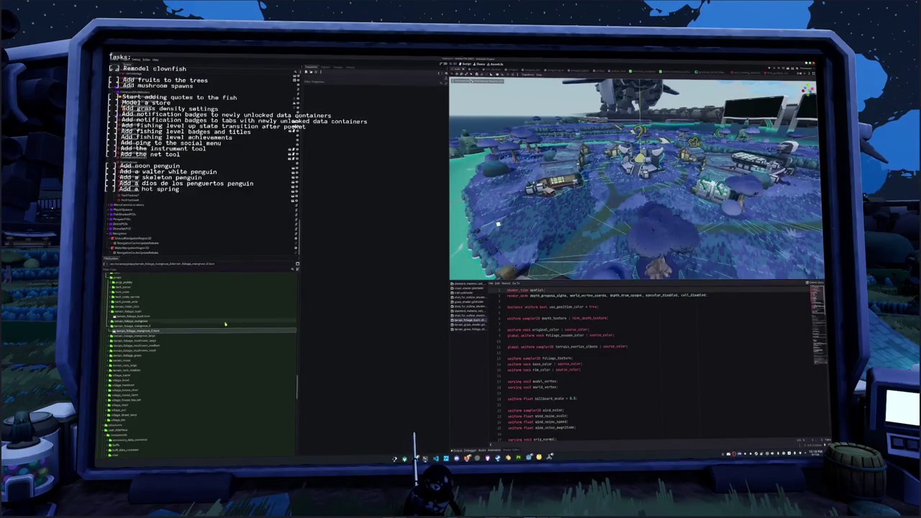
Open the mangrove tree scene, then return to the world and place a mushroom tree.
{"action": "double_click", "coordinate": [136, 331]}
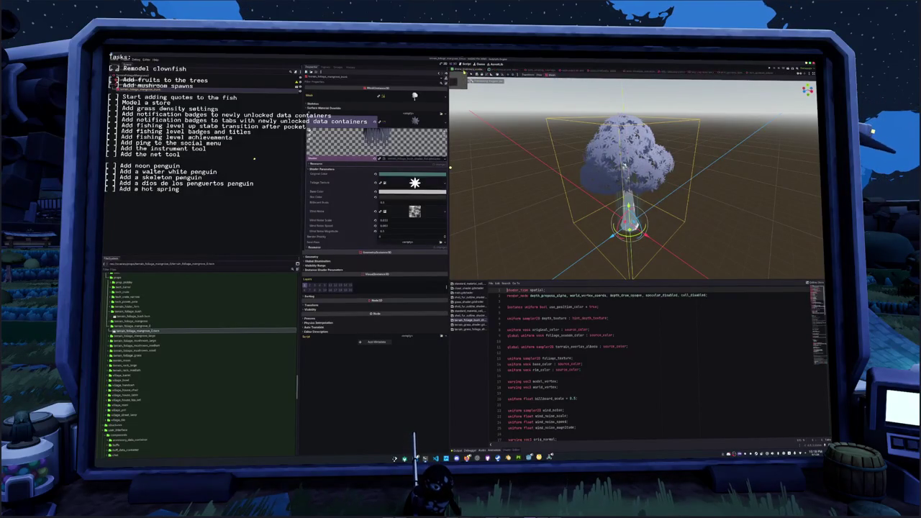
{"action": "left_click", "coordinate": [455, 73]}
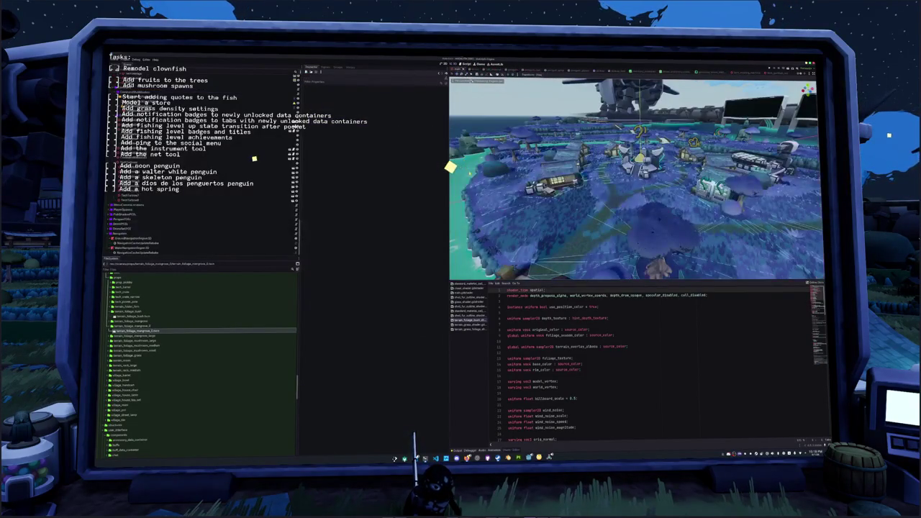
{"action": "left_click_drag", "start_coordinate": [272, 308], "coordinate": [552, 225]}
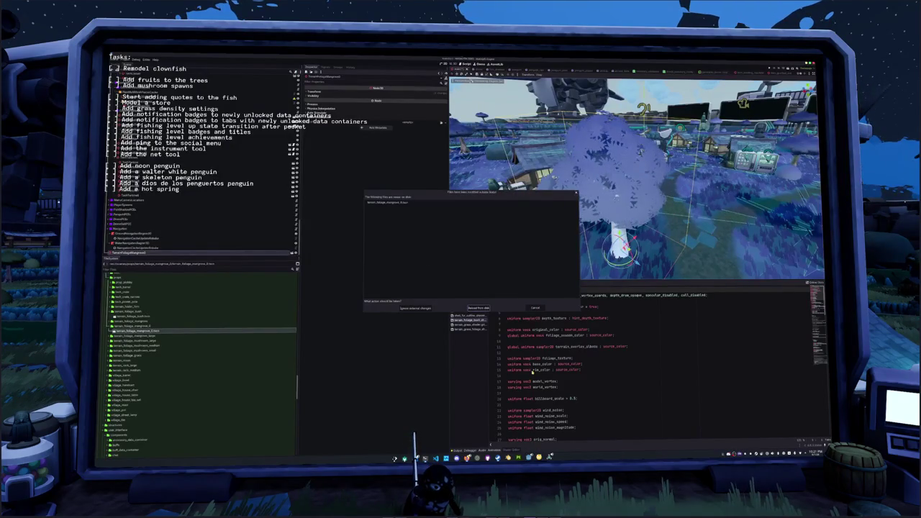
Reload the changed tree file from disk and orbit the view around the placed tree.
{"action": "left_click", "coordinate": [479, 308]}
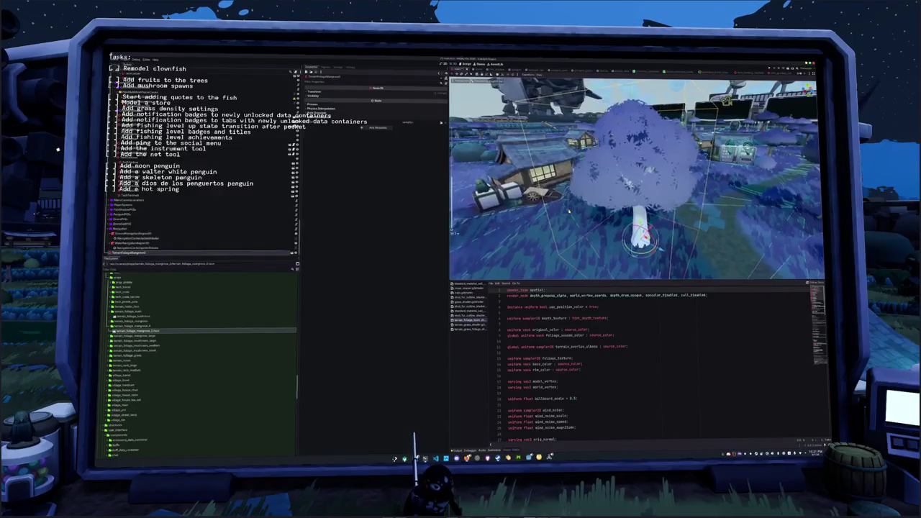
{"action": "left_click_drag", "start_coordinate": [528, 216], "coordinate": [559, 212]}
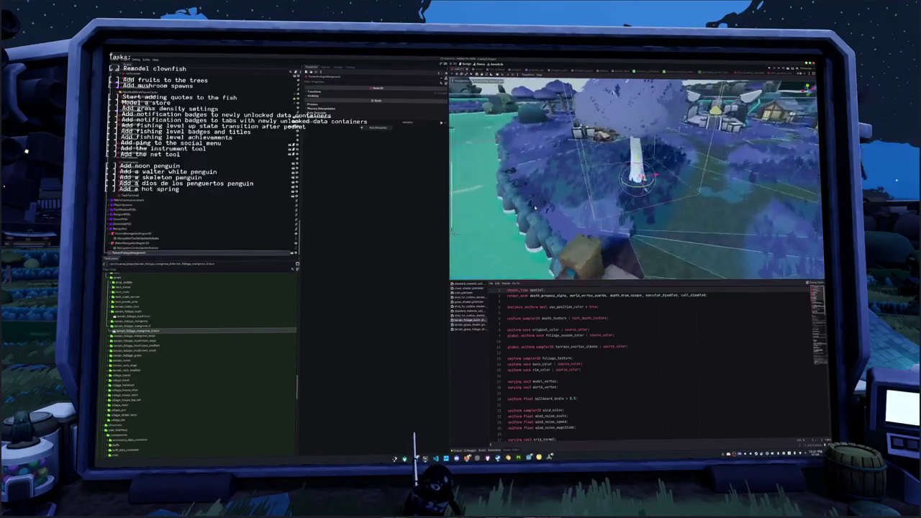
{"action": "mouse_move", "coordinate": [518, 233]}
{"action": "left_mouse_down"}
{"action": "mouse_move", "coordinate": [529, 247]}
{"action": "mouse_move", "coordinate": [537, 215]}
{"action": "mouse_move", "coordinate": [545, 216]}
{"action": "left_mouse_up"}
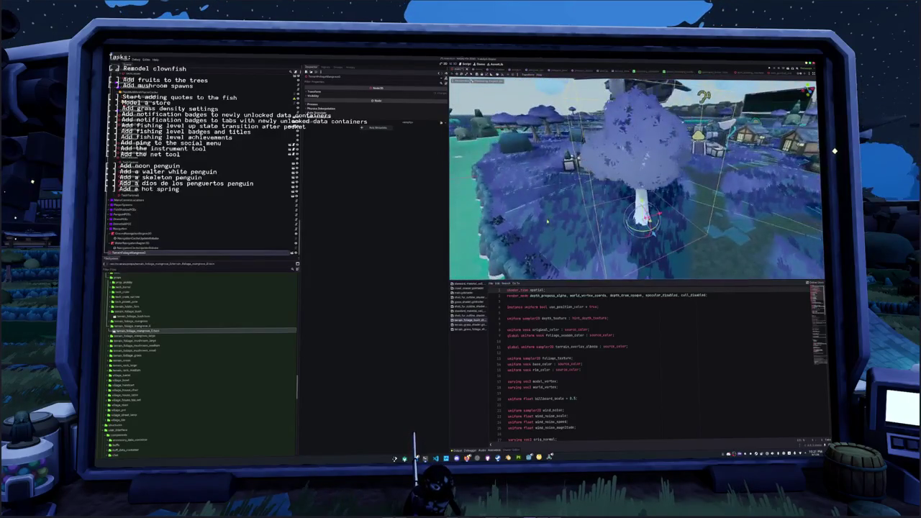
{"action": "mouse_move", "coordinate": [570, 215]}
{"action": "left_mouse_down"}
{"action": "mouse_move", "coordinate": [522, 194]}
{"action": "mouse_move", "coordinate": [497, 166]}
{"action": "left_mouse_up"}
{"action": "key", "text": "alt+Tab"}
Enter Edit Mode on the tree and scale up the selected mesh geometry.
{"action": "key", "text": "Tab"}
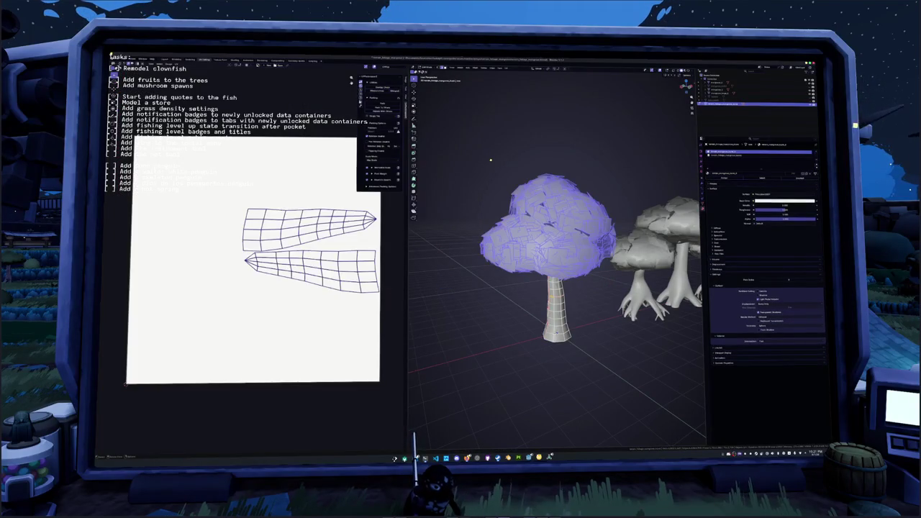
{"action": "key", "text": "ctrl+i"}
{"action": "key", "text": "ctrl+i"}
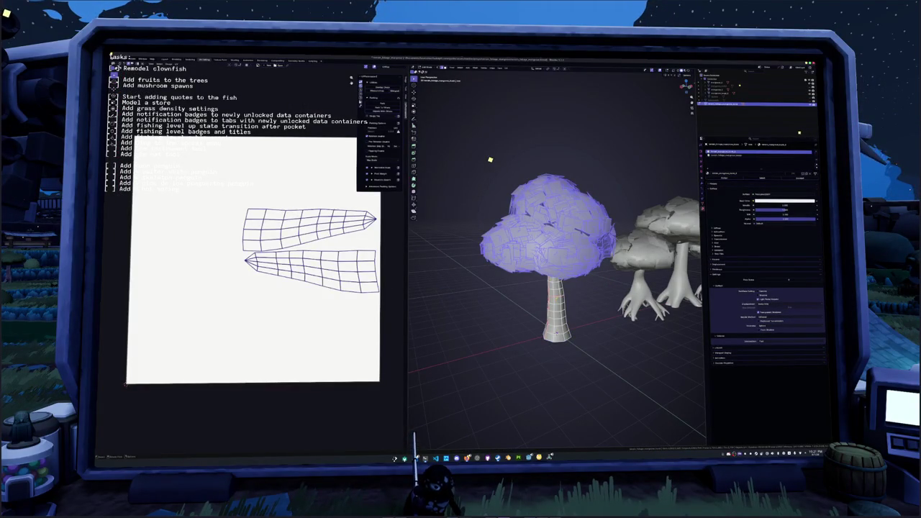
{"action": "left_click", "coordinate": [549, 69]}
{"action": "left_click", "coordinate": [560, 87]}
{"action": "key", "text": "s"}
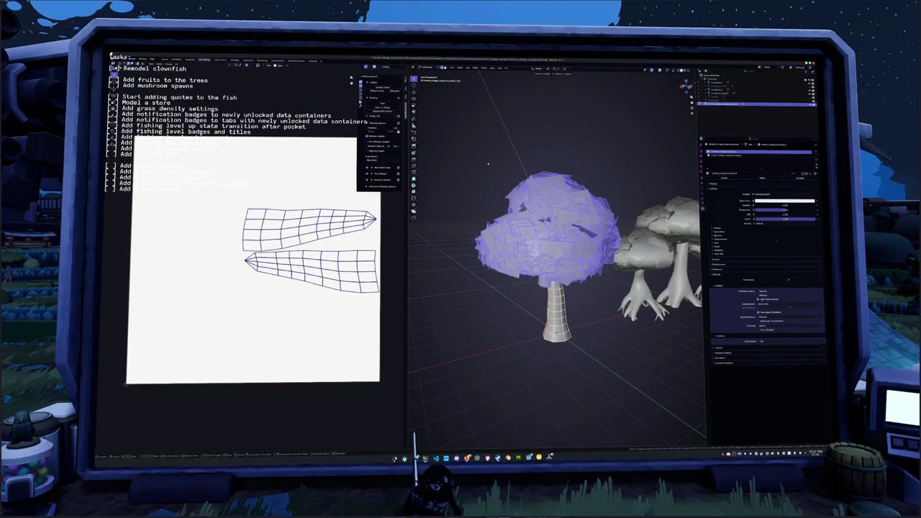
{"action": "key", "text": "Return"}
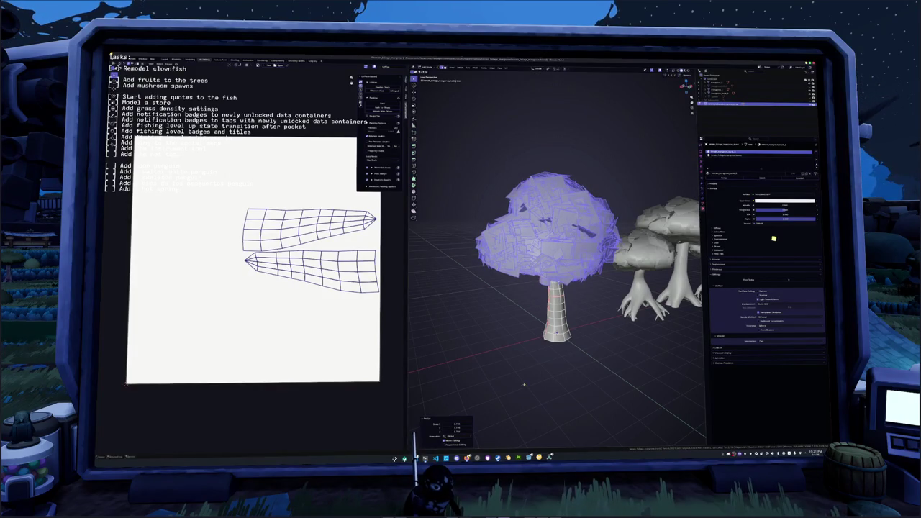
Switch to face select and scale the canopy faces outward around the trunk.
{"action": "scroll", "coordinate": [557, 288], "scroll_direction": "up", "scroll_amount": 3}
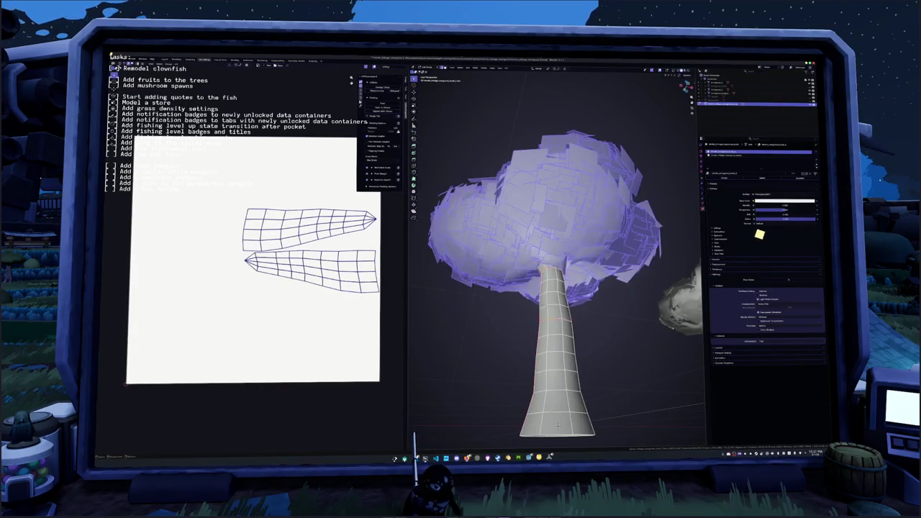
{"action": "key", "text": "alt+a"}
{"action": "left_click_drag", "start_coordinate": [557, 288], "coordinate": [551, 277]}
{"action": "key", "text": "3"}
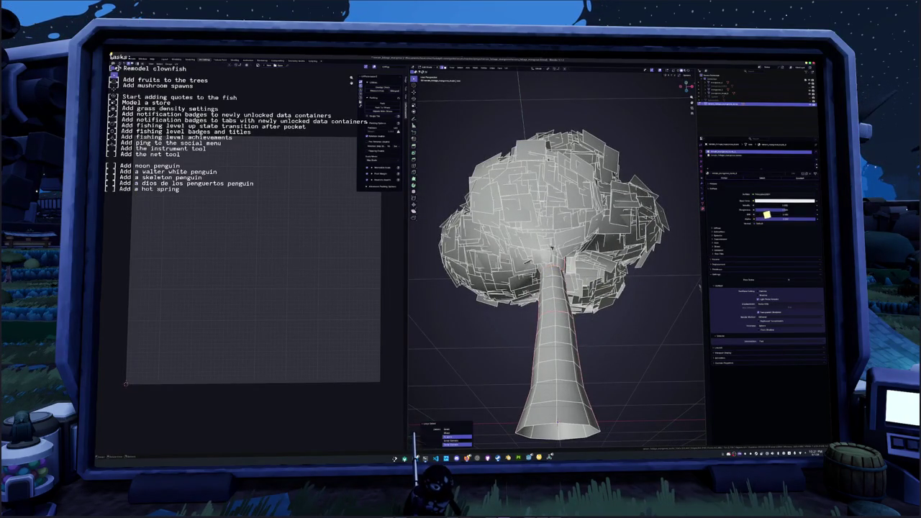
{"action": "key", "text": "KP_Decimal"}
{"action": "key", "text": "s"}
{"action": "left_click", "coordinate": [521, 204]}
{"action": "scroll", "coordinate": [521, 204], "scroll_direction": "down", "scroll_amount": 8}
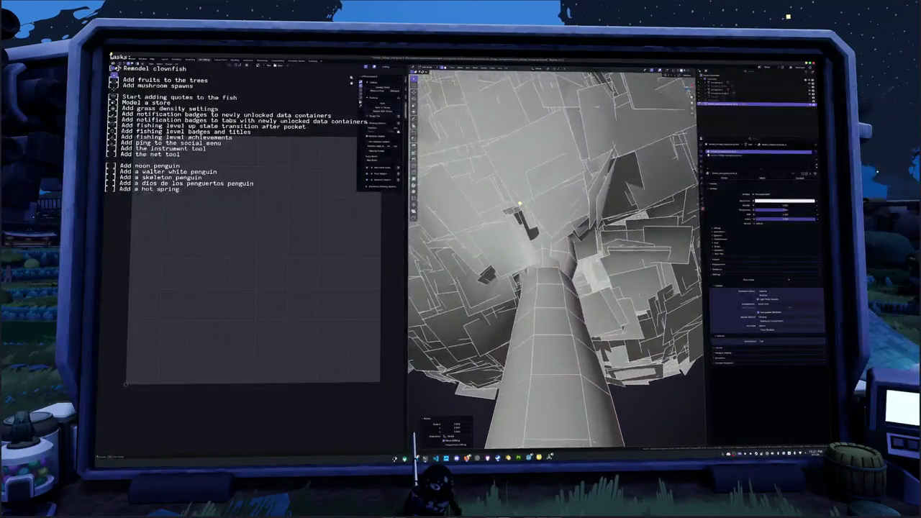
{"action": "scroll", "coordinate": [516, 200], "scroll_direction": "up", "scroll_amount": 6}
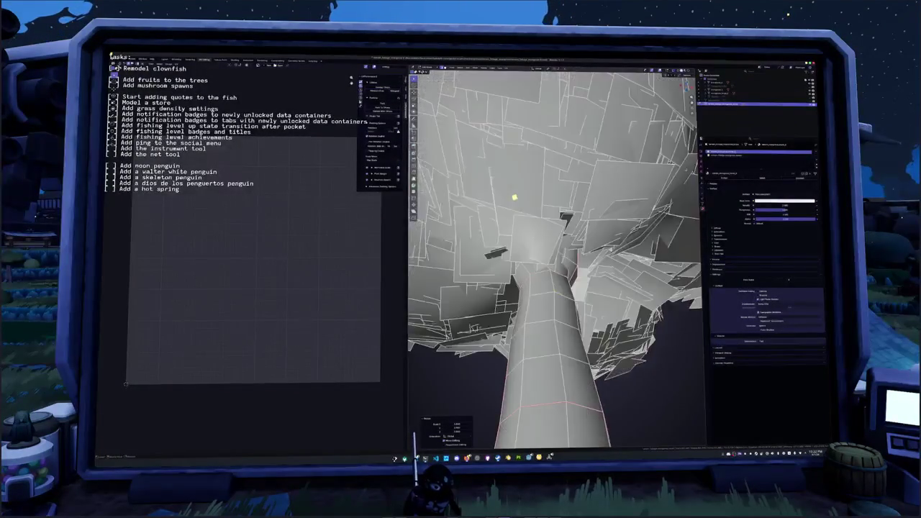
{"action": "left_click", "coordinate": [520, 169]}
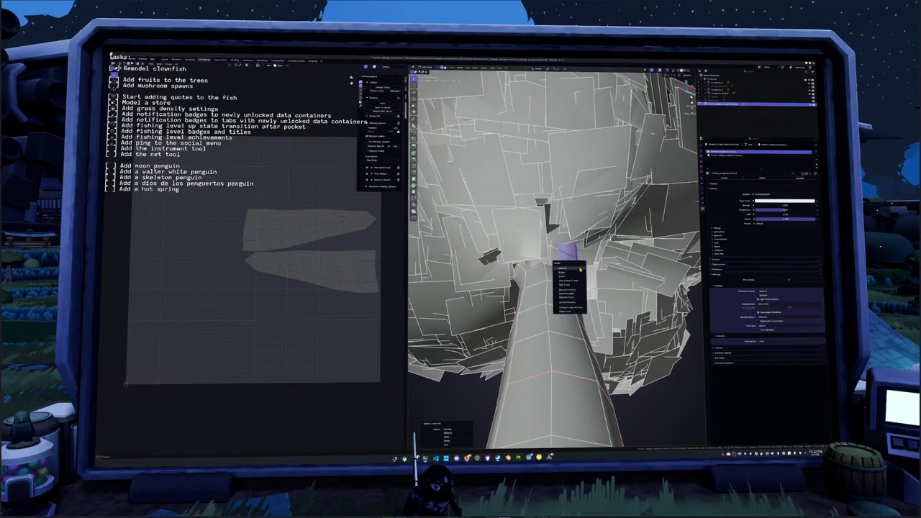
Check the result out of Edit Mode, then select and frame the whole tree.
{"action": "key", "text": "Tab"}
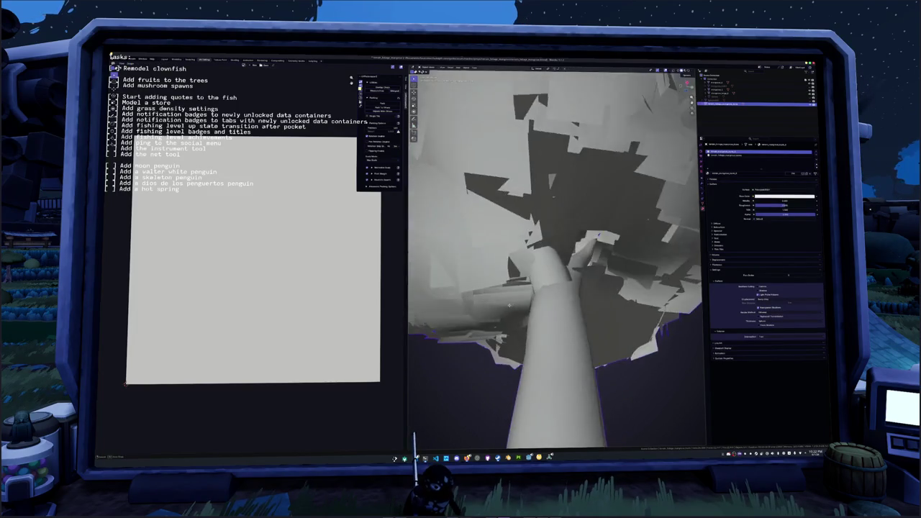
{"action": "key", "text": "Tab"}
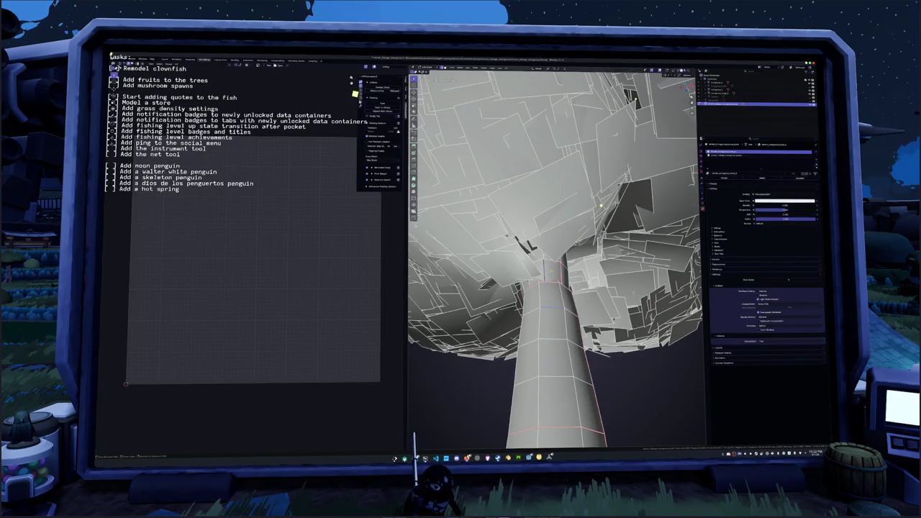
{"action": "key", "text": "a"}
{"action": "key", "text": "Tab"}
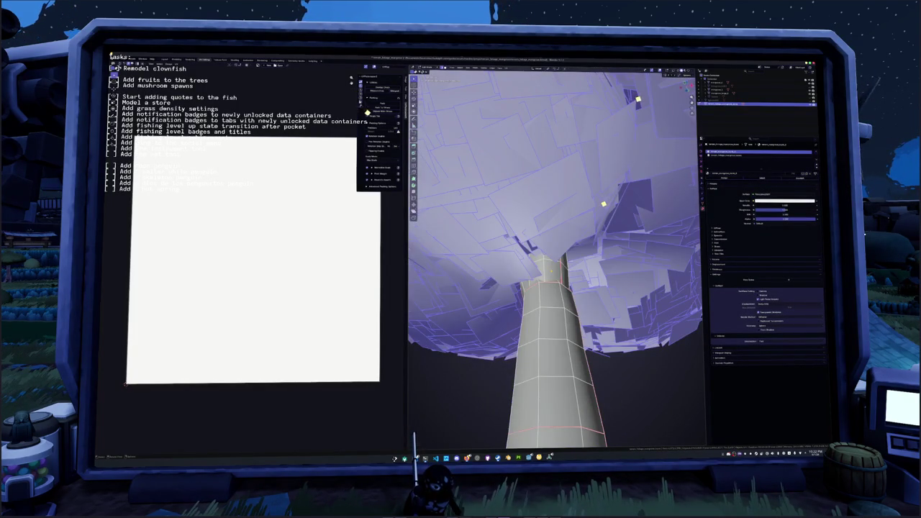
{"action": "key", "text": "KP_Decimal"}
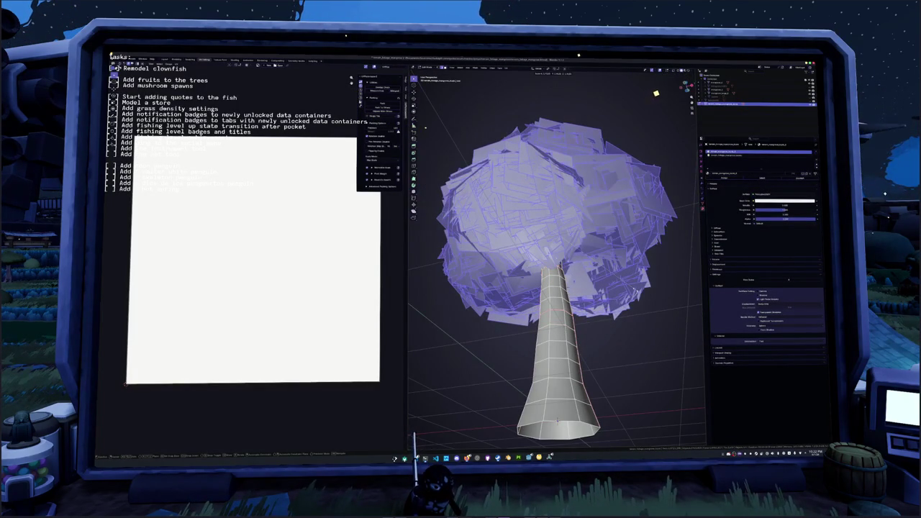
{"action": "key", "text": "Tab"}
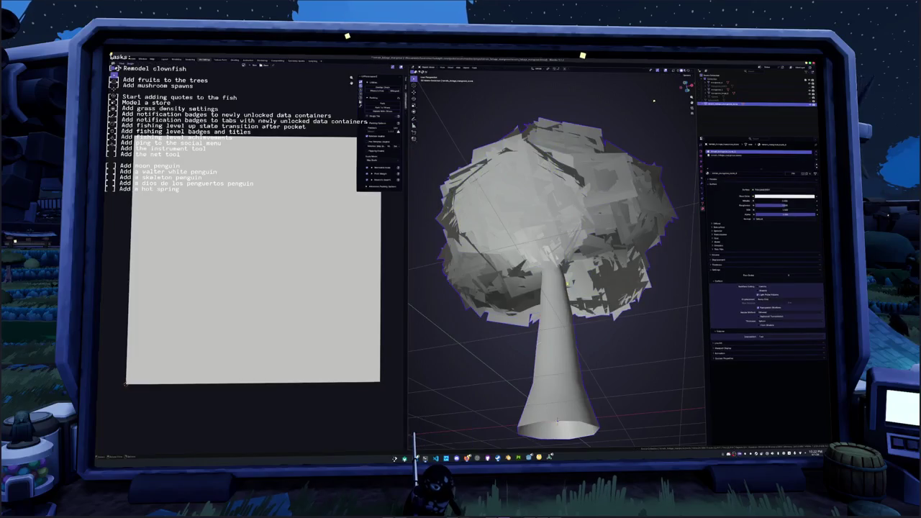
Hide the leafy canopy and inspect the mushroom tree's stem in X-ray.
{"action": "left_click_drag", "start_coordinate": [576, 237], "coordinate": [611, 226]}
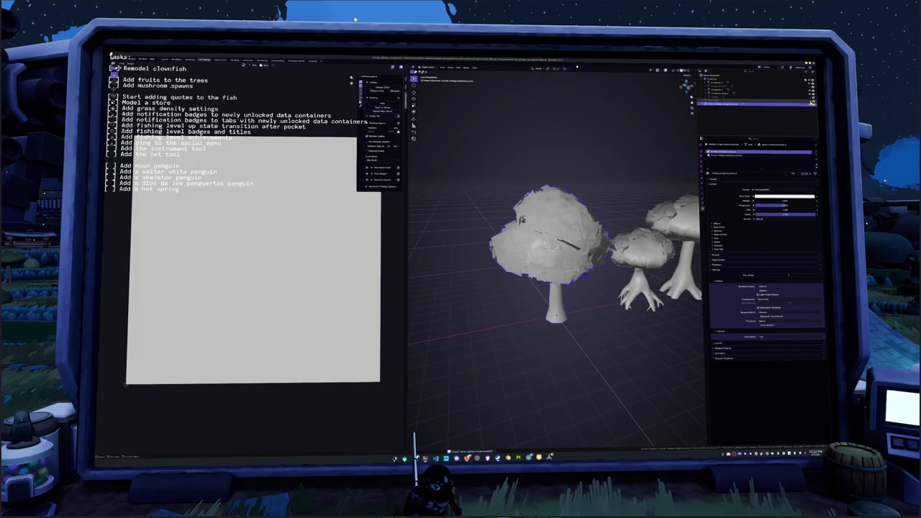
{"action": "key", "text": "h"}
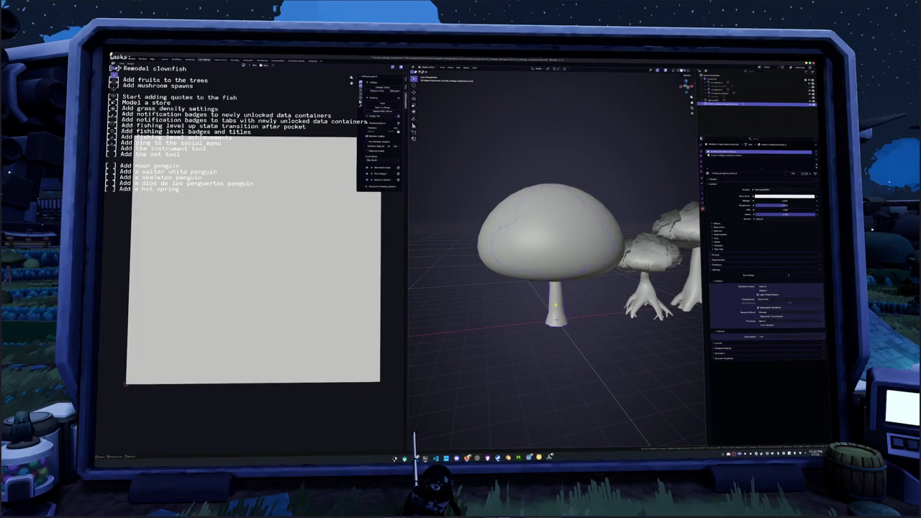
{"action": "key", "text": "Tab"}
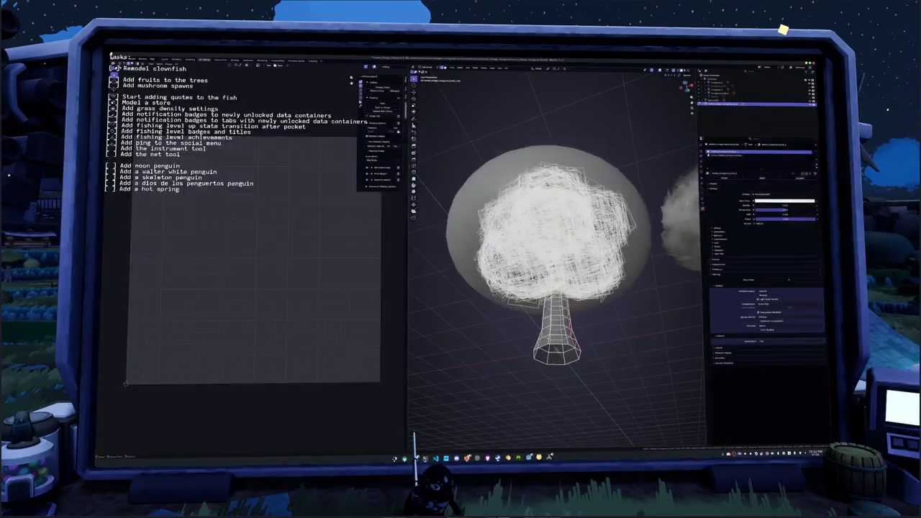
{"action": "key", "text": "KP_Decimal"}
{"action": "key", "text": "alt+z"}
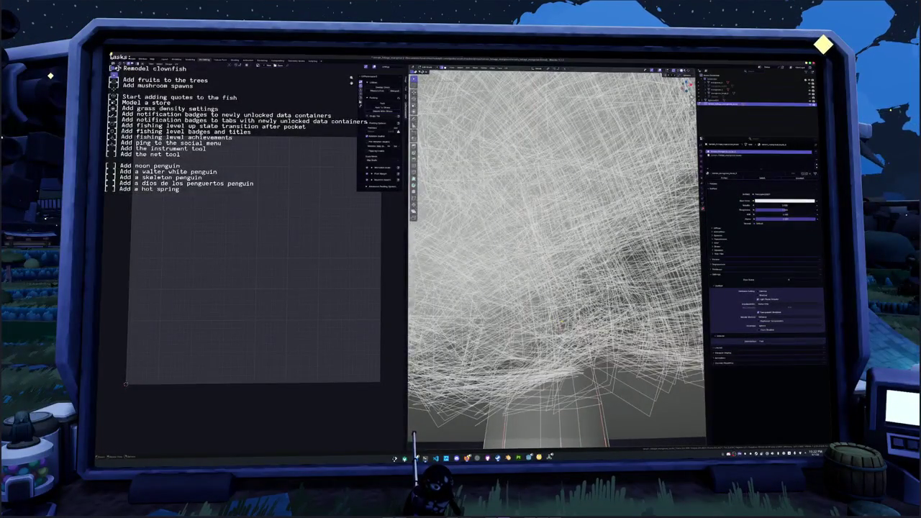
{"action": "key", "text": "alt+z"}
{"action": "scroll", "coordinate": [594, 303], "scroll_direction": "down", "scroll_amount": 5}
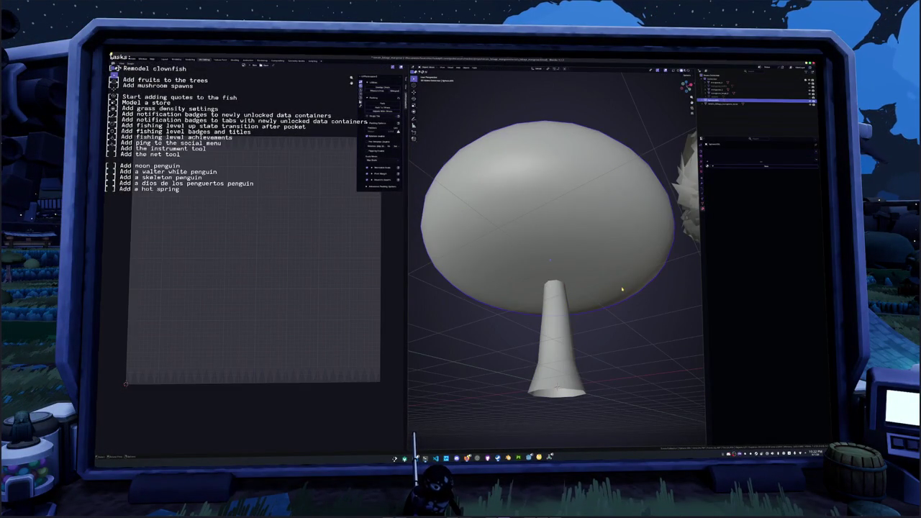
{"action": "scroll", "coordinate": [555, 259], "scroll_direction": "up", "scroll_amount": 5}
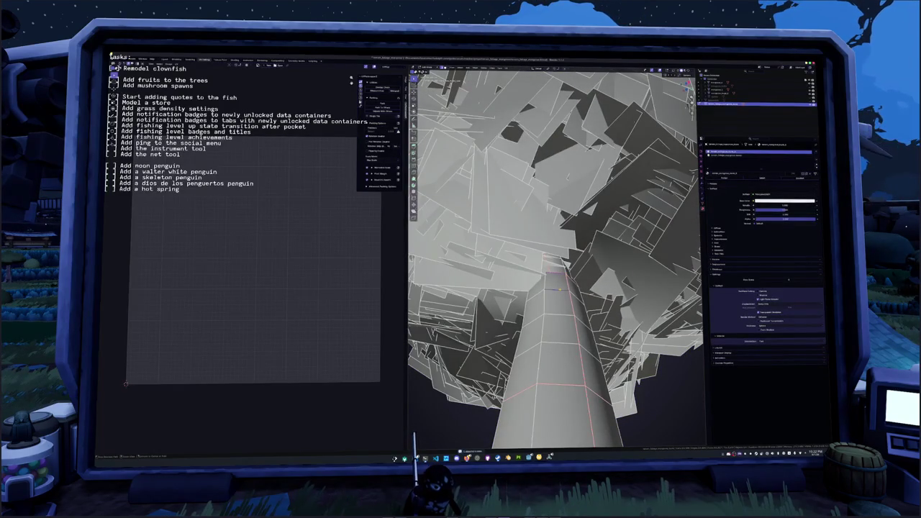
Select the trunk's linked faces and check the tree's object and mesh data properties.
{"action": "key", "text": "l"}
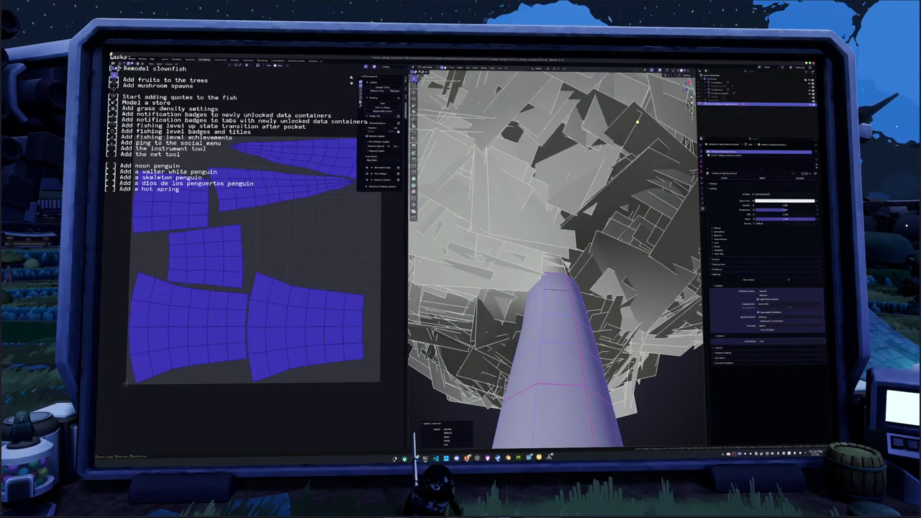
{"action": "key", "text": "l"}
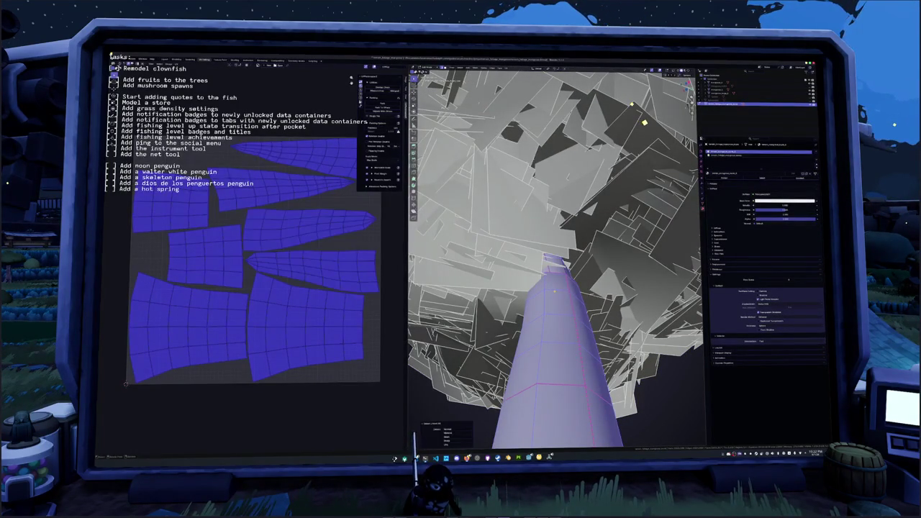
{"action": "left_click", "coordinate": [702, 205]}
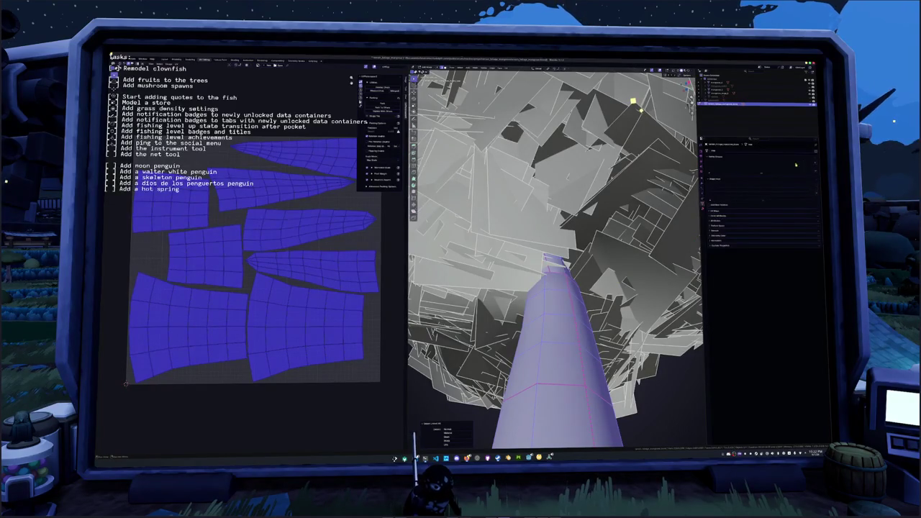
{"action": "left_click", "coordinate": [702, 189]}
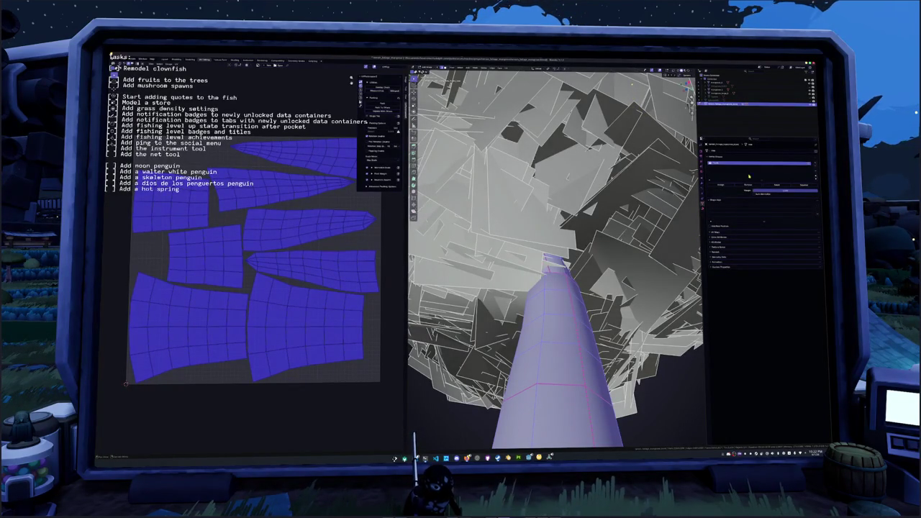
Leave Edit Mode and add a normals-editing modifier to the tree.
{"action": "key", "text": "Tab"}
{"action": "key", "text": "slash"}
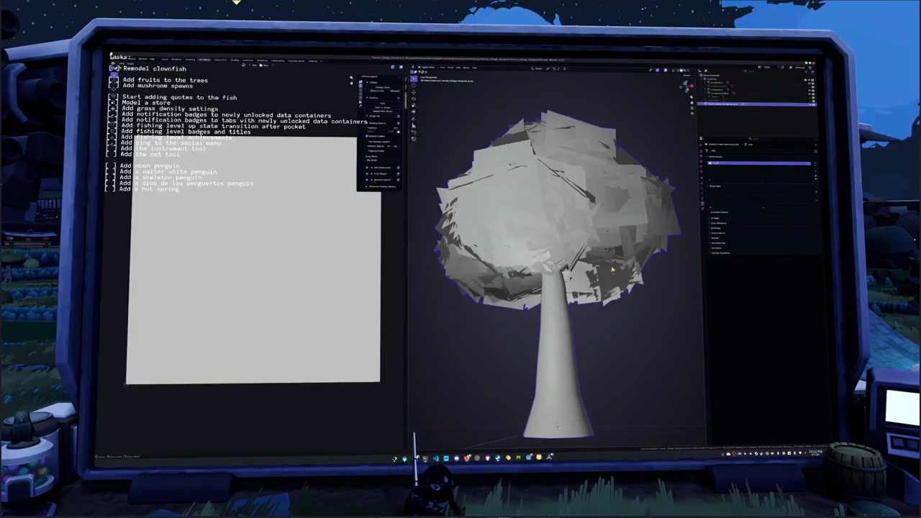
{"action": "left_click", "coordinate": [702, 180]}
{"action": "left_click", "coordinate": [759, 150]}
{"action": "left_click", "coordinate": [751, 159]}
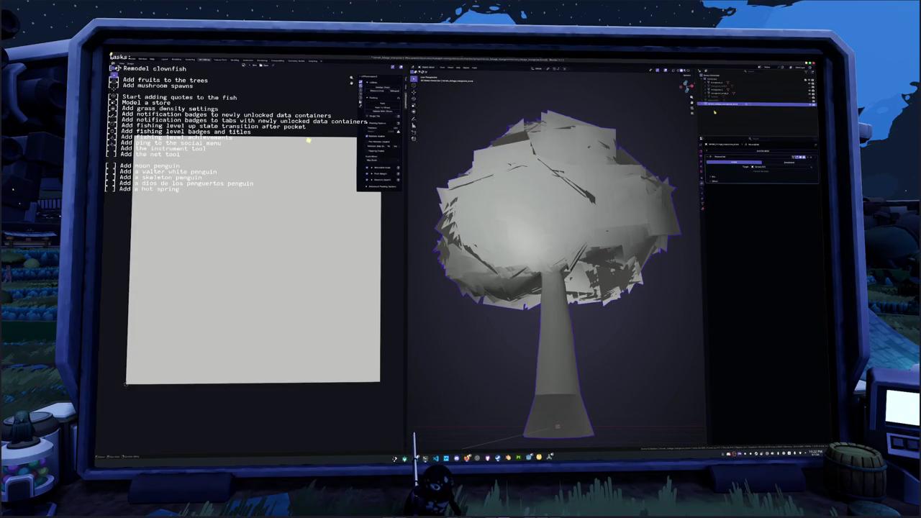
Restrict the normals modifier to the tree's vertex group.
{"action": "left_click", "coordinate": [714, 177]}
{"action": "left_click", "coordinate": [761, 192]}
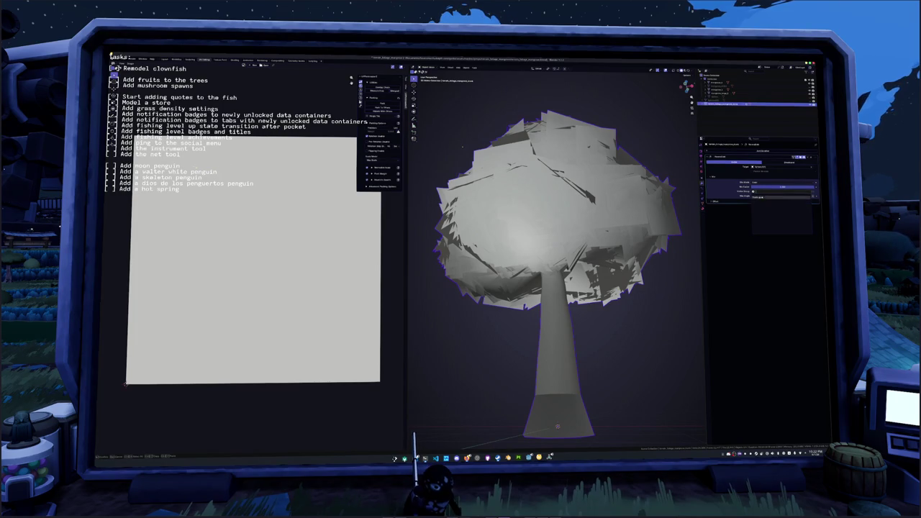
{"action": "left_click", "coordinate": [761, 196]}
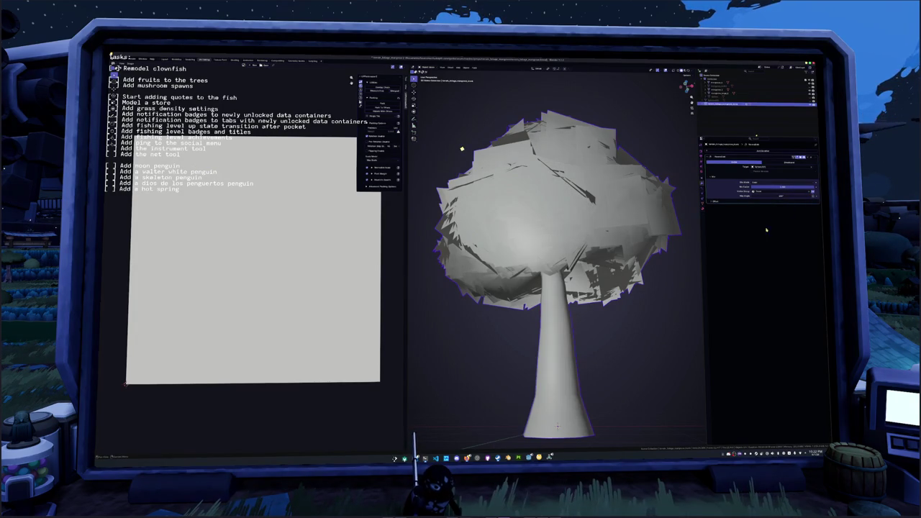
{"action": "scroll", "coordinate": [461, 149], "scroll_direction": "down", "scroll_amount": 5}
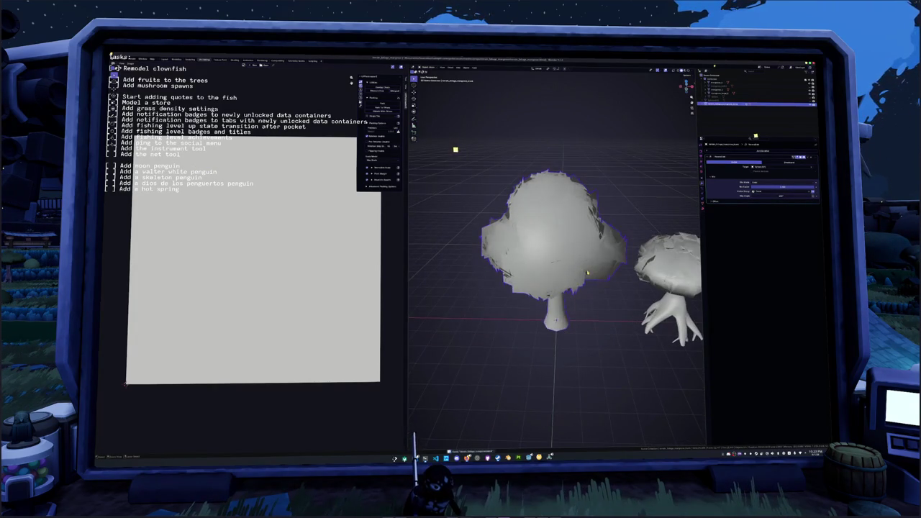
{"action": "left_click_drag", "start_coordinate": [440, 155], "coordinate": [435, 158]}
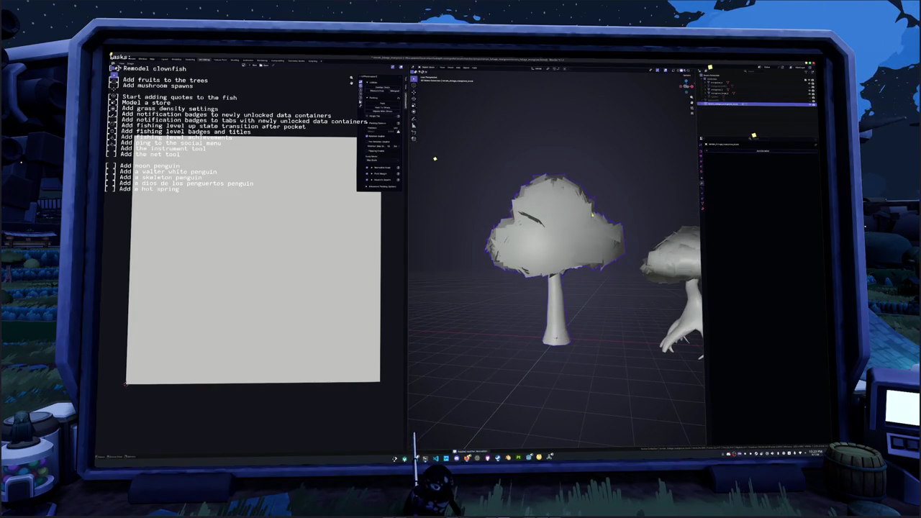
Export the tree over its existing file and switch to Godot.
{"action": "left_click", "coordinate": [118, 59]}
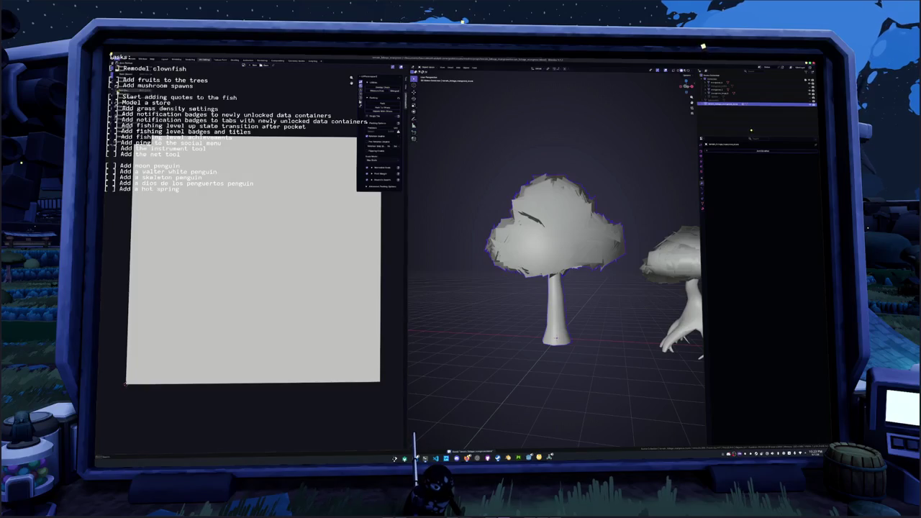
{"action": "left_click", "coordinate": [172, 151]}
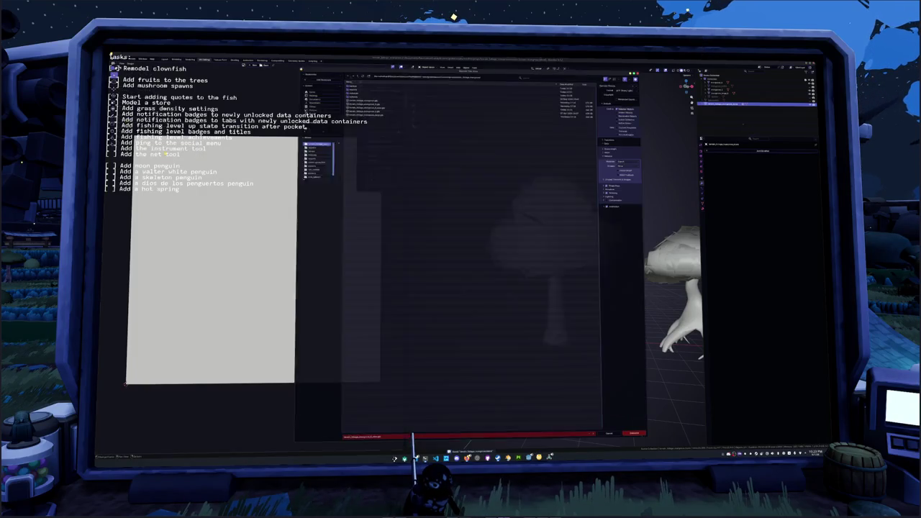
{"action": "left_click", "coordinate": [362, 106]}
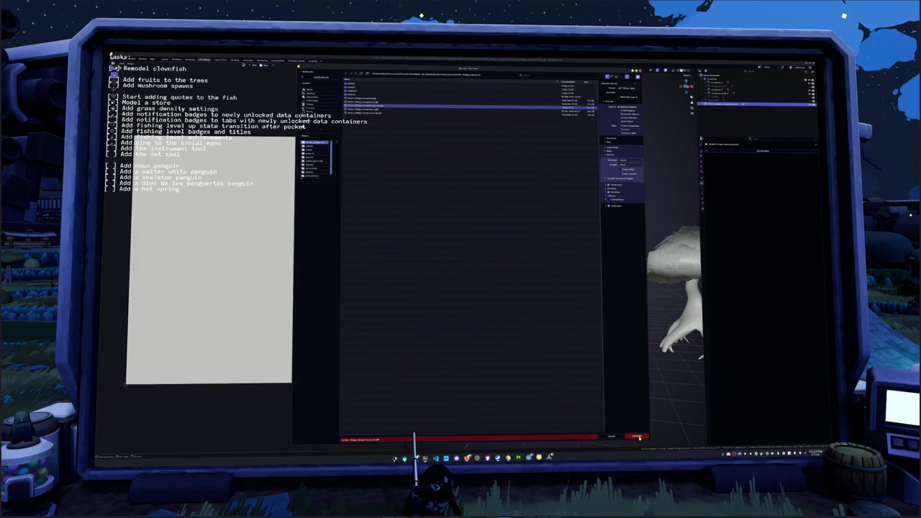
{"action": "left_click", "coordinate": [638, 437]}
{"action": "left_click", "coordinate": [529, 457]}
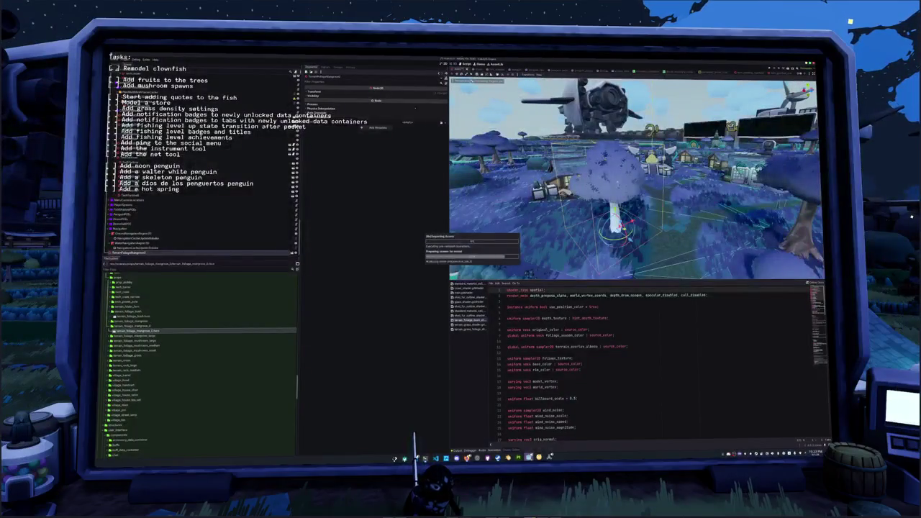
Orbit the Godot viewport around the updated tree.
{"action": "mouse_move", "coordinate": [579, 278]}
{"action": "left_mouse_down"}
{"action": "mouse_move", "coordinate": [601, 241]}
{"action": "mouse_move", "coordinate": [603, 257]}
{"action": "mouse_move", "coordinate": [558, 233]}
{"action": "mouse_move", "coordinate": [508, 238]}
{"action": "mouse_move", "coordinate": [514, 231]}
{"action": "left_mouse_up"}
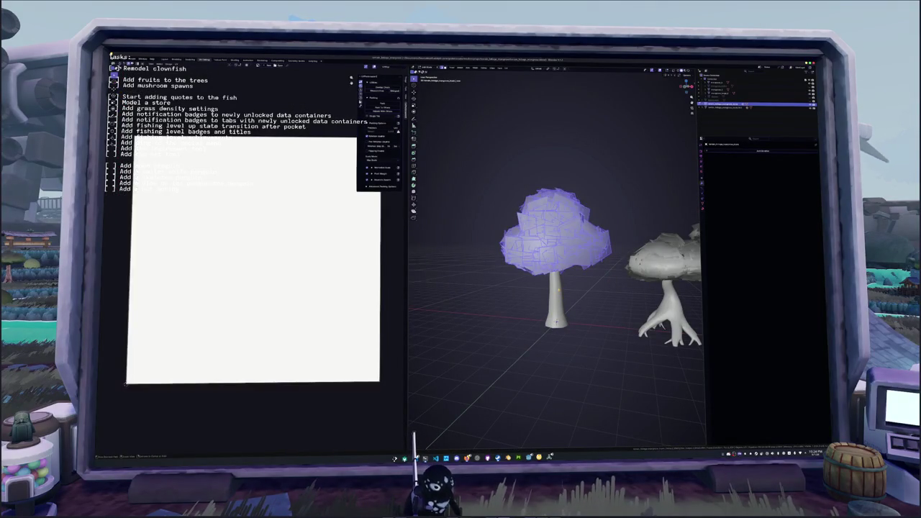
Re-export the tree via Ctrl+Shift+S and switch back to Godot.
{"action": "key", "text": "Tab"}
{"action": "key", "text": "Tab"}
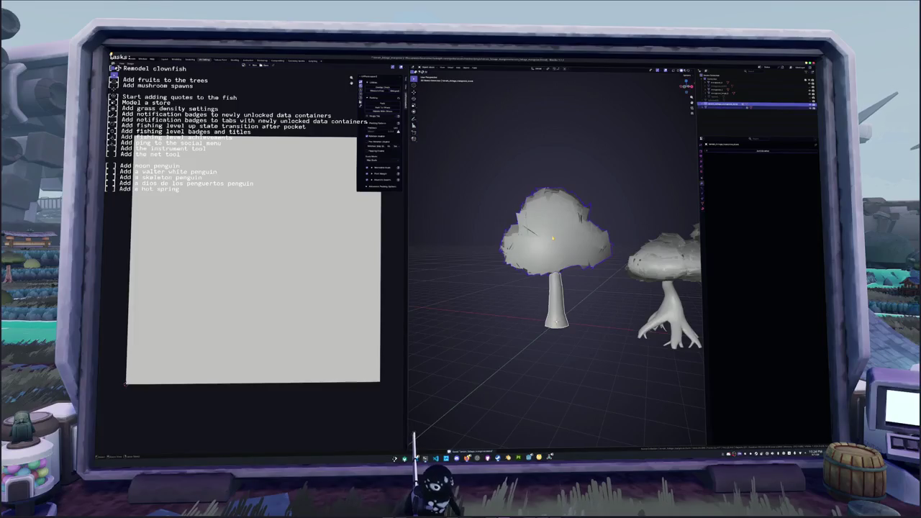
{"action": "scroll", "coordinate": [555, 256], "scroll_direction": "down", "scroll_amount": 3}
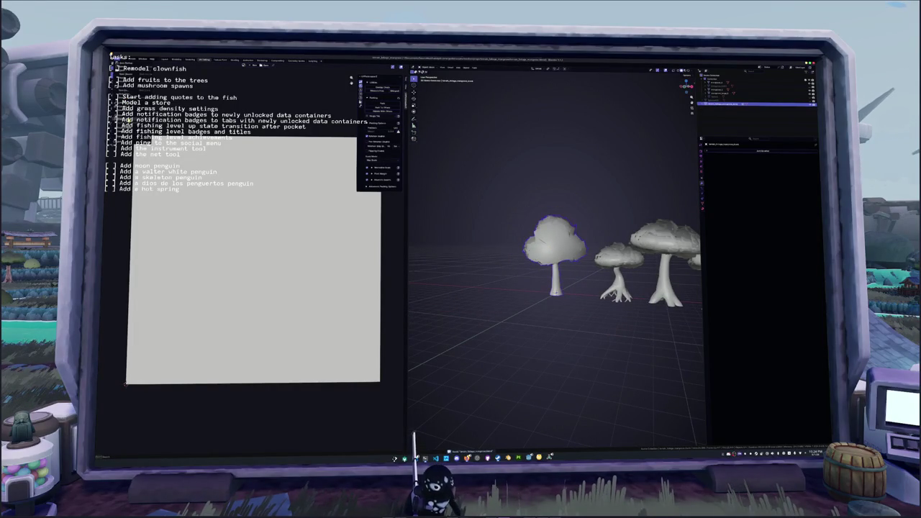
{"action": "key", "text": "ctrl+shift+s"}
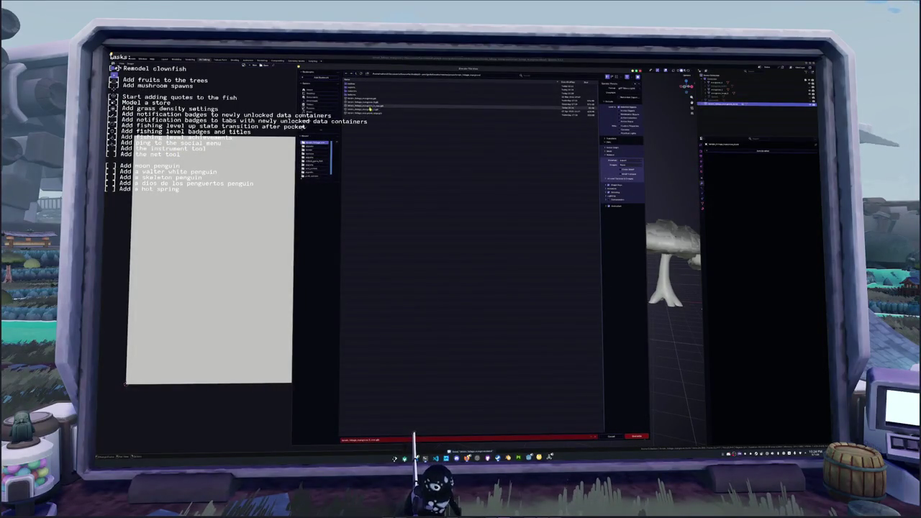
{"action": "key", "text": "Return"}
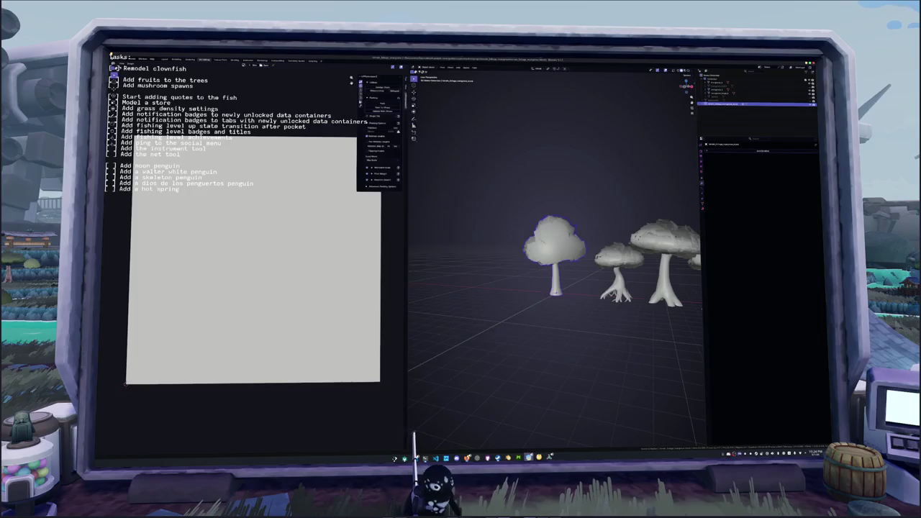
{"action": "key", "text": "alt+Tab"}
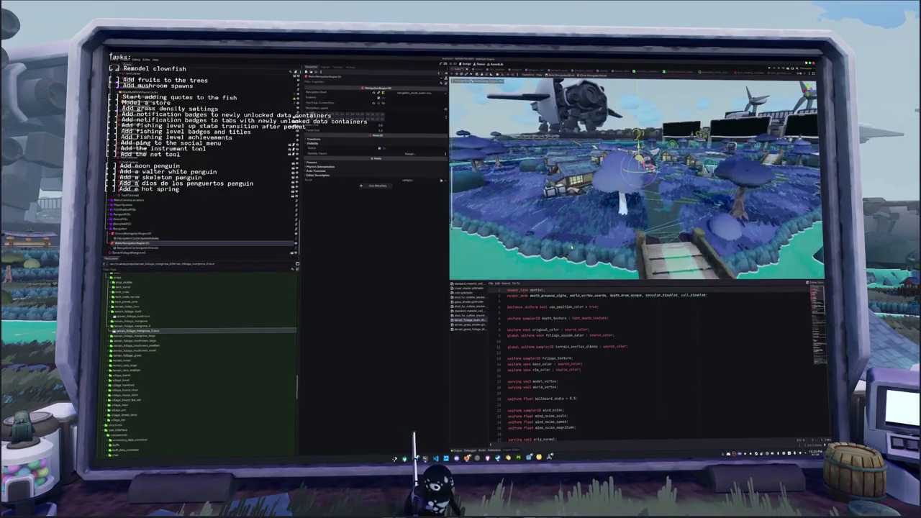
Select the NavigationRegion3D node, then jump to the foliage colour uniforms on shader line 8.
{"action": "left_click", "coordinate": [133, 233]}
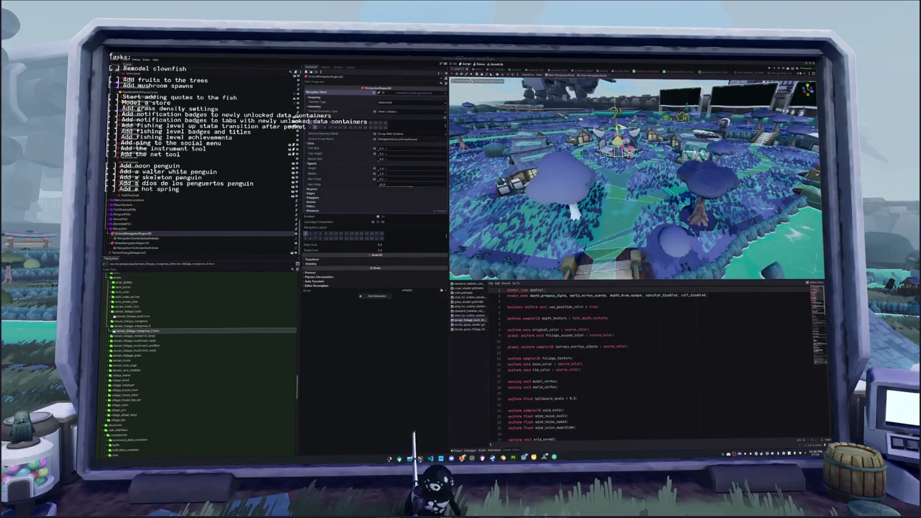
{"action": "left_click", "coordinate": [719, 335]}
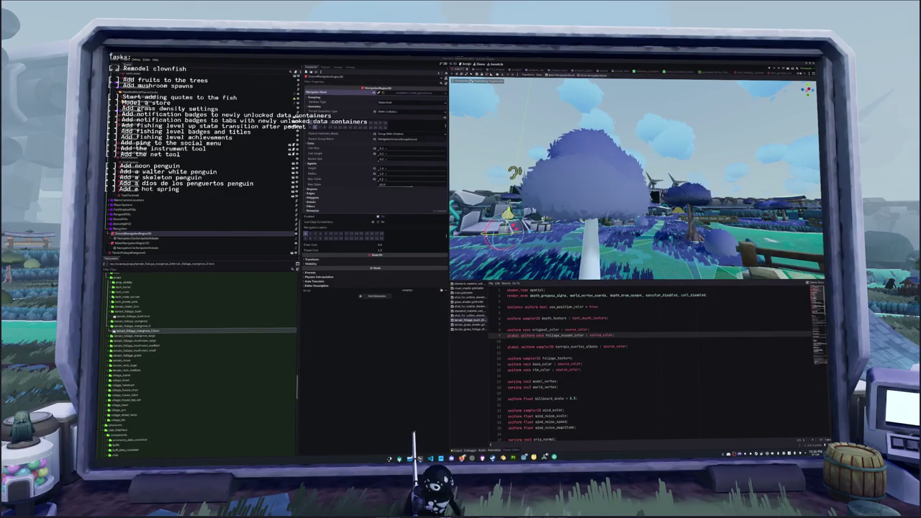
Review the foliage shader's varying declarations on line 17.
{"action": "left_click", "coordinate": [716, 381]}
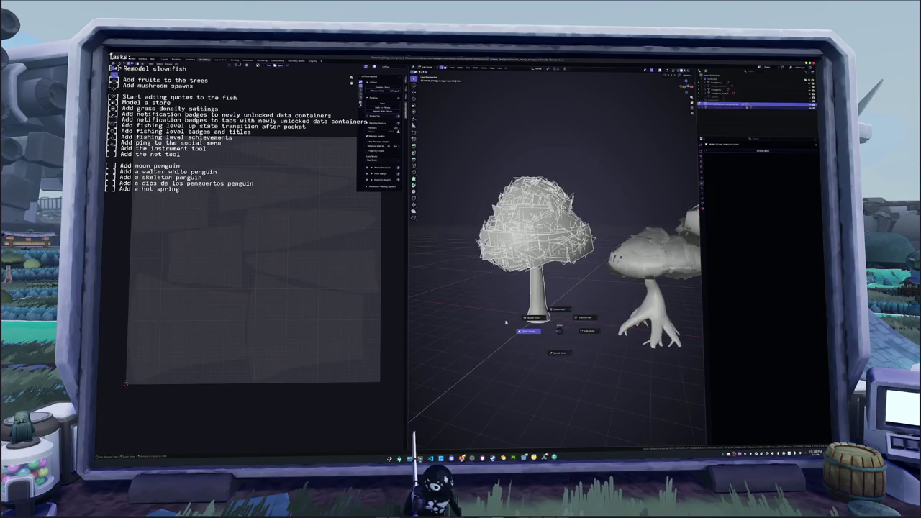
Redo the foliage selection with an F3 operator and Select Linked, then select all and exit Edit Mode.
{"action": "key", "text": "F3"}
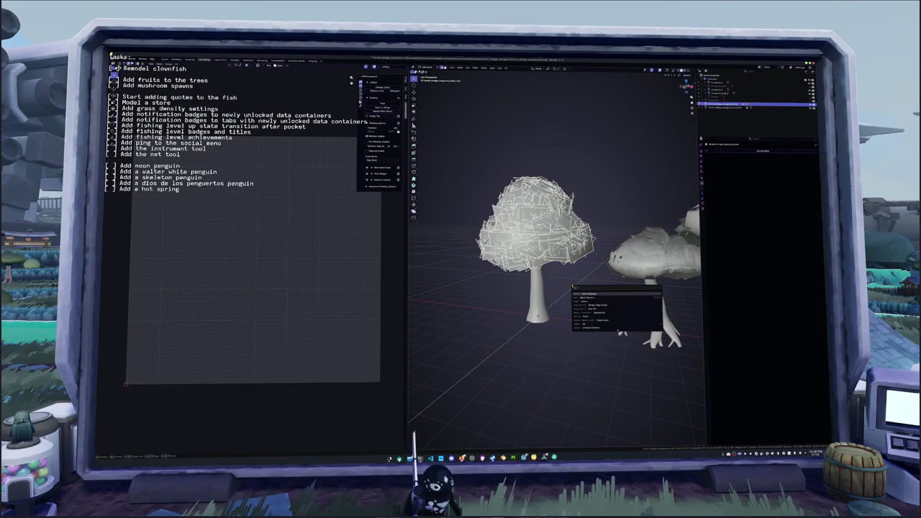
{"action": "key", "text": "Return"}
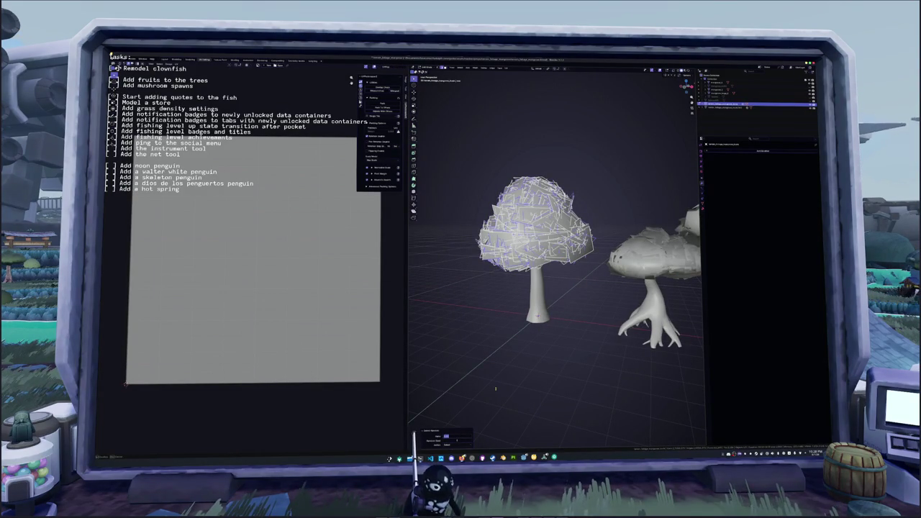
{"action": "key", "text": "ctrl+l"}
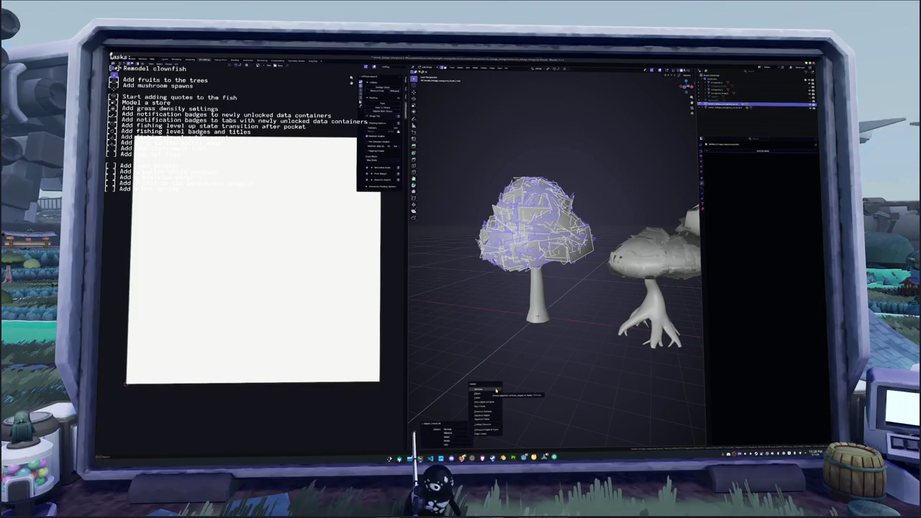
{"action": "key", "text": "alt+a"}
{"action": "key", "text": "a"}
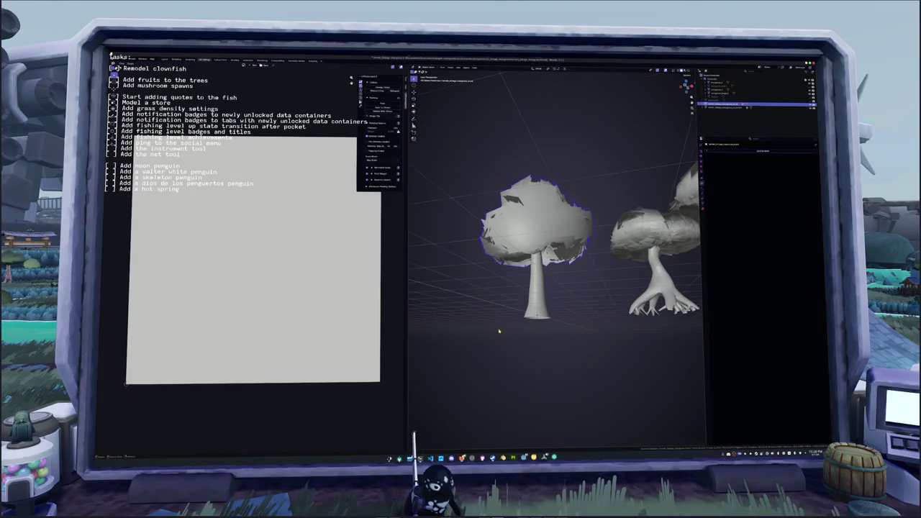
{"action": "key", "text": "Tab"}
{"action": "key", "text": "Tab"}
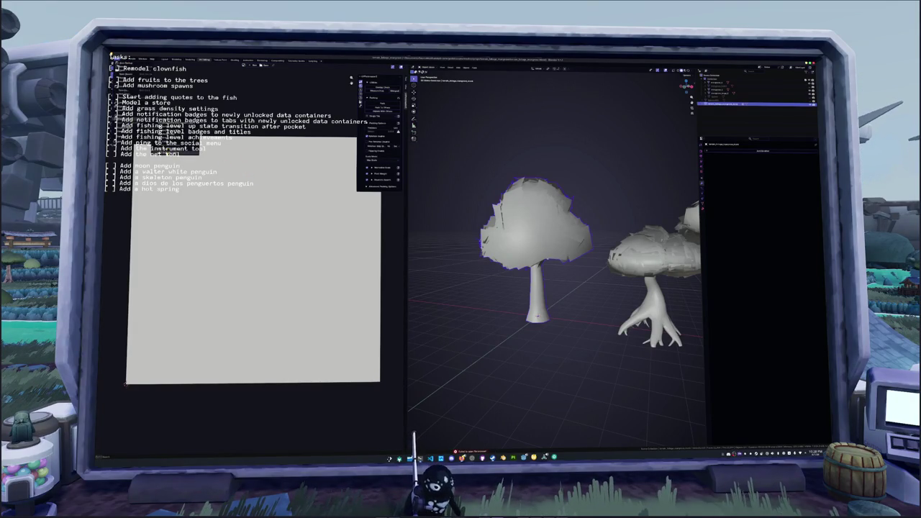
Export the tree over the existing file and switch to Godot.
{"action": "left_click", "coordinate": [380, 107]}
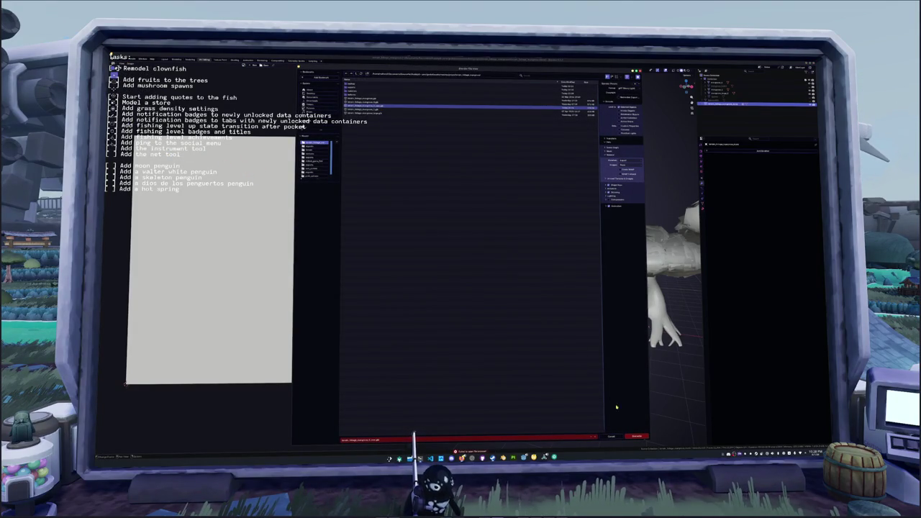
{"action": "left_click", "coordinate": [636, 437]}
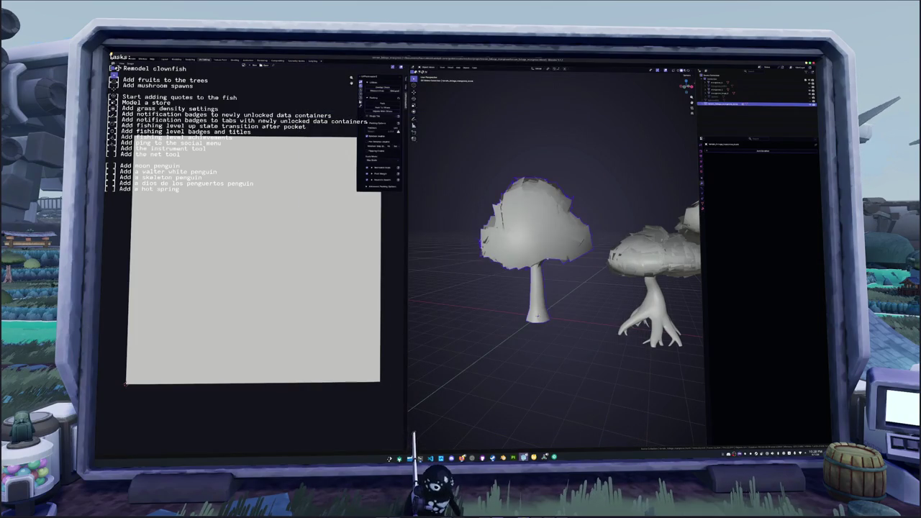
{"action": "key", "text": "alt+Tab"}
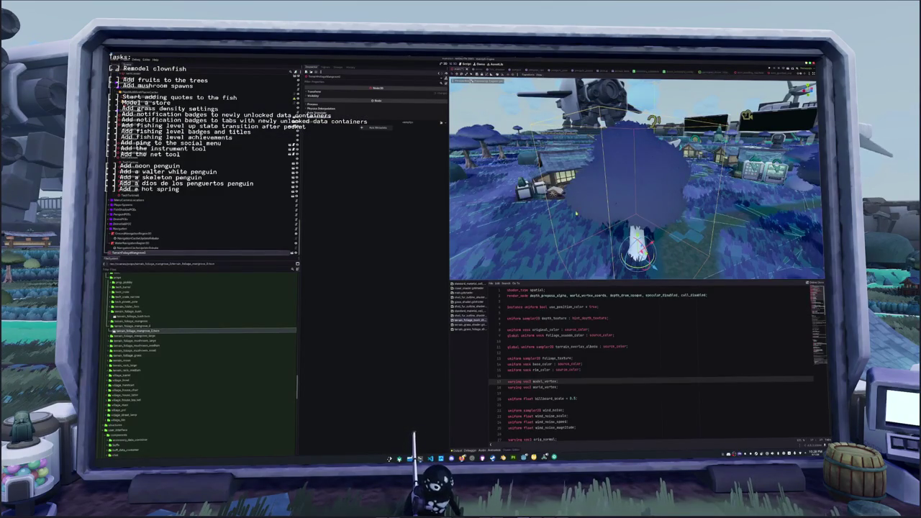
Frame the re-exported tree and swing the camera low to look up at its canopy.
{"action": "key", "text": "f"}
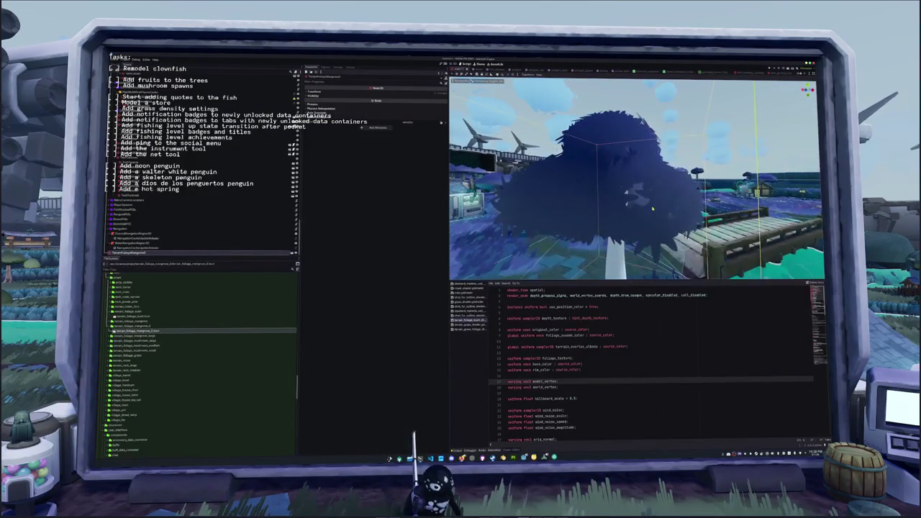
{"action": "scroll", "coordinate": [655, 207], "scroll_direction": "up", "scroll_amount": 5}
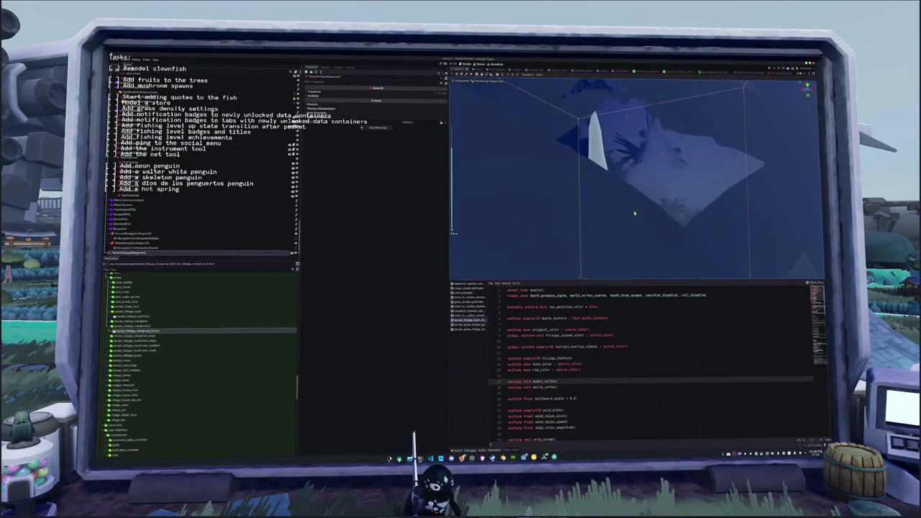
{"action": "scroll", "coordinate": [634, 214], "scroll_direction": "down", "scroll_amount": 5}
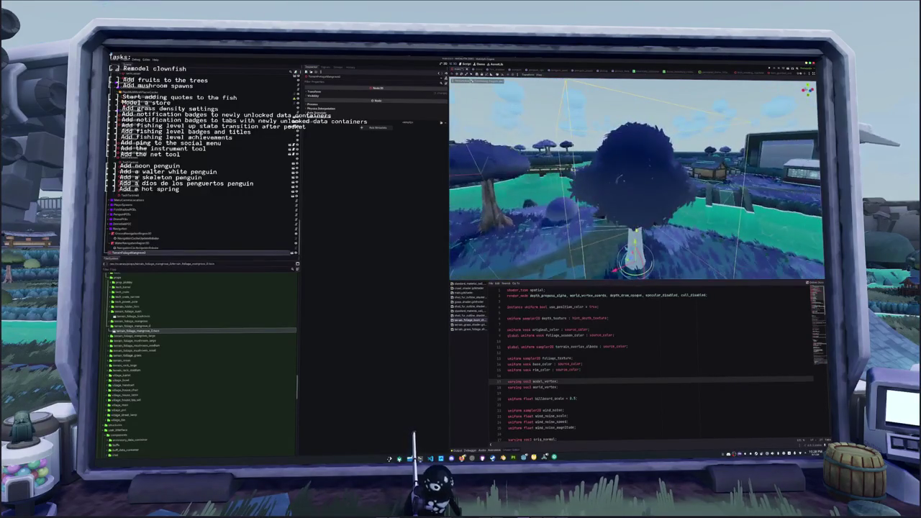
{"action": "mouse_move", "coordinate": [633, 187]}
{"action": "left_mouse_down"}
{"action": "mouse_move", "coordinate": [633, 129]}
{"action": "mouse_move", "coordinate": [612, 231]}
{"action": "mouse_move", "coordinate": [644, 237]}
{"action": "mouse_move", "coordinate": [613, 238]}
{"action": "mouse_move", "coordinate": [593, 226]}
{"action": "mouse_move", "coordinate": [628, 218]}
{"action": "mouse_move", "coordinate": [607, 216]}
{"action": "mouse_move", "coordinate": [606, 252]}
{"action": "left_mouse_up"}
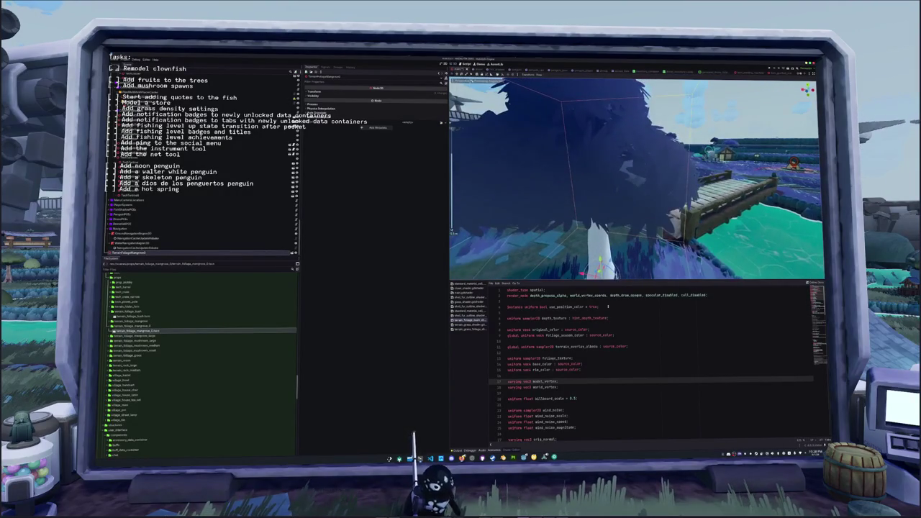
{"action": "left_click", "coordinate": [605, 304]}
Append shadows_disabled to the foliage shader's render_mode and orbit above the tree to check.
{"action": "left_click", "coordinate": [706, 295]}
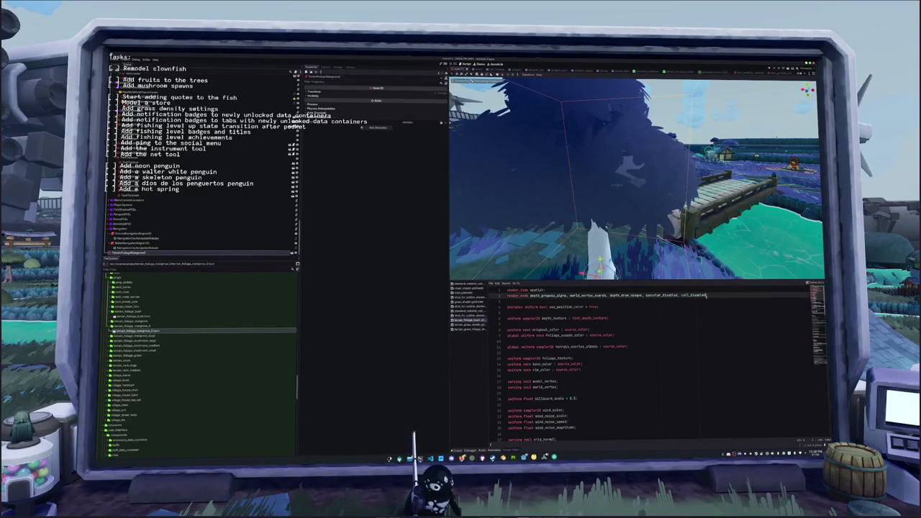
{"action": "key", "text": "Down"}
{"action": "key", "text": "Down"}
{"action": "key", "text": "Down"}
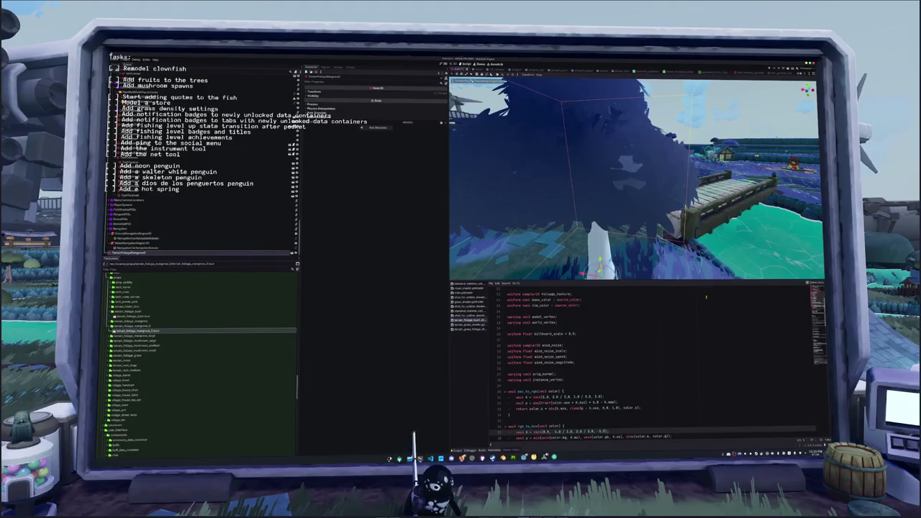
{"action": "scroll", "coordinate": [698, 296], "scroll_direction": "up", "scroll_amount": 5}
{"action": "left_click", "coordinate": [599, 307]}
{"action": "key", "text": "Up"}
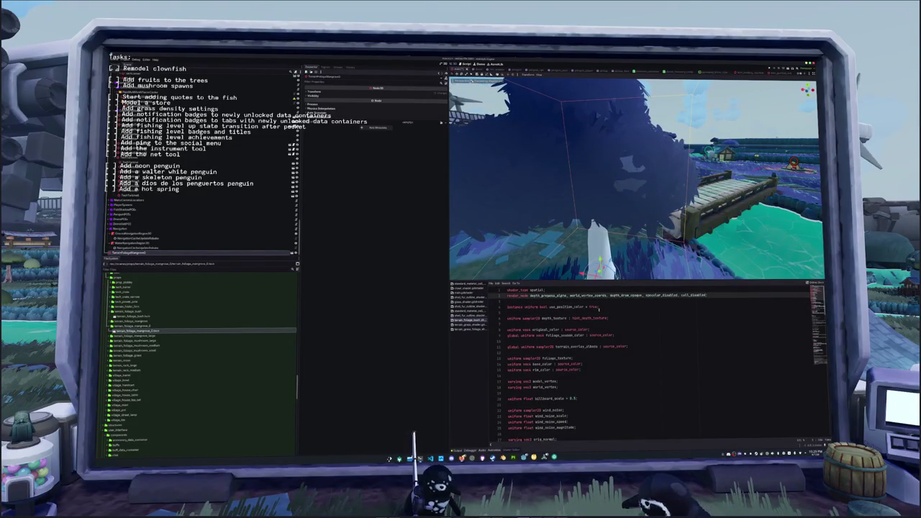
{"action": "key", "text": "Return"}
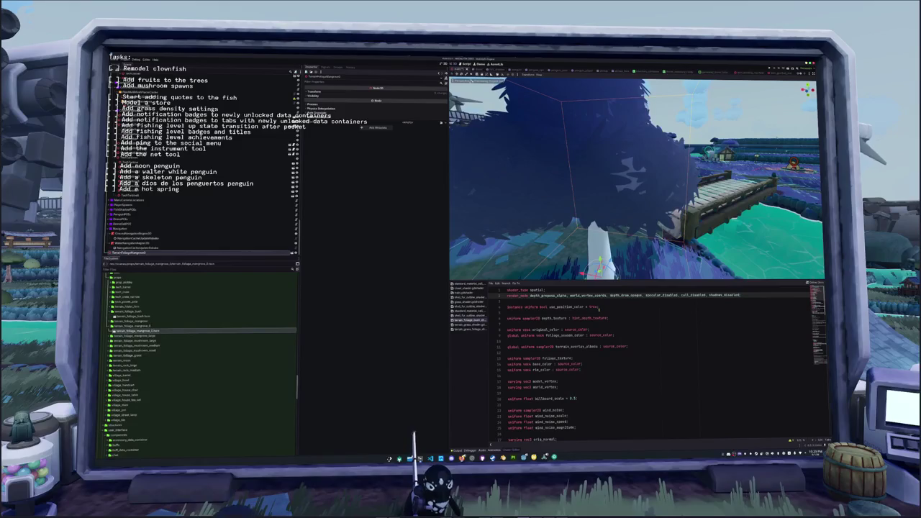
{"action": "scroll", "coordinate": [587, 164], "scroll_direction": "down", "scroll_amount": 5}
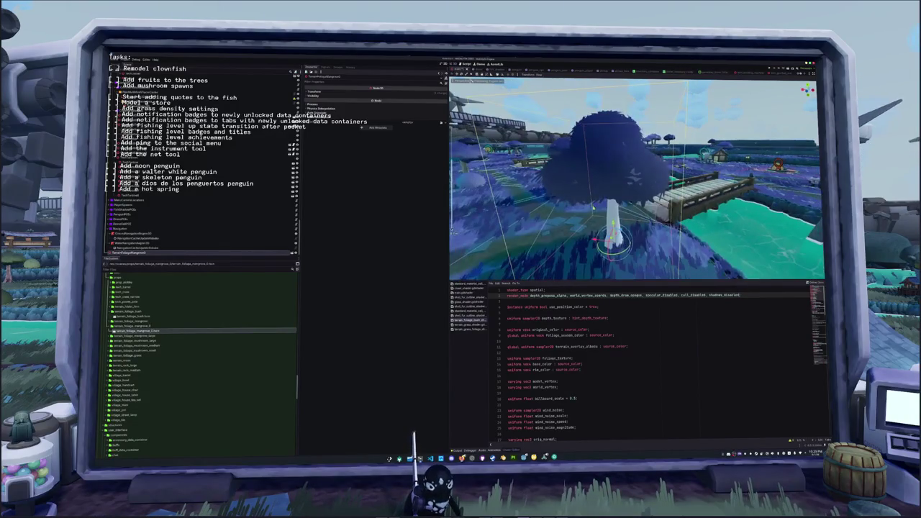
{"action": "mouse_move", "coordinate": [587, 164]}
{"action": "left_mouse_down"}
{"action": "mouse_move", "coordinate": [574, 216]}
{"action": "mouse_move", "coordinate": [676, 207]}
{"action": "mouse_move", "coordinate": [590, 207]}
{"action": "left_mouse_up"}
Comment out the foliage shader's ALPHA_SCISSOR_THRESHOLD line with Ctrl+K.
{"action": "scroll", "coordinate": [591, 339], "scroll_direction": "down", "scroll_amount": 5}
{"action": "scroll", "coordinate": [591, 339], "scroll_direction": "down", "scroll_amount": 12}
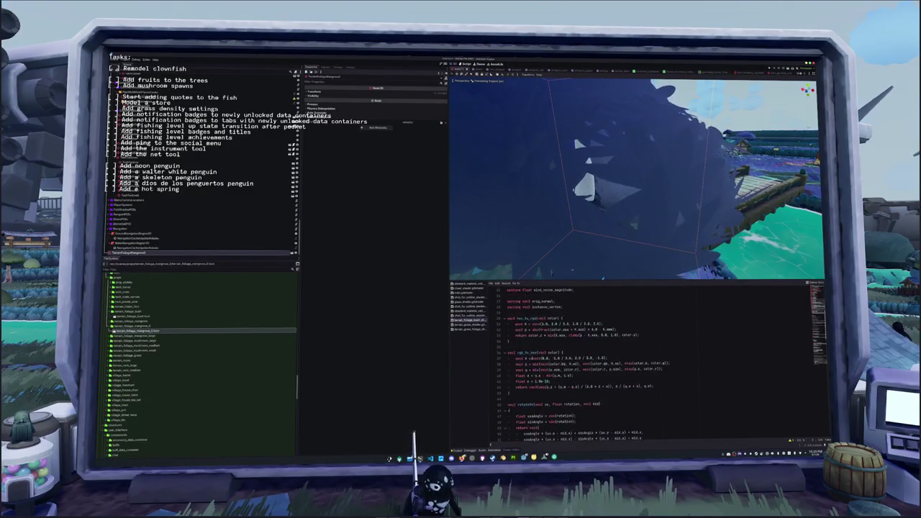
{"action": "scroll", "coordinate": [590, 339], "scroll_direction": "down", "scroll_amount": 10}
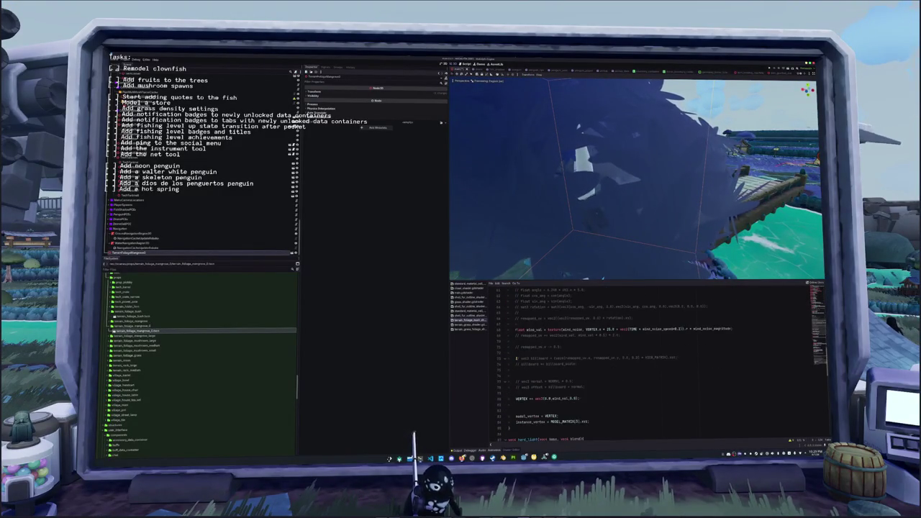
{"action": "scroll", "coordinate": [591, 339], "scroll_direction": "down", "scroll_amount": 8}
{"action": "scroll", "coordinate": [591, 353], "scroll_direction": "down", "scroll_amount": 1}
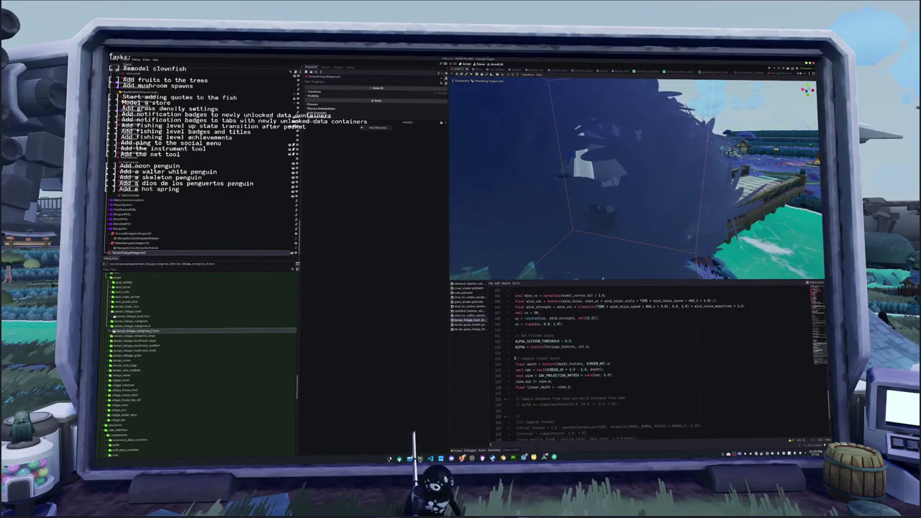
{"action": "left_click", "coordinate": [515, 341]}
{"action": "key", "text": "ctrl+k"}
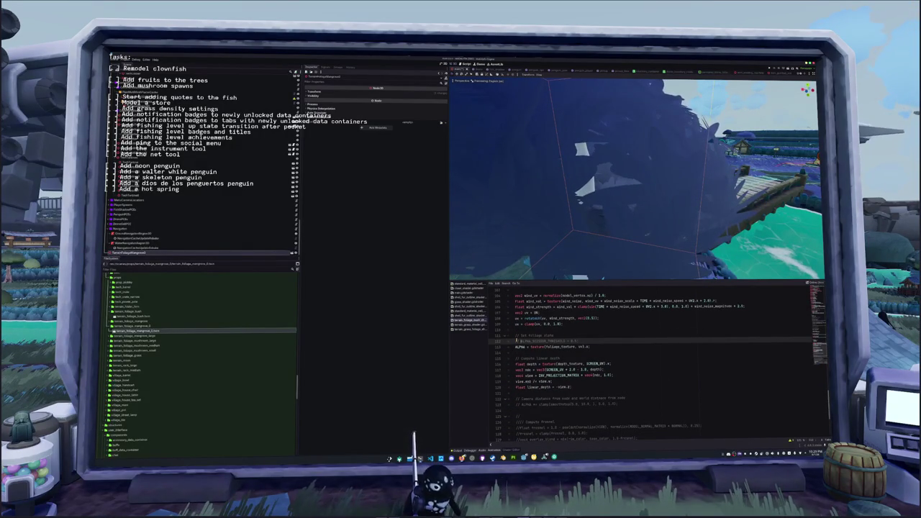
Comment out the linear_depth calculation lines in the foliage shader.
{"action": "scroll", "coordinate": [579, 234], "scroll_direction": "down", "scroll_amount": 5}
{"action": "mouse_move", "coordinate": [579, 234]}
{"action": "left_mouse_down"}
{"action": "mouse_move", "coordinate": [508, 238]}
{"action": "mouse_move", "coordinate": [508, 224]}
{"action": "left_mouse_up"}
{"action": "scroll", "coordinate": [507, 224], "scroll_direction": "up", "scroll_amount": 5}
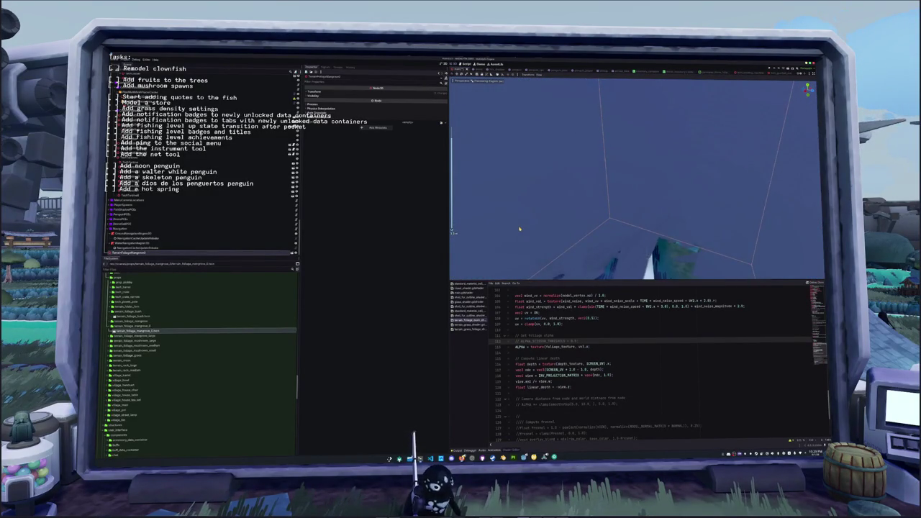
{"action": "scroll", "coordinate": [520, 229], "scroll_direction": "down", "scroll_amount": 5}
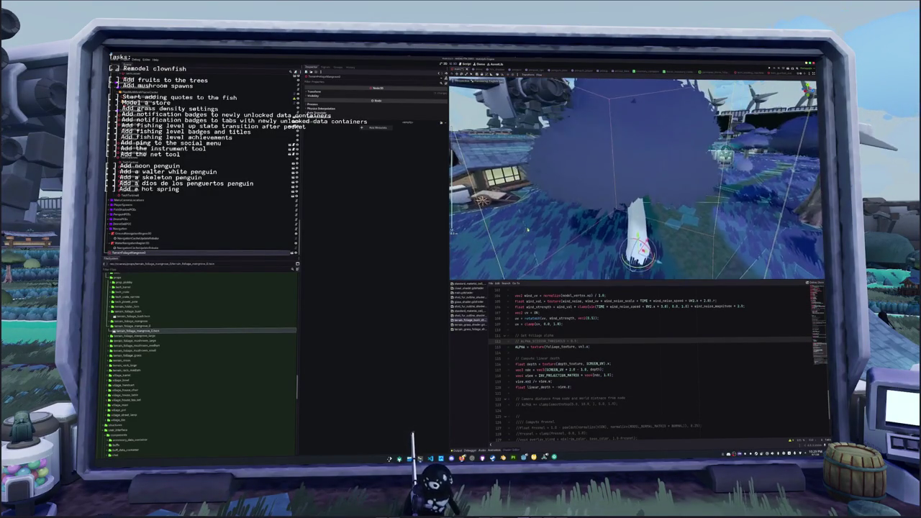
{"action": "scroll", "coordinate": [527, 229], "scroll_direction": "up", "scroll_amount": 5}
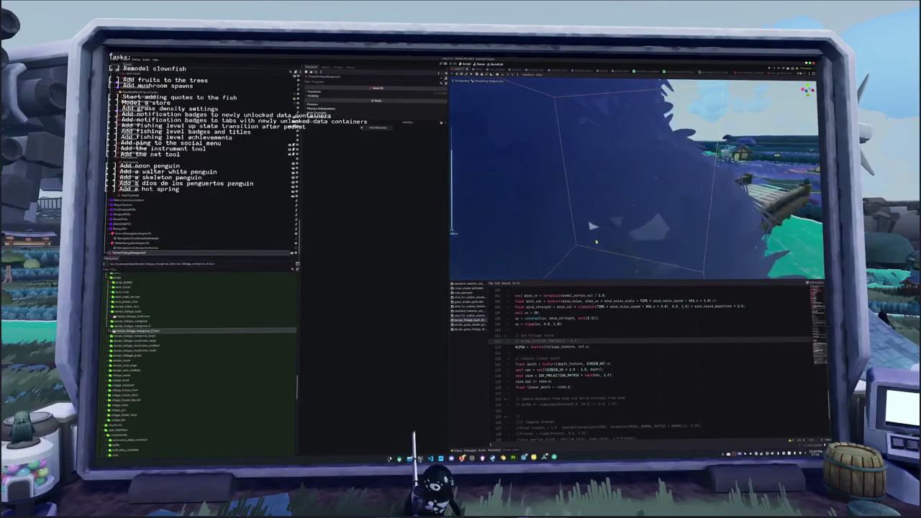
{"action": "scroll", "coordinate": [598, 229], "scroll_direction": "down", "scroll_amount": 2}
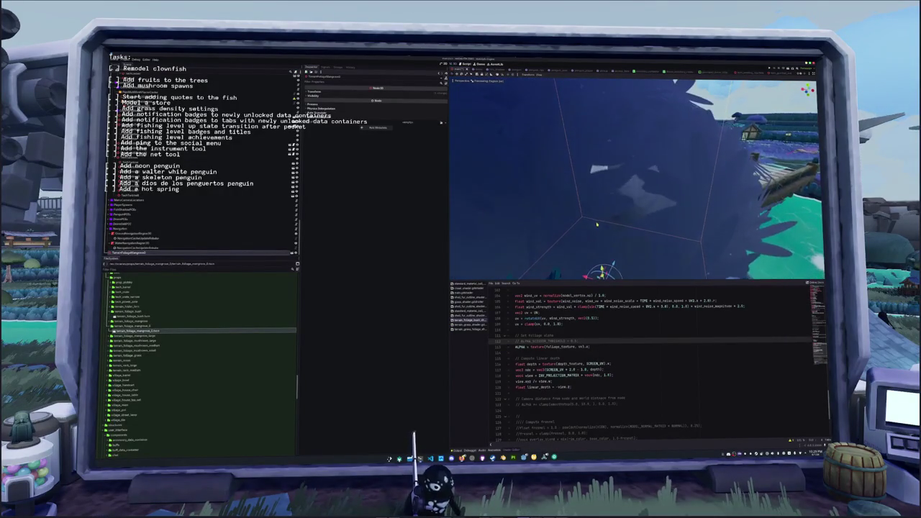
{"action": "scroll", "coordinate": [560, 356], "scroll_direction": "down", "scroll_amount": 5}
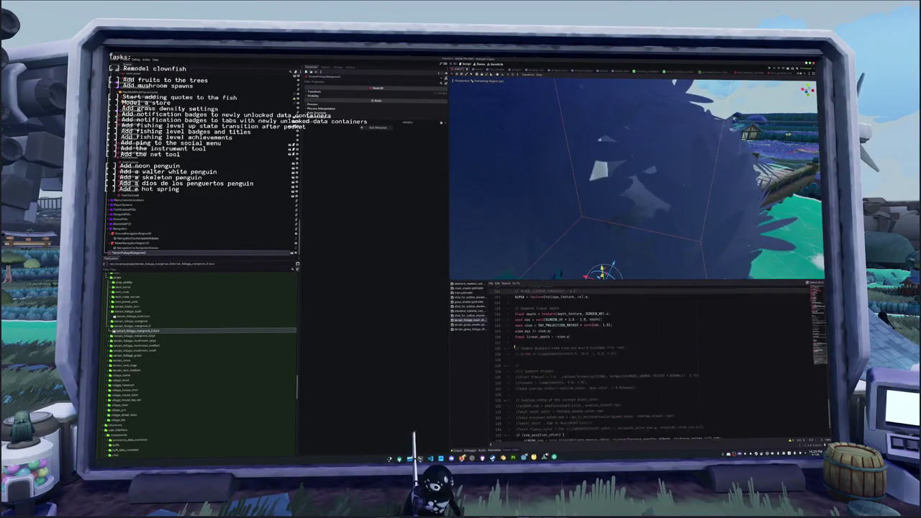
{"action": "double_click", "coordinate": [532, 318]}
{"action": "scroll", "coordinate": [526, 336], "scroll_direction": "down", "scroll_amount": 1}
{"action": "mouse_move", "coordinate": [573, 301]}
{"action": "left_mouse_down"}
{"action": "mouse_move", "coordinate": [518, 291]}
{"action": "mouse_move", "coordinate": [507, 313]}
{"action": "left_mouse_up"}
{"action": "key", "text": "ctrl+k"}
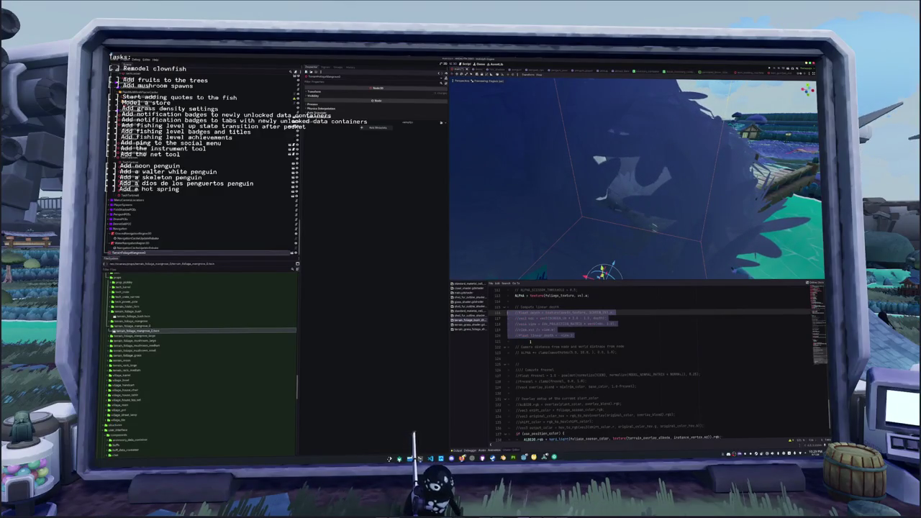
Review the hard_light call in the albedo code, then return to the render_mode line.
{"action": "scroll", "coordinate": [531, 341], "scroll_direction": "down", "scroll_amount": 2}
{"action": "left_click", "coordinate": [529, 420]}
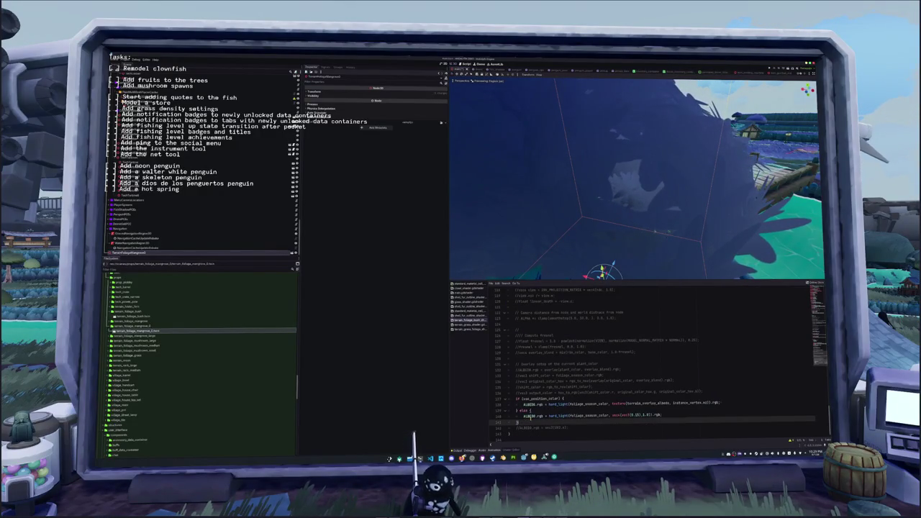
{"action": "double_click", "coordinate": [559, 403]}
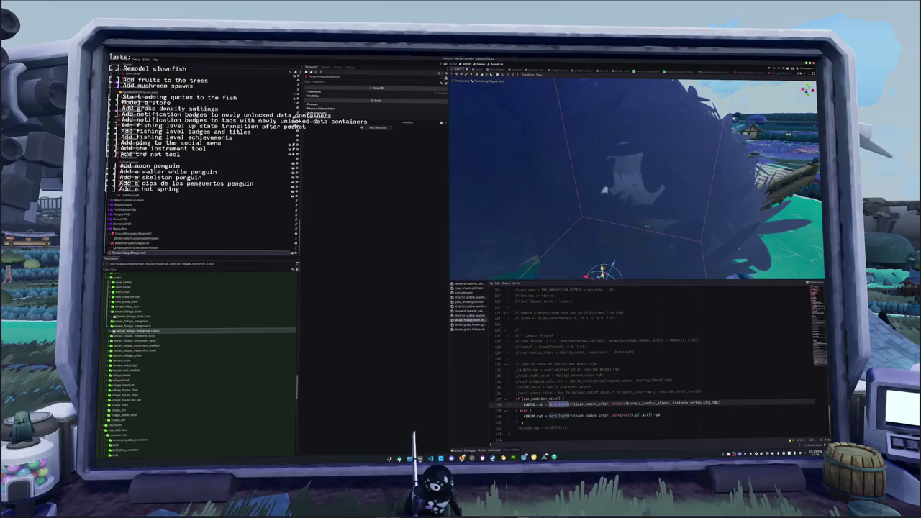
{"action": "scroll", "coordinate": [647, 360], "scroll_direction": "up", "scroll_amount": 9}
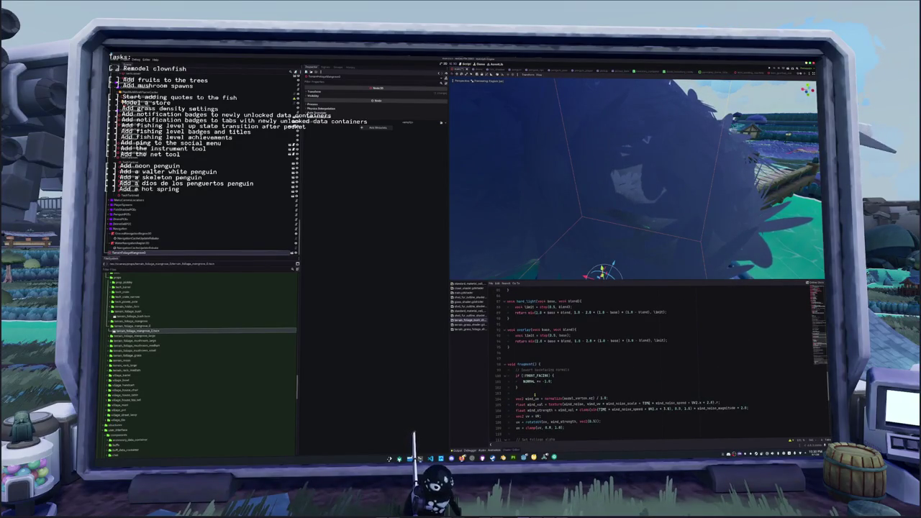
{"action": "scroll", "coordinate": [534, 394], "scroll_direction": "up", "scroll_amount": 6}
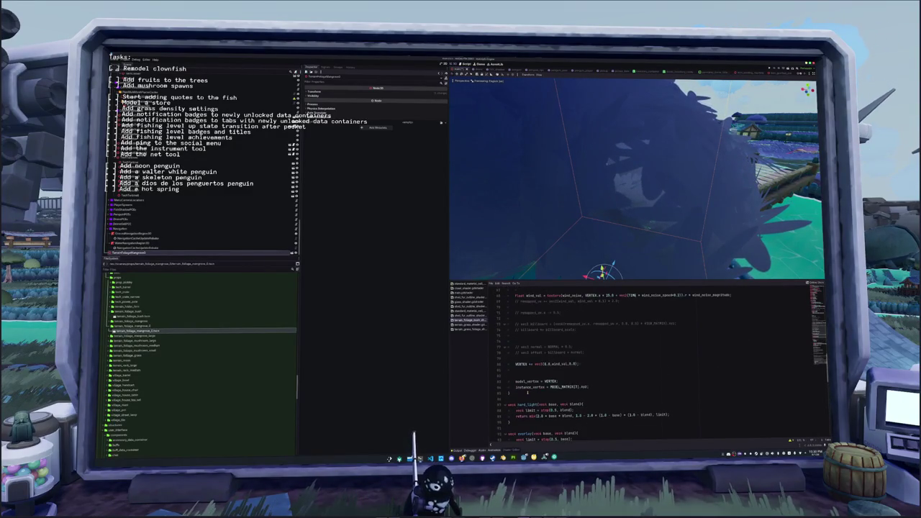
{"action": "scroll", "coordinate": [633, 360], "scroll_direction": "up", "scroll_amount": 8}
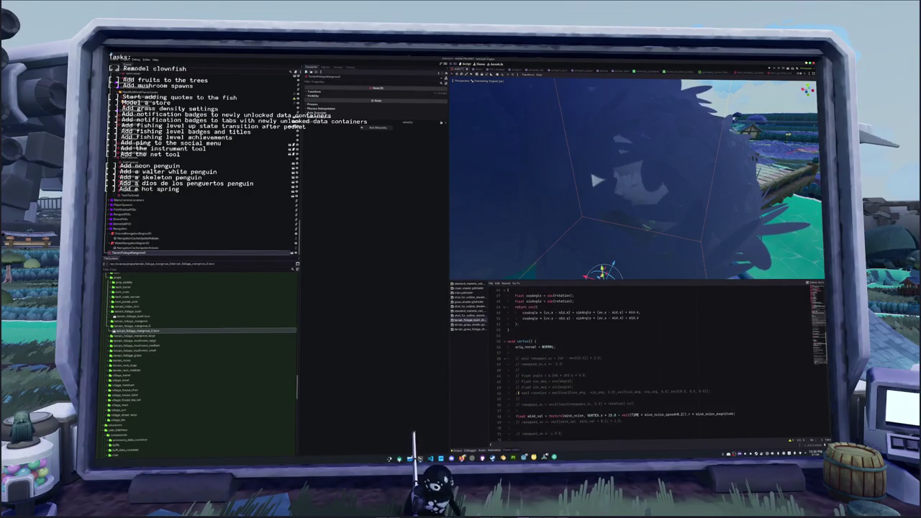
{"action": "scroll", "coordinate": [518, 393], "scroll_direction": "up", "scroll_amount": 11}
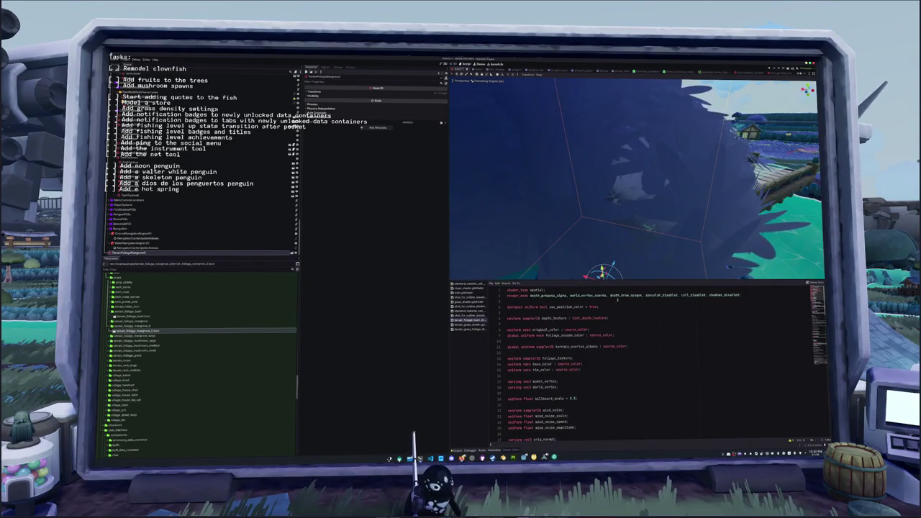
{"action": "left_click", "coordinate": [739, 295]}
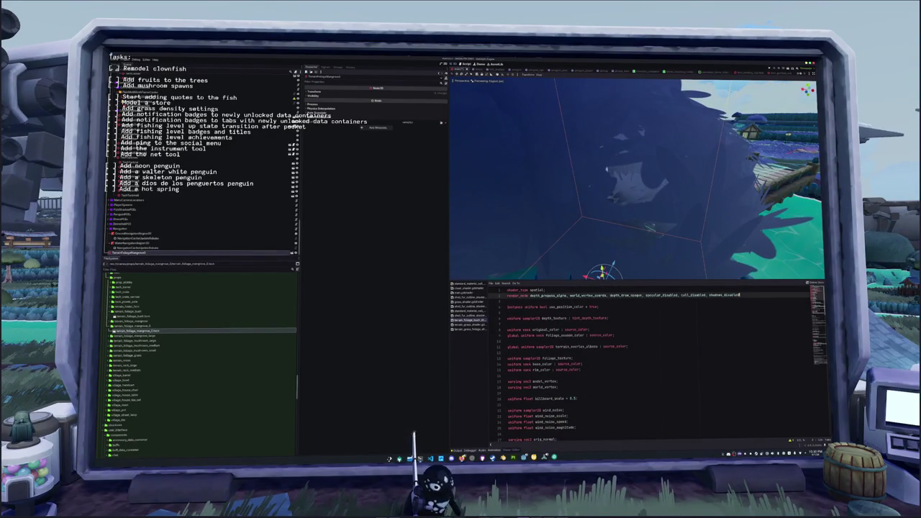
Delete ', shadows_disabled' from the foliage shader's render_mode, then switch to Blender.
{"action": "left_click_drag", "start_coordinate": [723, 295], "coordinate": [704, 295]}
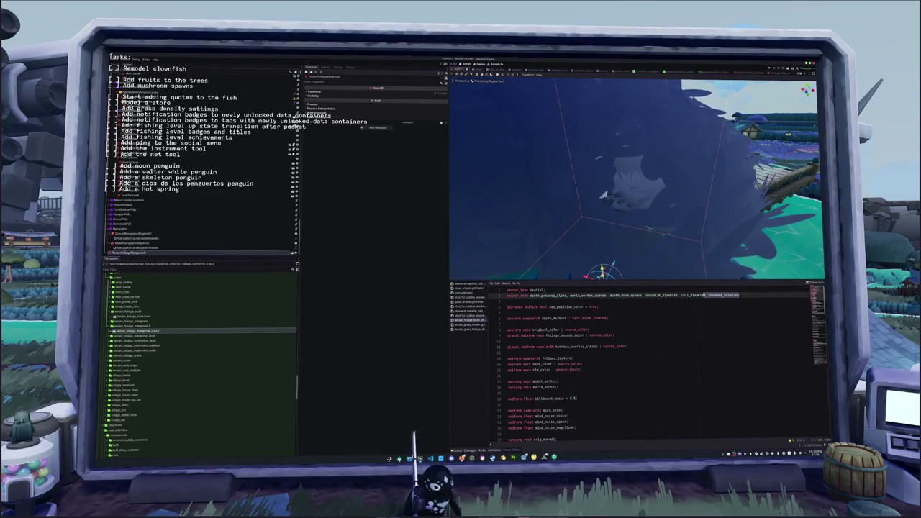
{"action": "key", "text": "BackSpace"}
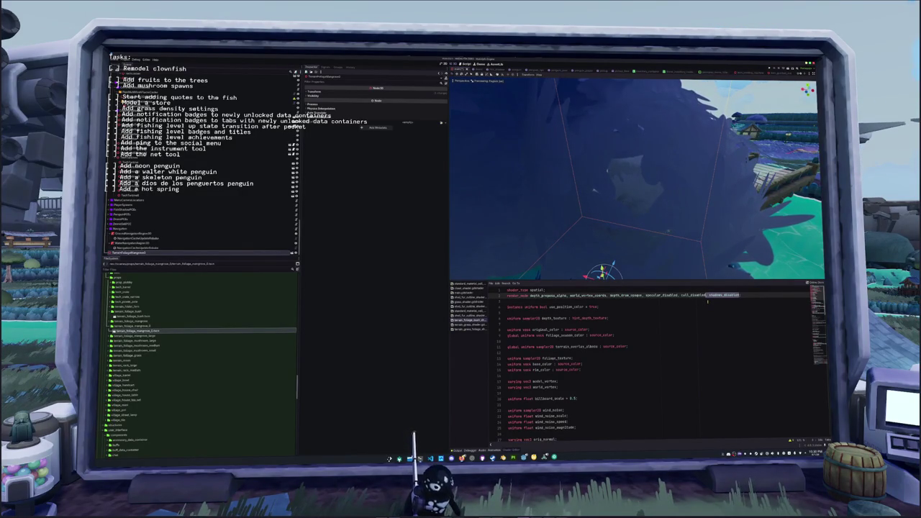
{"action": "key", "text": "BackSpace"}
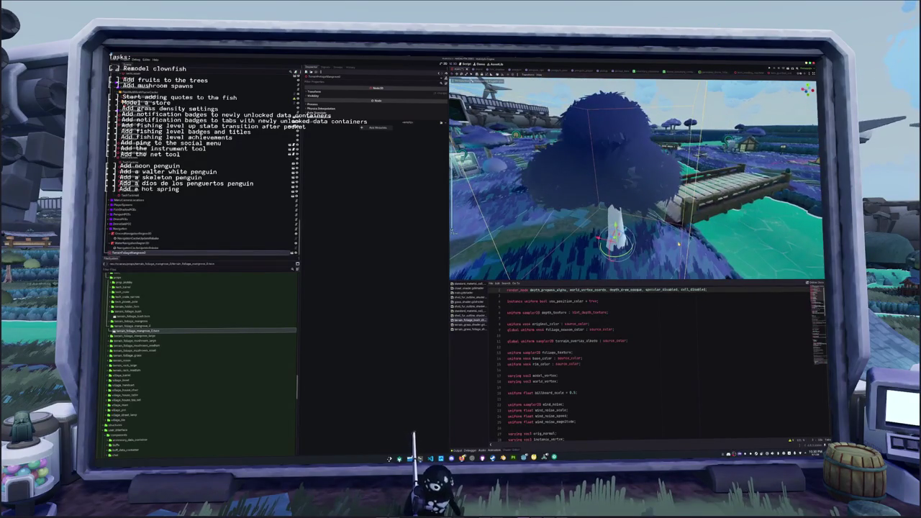
{"action": "key", "text": "ctrl+z"}
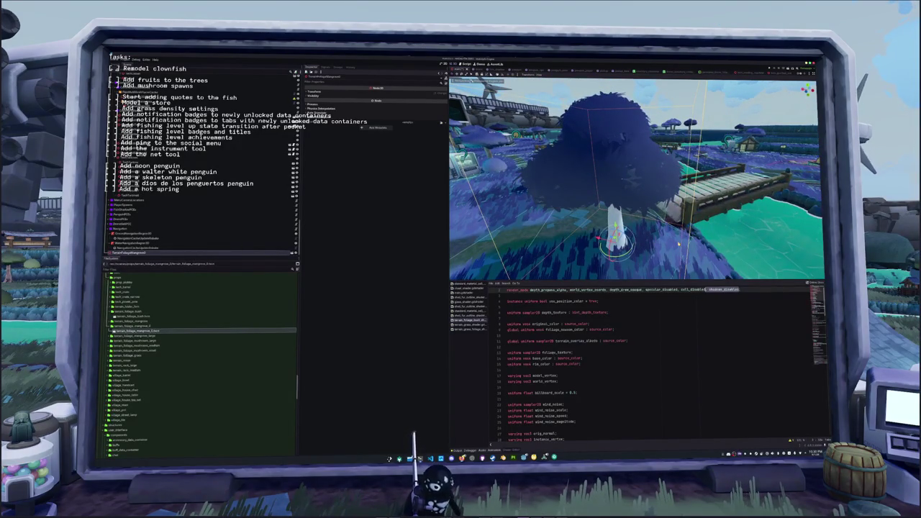
{"action": "key", "text": "BackSpace"}
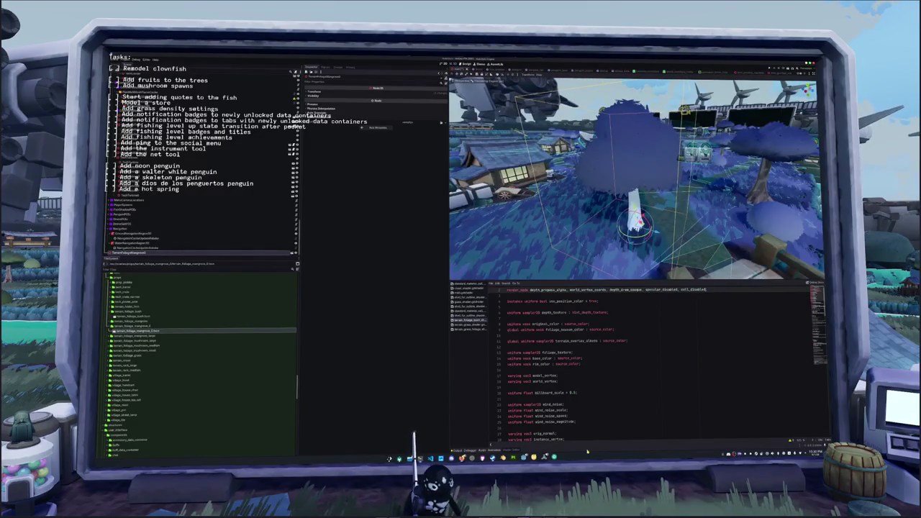
{"action": "key", "text": "alt+Tab"}
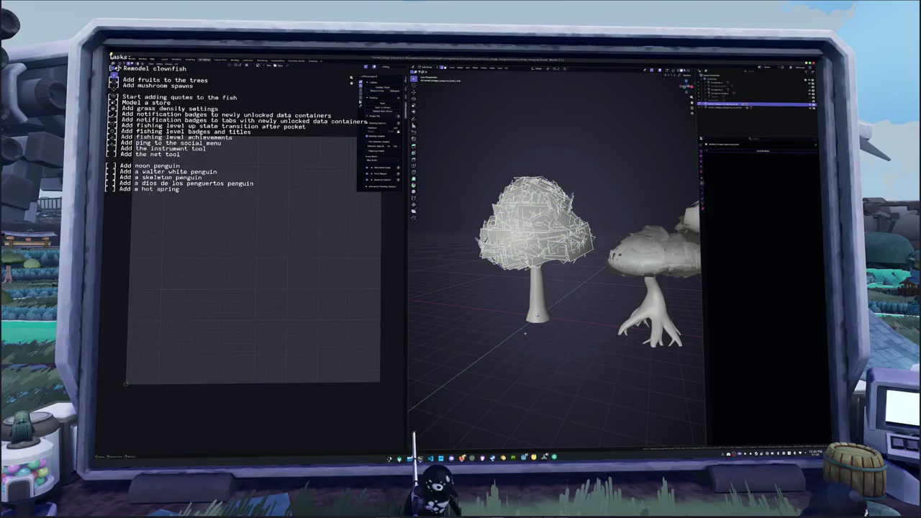
Randomly select part of the canopy geometry, then return the canopy to object mode.
{"action": "key", "text": "F3"}
{"action": "left_click", "coordinate": [537, 344]}
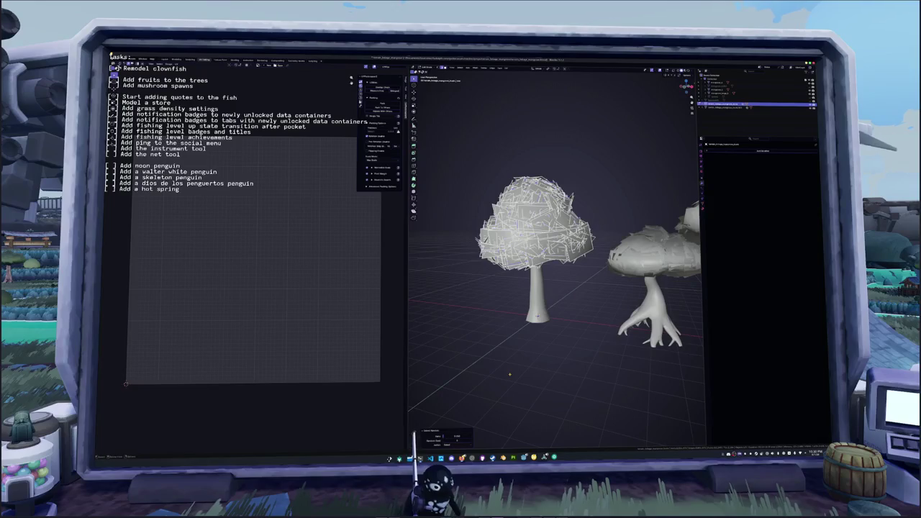
{"action": "key", "text": "x"}
{"action": "left_click", "coordinate": [509, 375]}
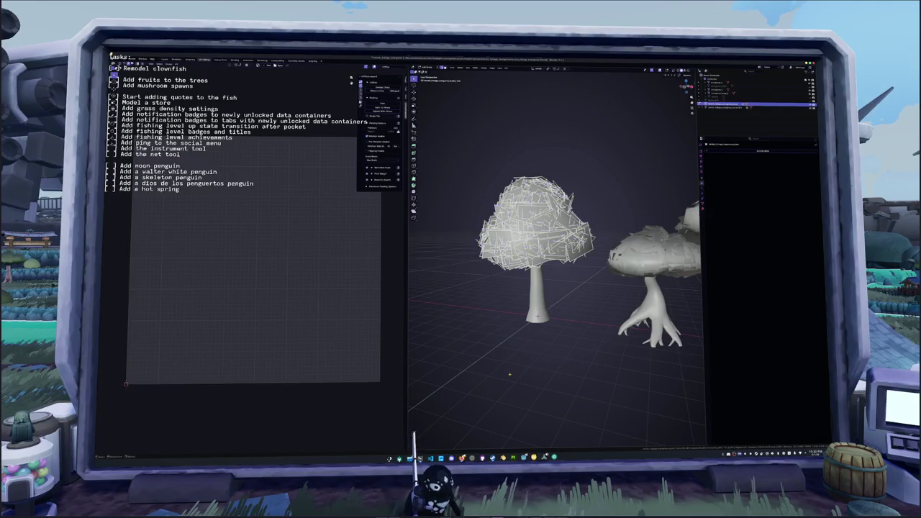
{"action": "key", "text": "Tab"}
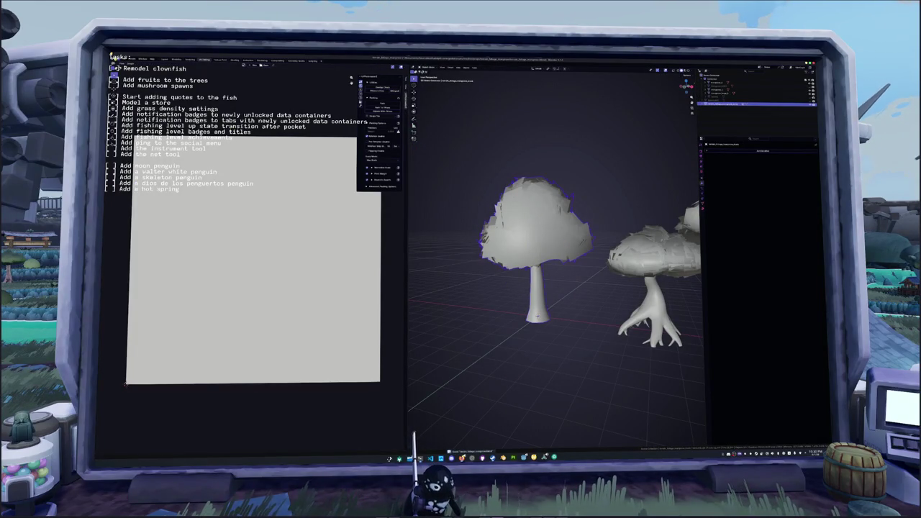
Export the tree over the existing tree file, then switch back to Godot.
{"action": "left_click", "coordinate": [388, 105]}
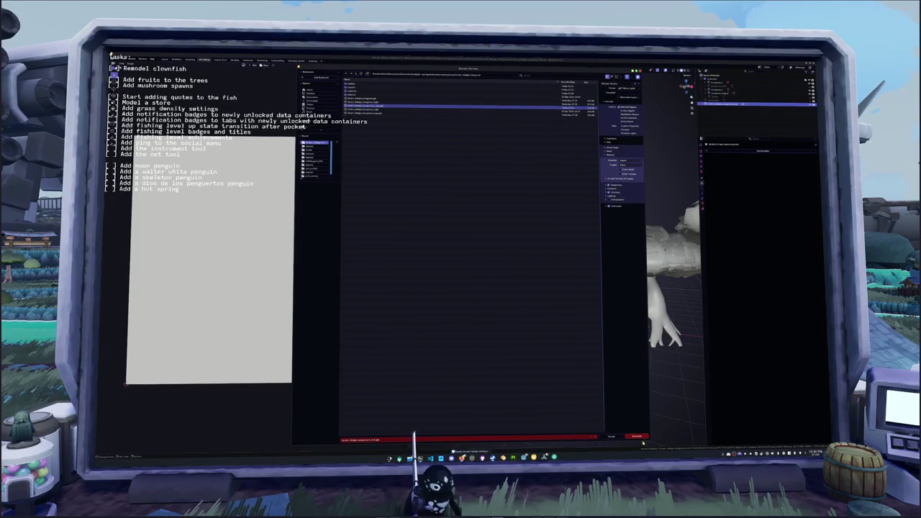
{"action": "left_click", "coordinate": [637, 437]}
{"action": "scroll", "coordinate": [566, 361], "scroll_direction": "up", "scroll_amount": 5}
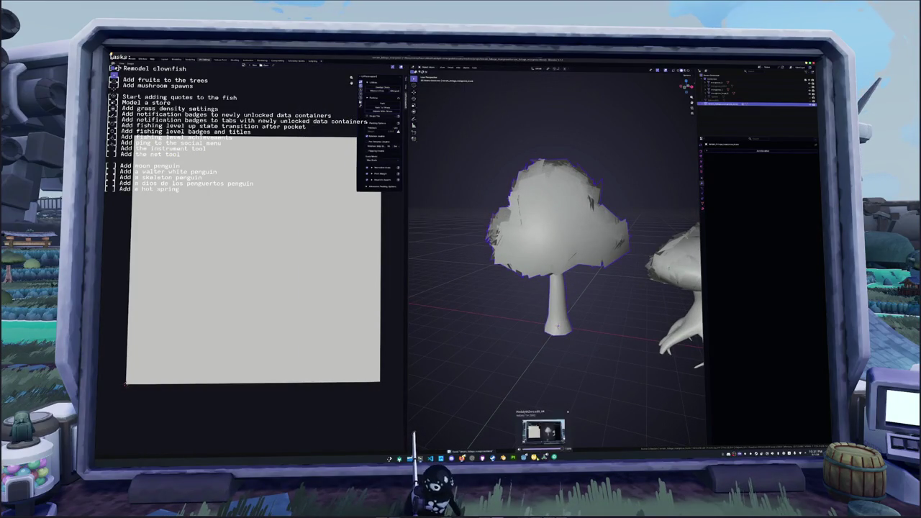
{"action": "left_click", "coordinate": [544, 457]}
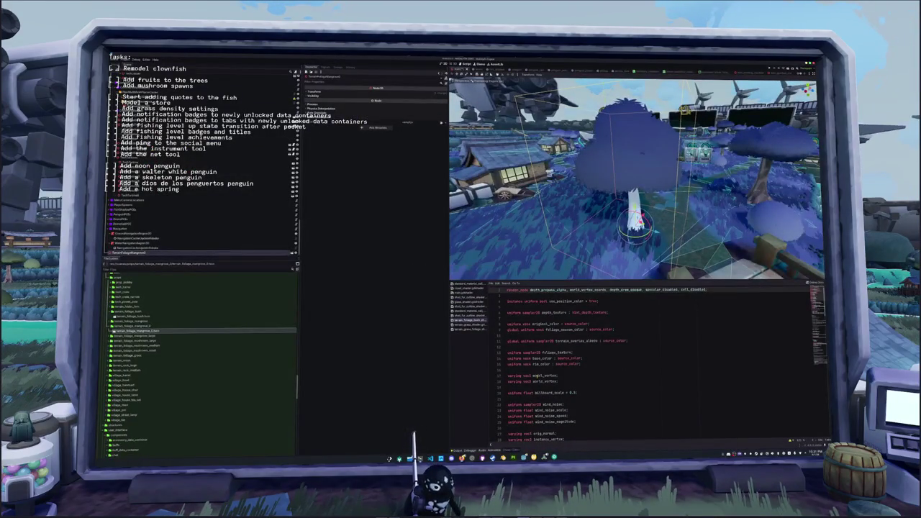
Frame the tree beside the bridge and remove the stray space in render_mode.
{"action": "key", "text": "f"}
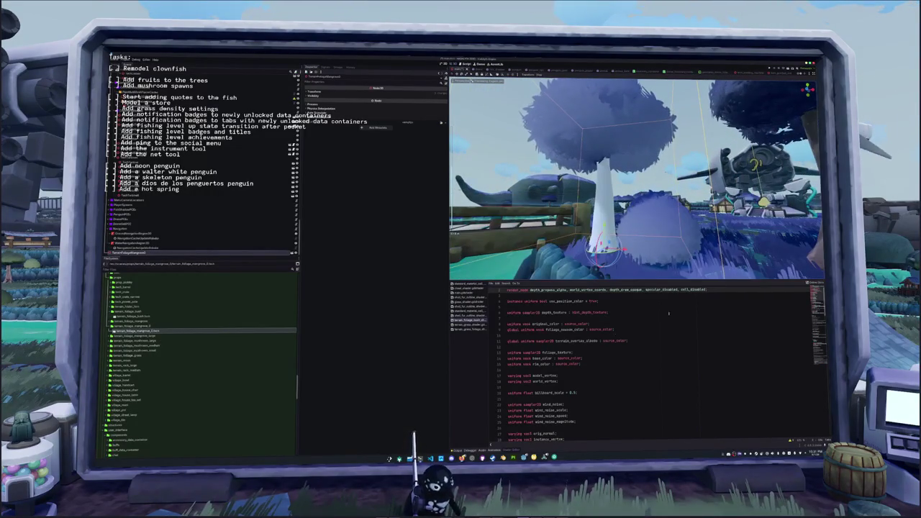
{"action": "scroll", "coordinate": [648, 360], "scroll_direction": "up", "scroll_amount": 1}
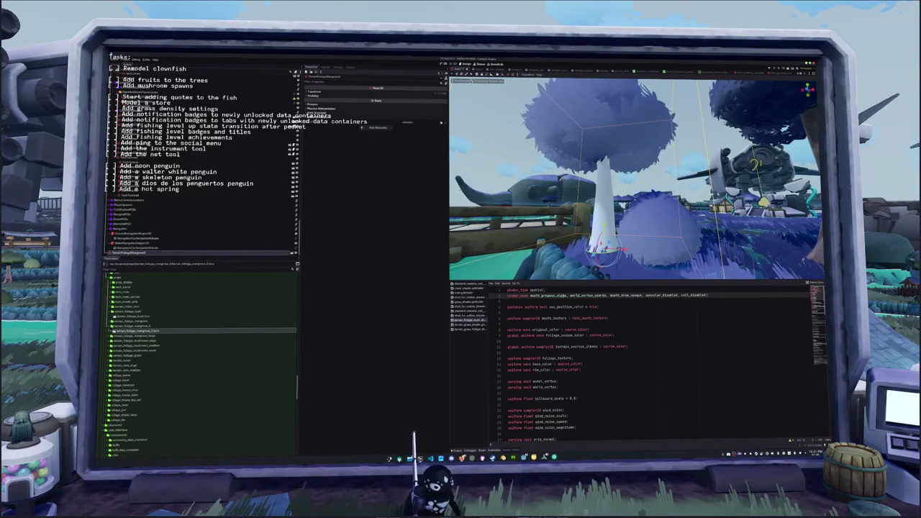
{"action": "key", "text": "BackSpace"}
Scroll down through the foliage shader code to its vertex function.
{"action": "scroll", "coordinate": [648, 360], "scroll_direction": "down", "scroll_amount": 3}
{"action": "scroll", "coordinate": [648, 360], "scroll_direction": "down", "scroll_amount": 3}
{"action": "scroll", "coordinate": [648, 360], "scroll_direction": "down", "scroll_amount": 3}
{"action": "scroll", "coordinate": [648, 360], "scroll_direction": "down", "scroll_amount": 3}
{"action": "scroll", "coordinate": [647, 360], "scroll_direction": "down", "scroll_amount": 5}
{"action": "scroll", "coordinate": [555, 348], "scroll_direction": "down", "scroll_amount": 3}
{"action": "scroll", "coordinate": [544, 348], "scroll_direction": "up", "scroll_amount": 2}
{"action": "left_click_drag", "start_coordinate": [529, 335], "coordinate": [509, 324]}
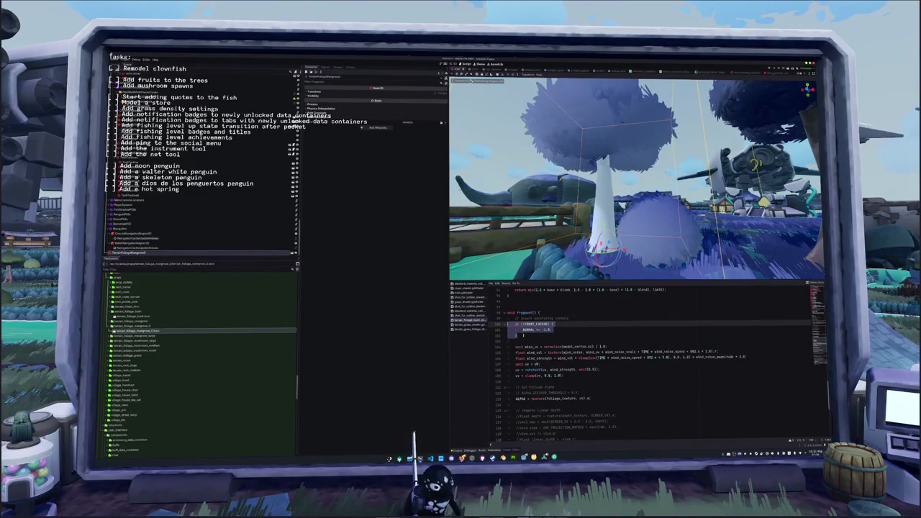
{"action": "scroll", "coordinate": [523, 339], "scroll_direction": "down", "scroll_amount": 3}
{"action": "scroll", "coordinate": [518, 336], "scroll_direction": "down", "scroll_amount": 2}
{"action": "scroll", "coordinate": [518, 338], "scroll_direction": "down", "scroll_amount": 3}
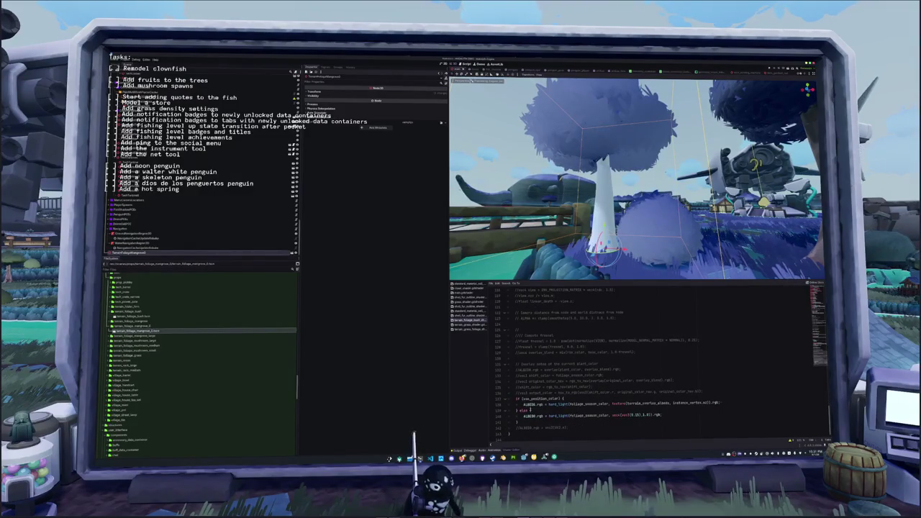
{"action": "double_click", "coordinate": [557, 403]}
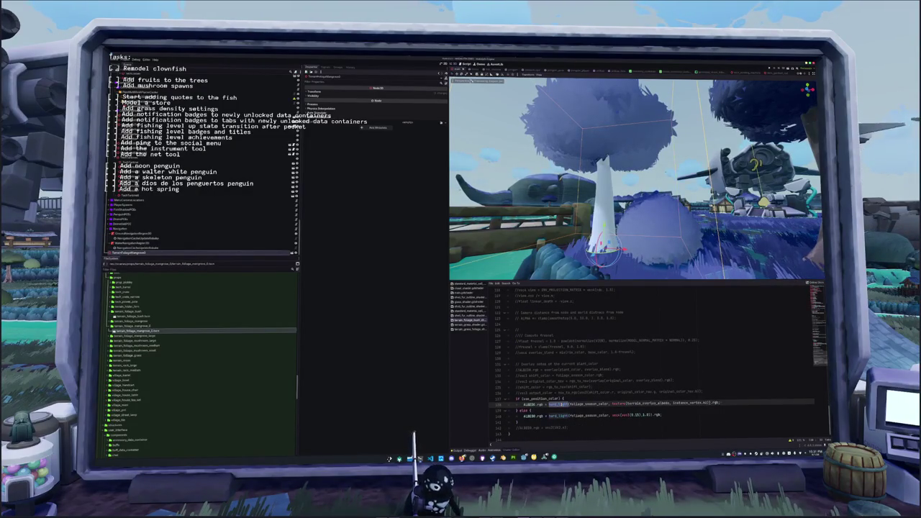
{"action": "left_click_drag", "start_coordinate": [512, 420], "coordinate": [498, 397]}
{"action": "key", "text": "ctrl+k"}
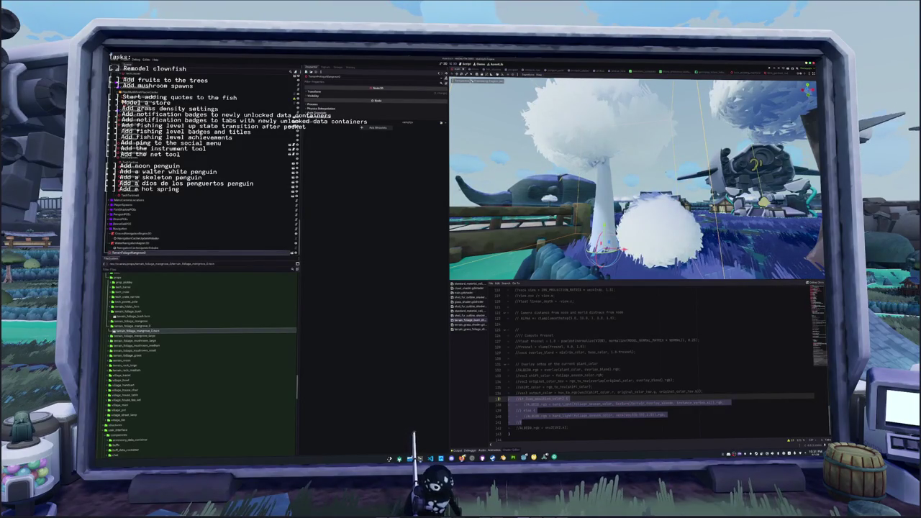
{"action": "key", "text": "w"}
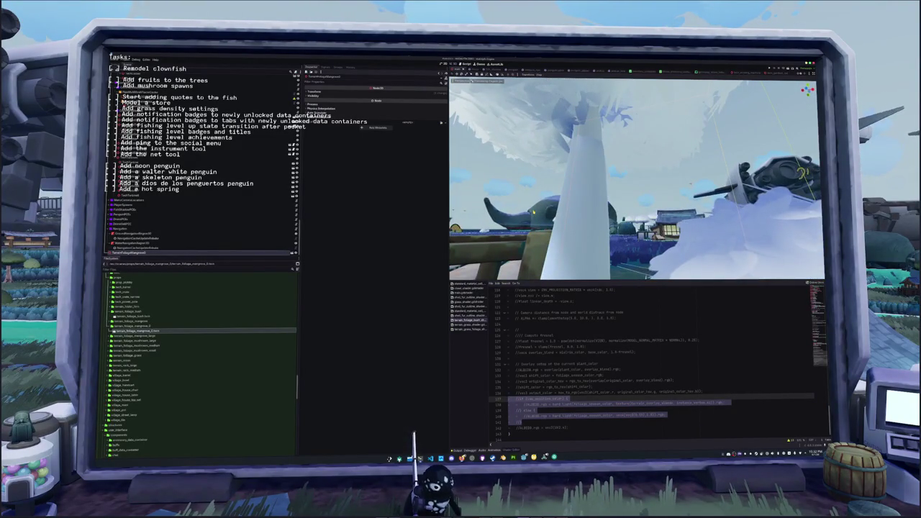
{"action": "key", "text": "s"}
{"action": "key", "text": "e"}
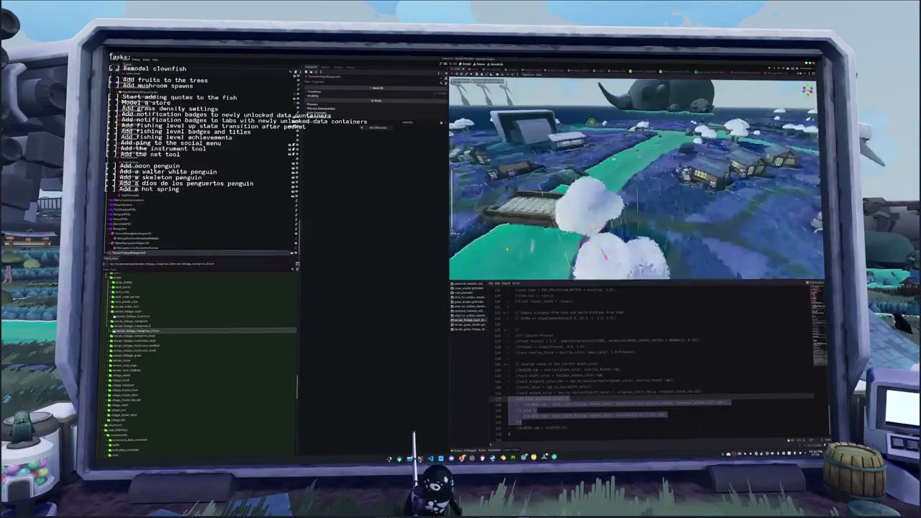
{"action": "key", "text": "q"}
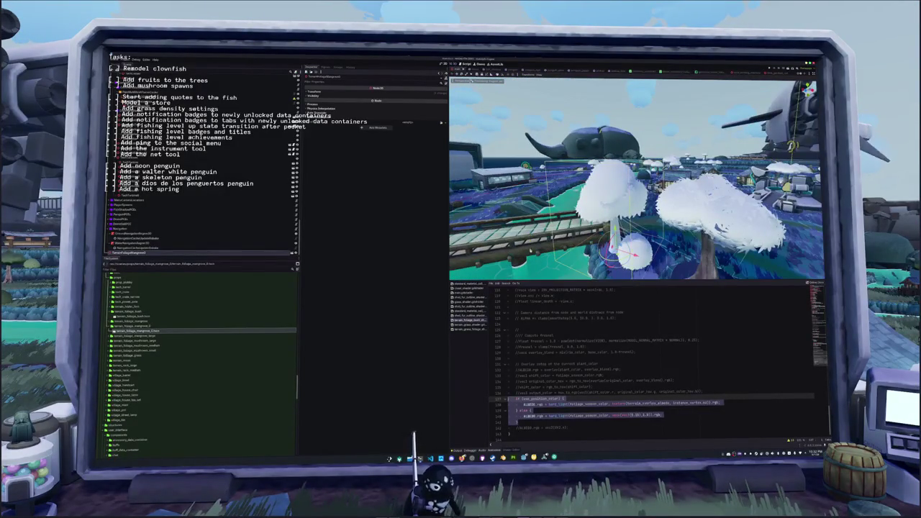
{"action": "key", "text": "ctrl+k"}
{"action": "scroll", "coordinate": [633, 360], "scroll_direction": "up", "scroll_amount": 5}
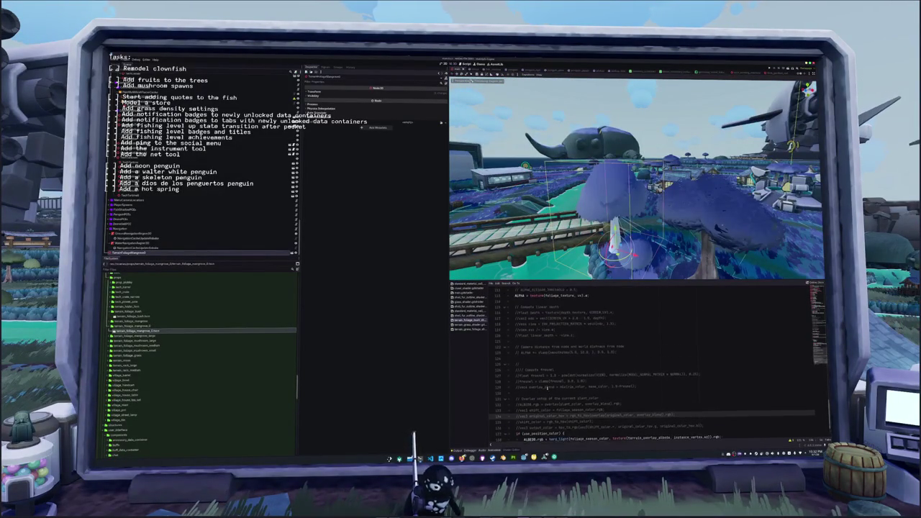
{"action": "scroll", "coordinate": [633, 360], "scroll_direction": "up", "scroll_amount": 2}
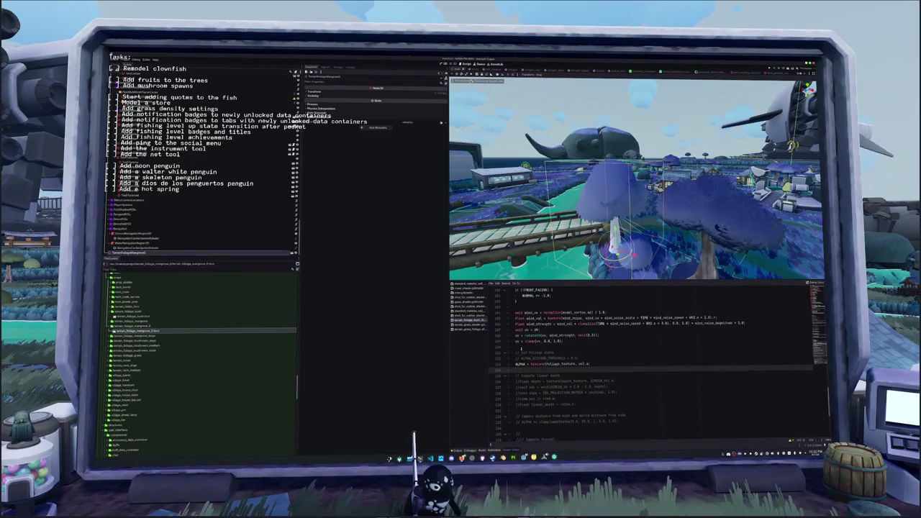
{"action": "scroll", "coordinate": [633, 359], "scroll_direction": "up", "scroll_amount": 5}
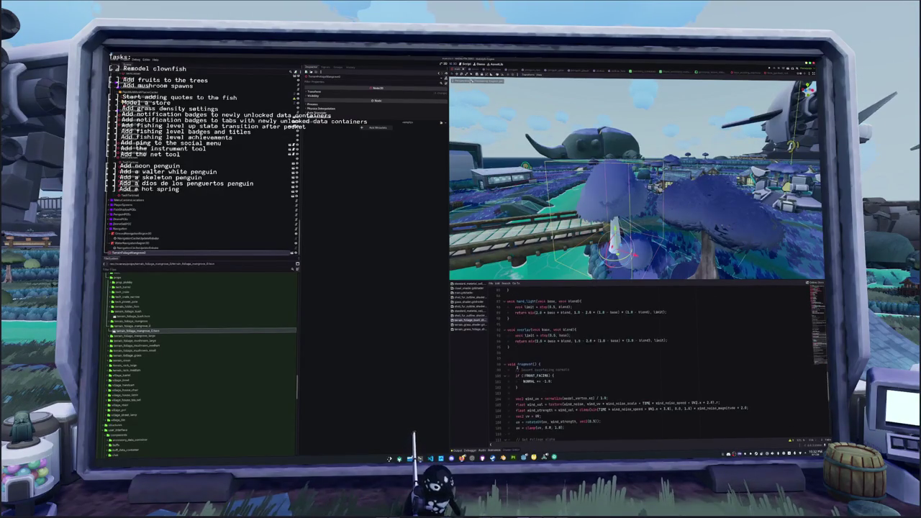
{"action": "scroll", "coordinate": [633, 360], "scroll_direction": "up", "scroll_amount": 6}
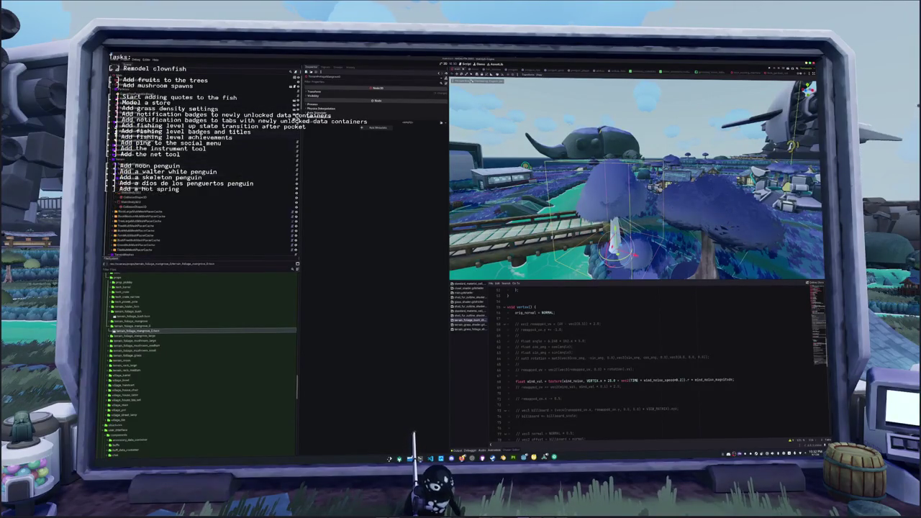
{"action": "key", "text": "Up"}
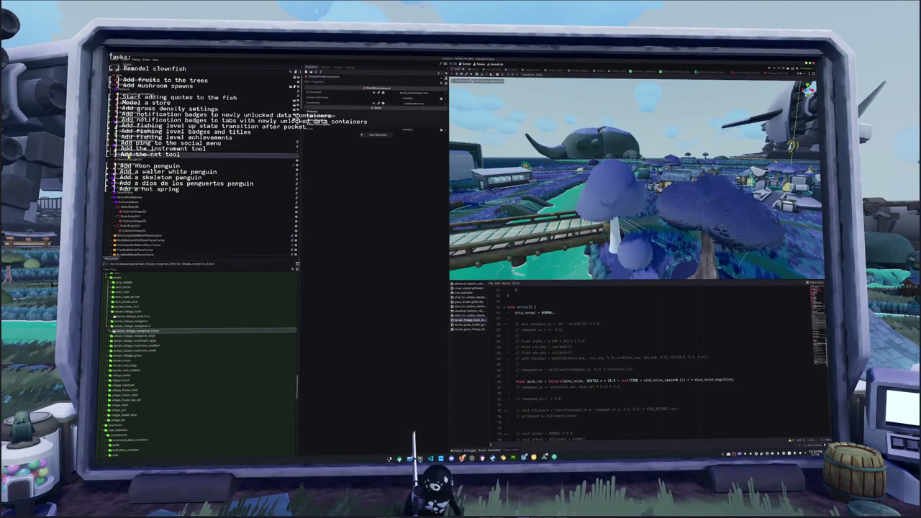
Switch the environment's ambient light source to Background, then back to Sky.
{"action": "left_click", "coordinate": [399, 92]}
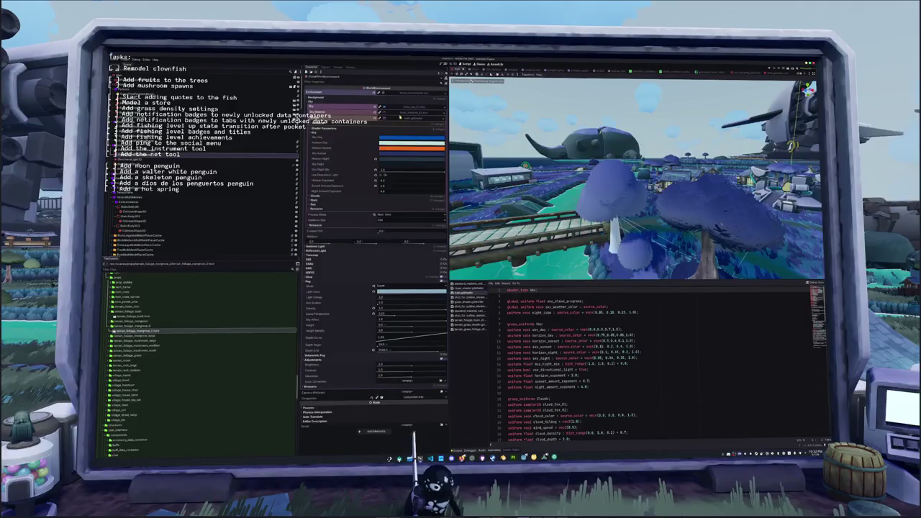
{"action": "scroll", "coordinate": [375, 129], "scroll_direction": "down", "scroll_amount": 5}
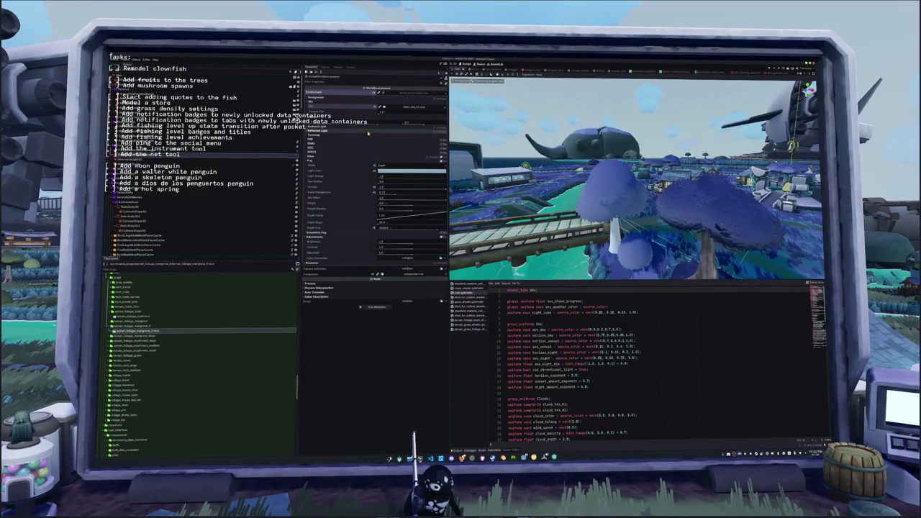
{"action": "left_click", "coordinate": [376, 129]}
{"action": "left_click", "coordinate": [375, 132]}
{"action": "left_click", "coordinate": [376, 136]}
{"action": "left_click", "coordinate": [375, 132]}
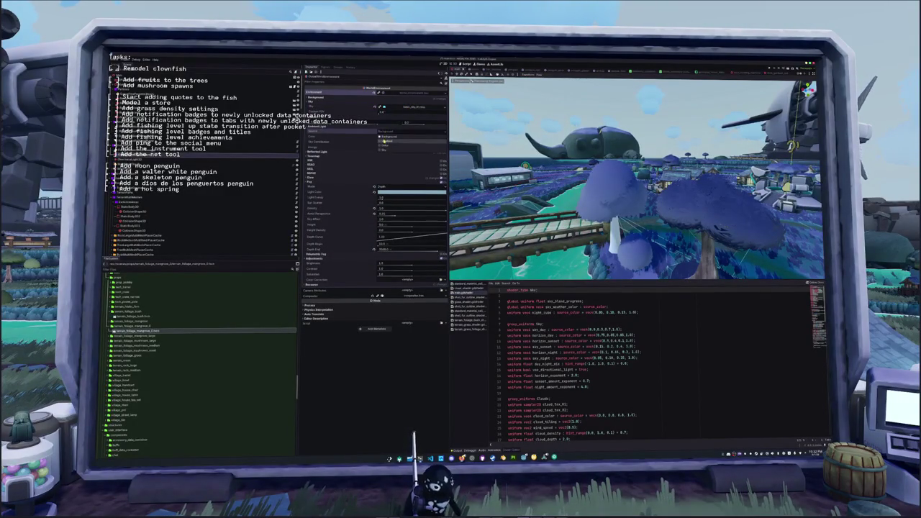
{"action": "left_click", "coordinate": [381, 147]}
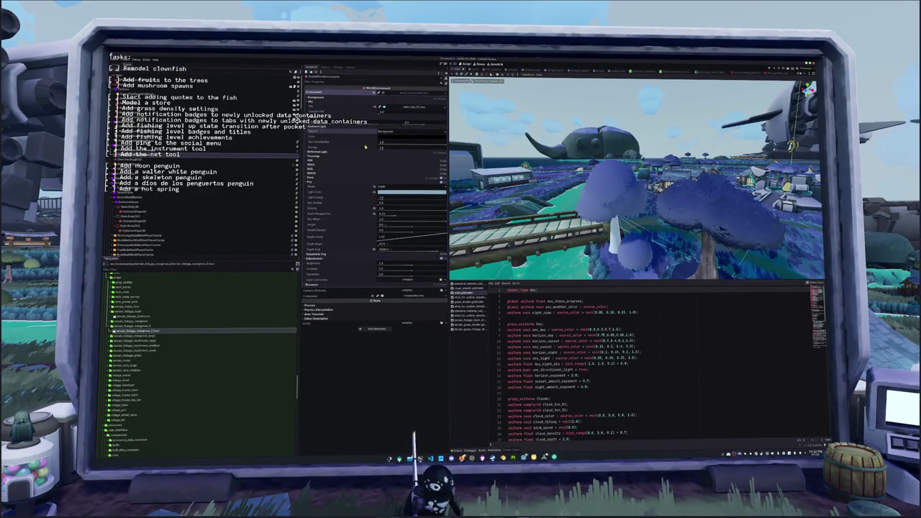
Look through the reflected light, glow, fog and adjustments sections, then collapse them.
{"action": "left_click", "coordinate": [375, 152]}
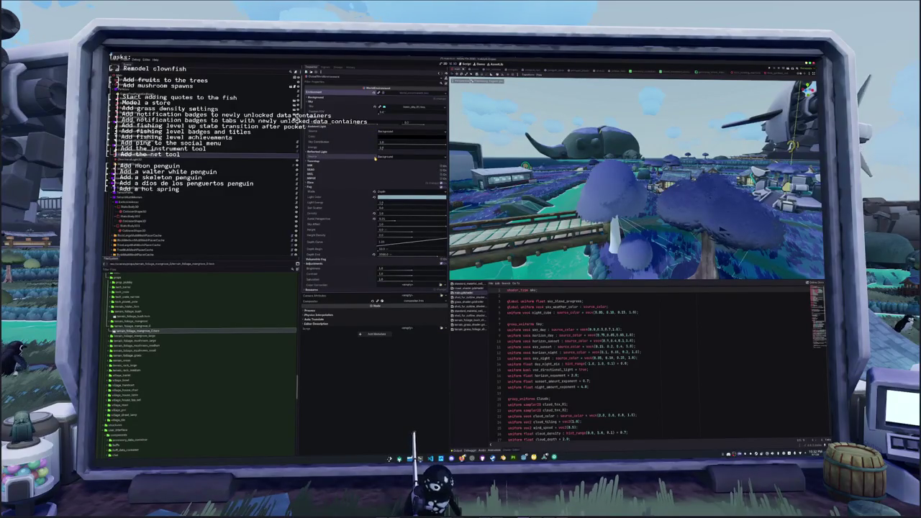
{"action": "left_click", "coordinate": [359, 185]}
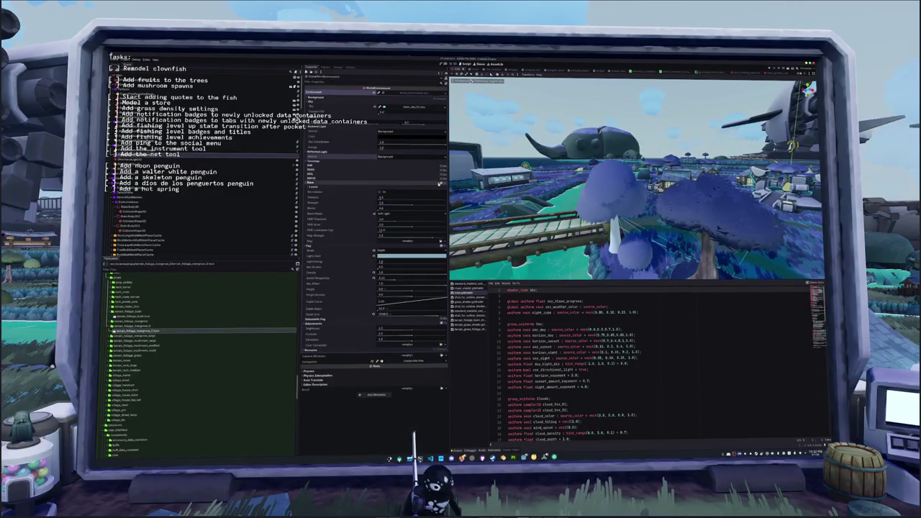
{"action": "left_click", "coordinate": [359, 184]}
{"action": "left_click", "coordinate": [442, 184]}
{"action": "left_click", "coordinate": [443, 184]}
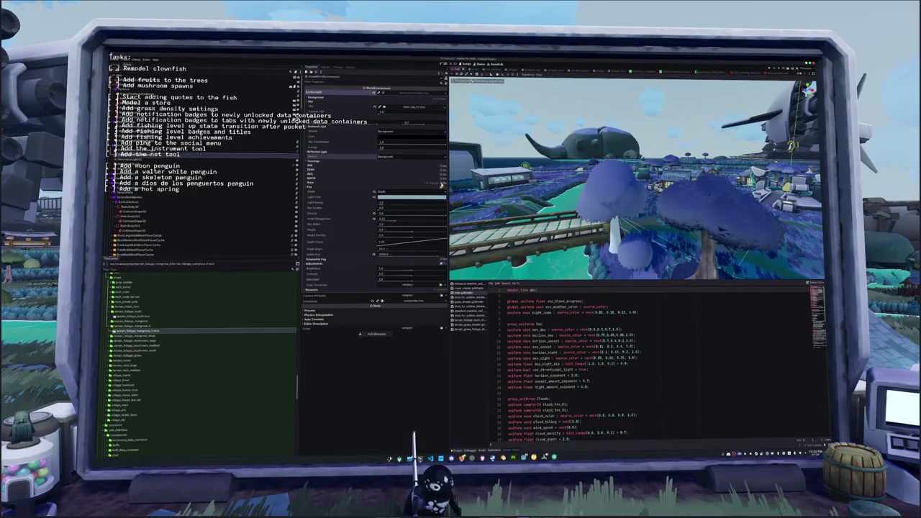
{"action": "left_click", "coordinate": [404, 186]}
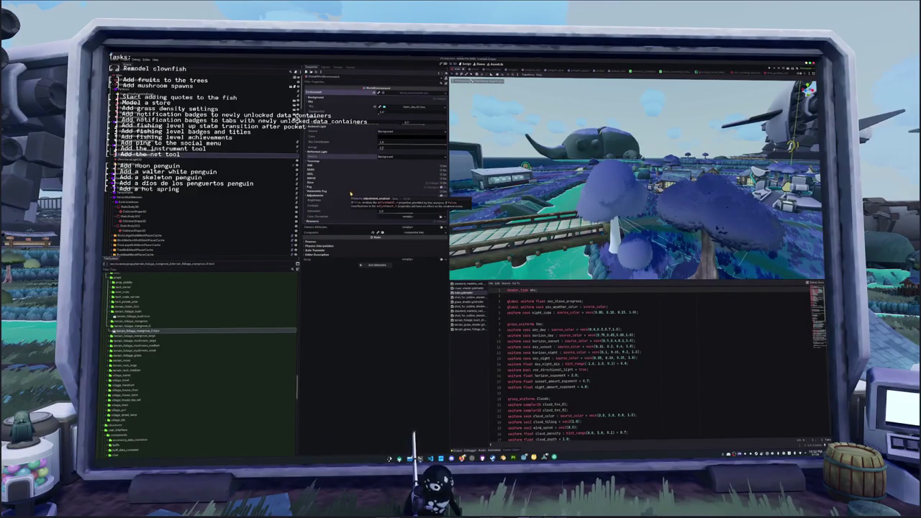
{"action": "left_click", "coordinate": [397, 195]}
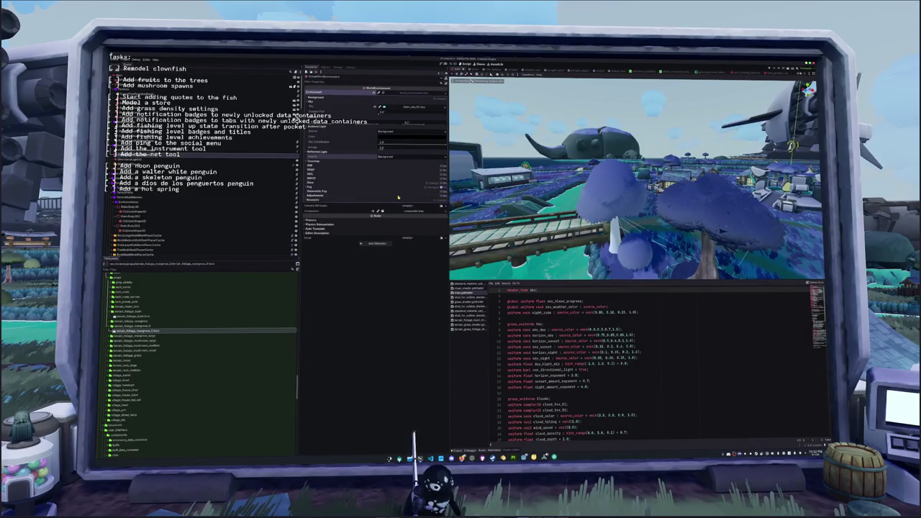
Set the compositor effect's callback type to Post Transparent.
{"action": "left_click", "coordinate": [408, 212]}
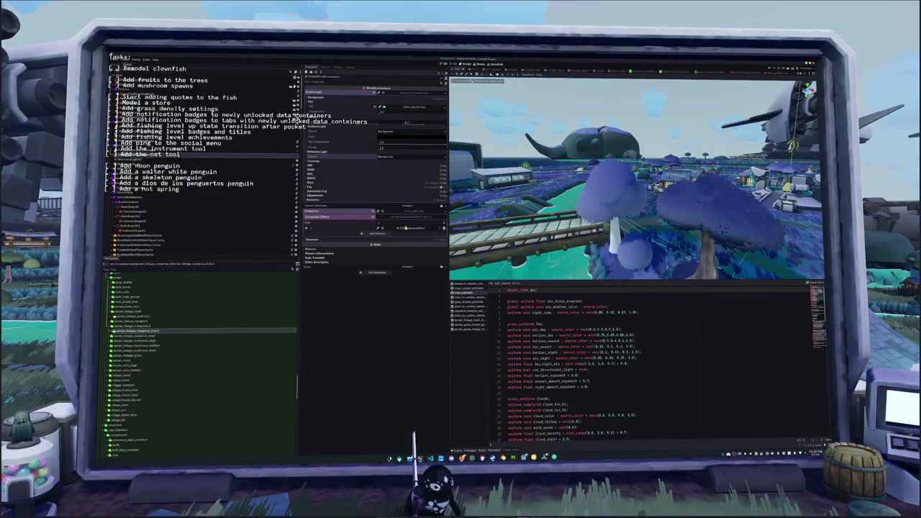
{"action": "left_click", "coordinate": [405, 227]}
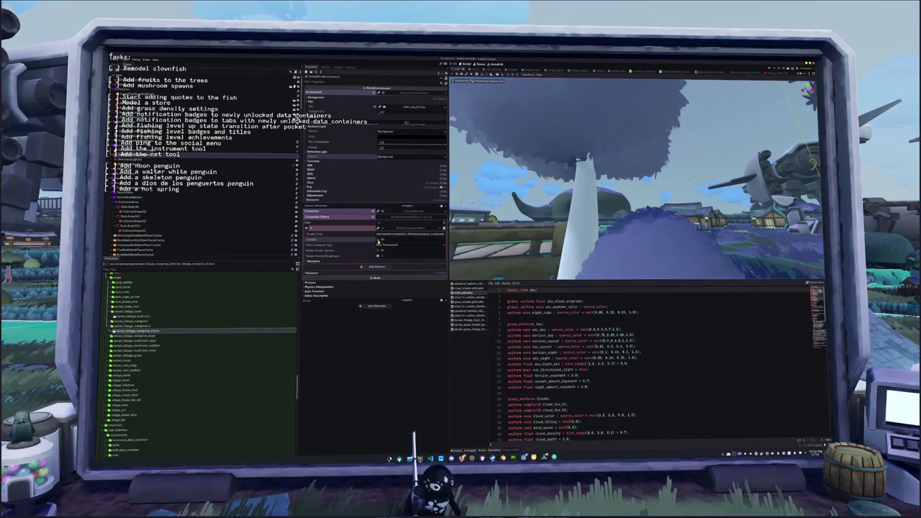
{"action": "left_click", "coordinate": [389, 245]}
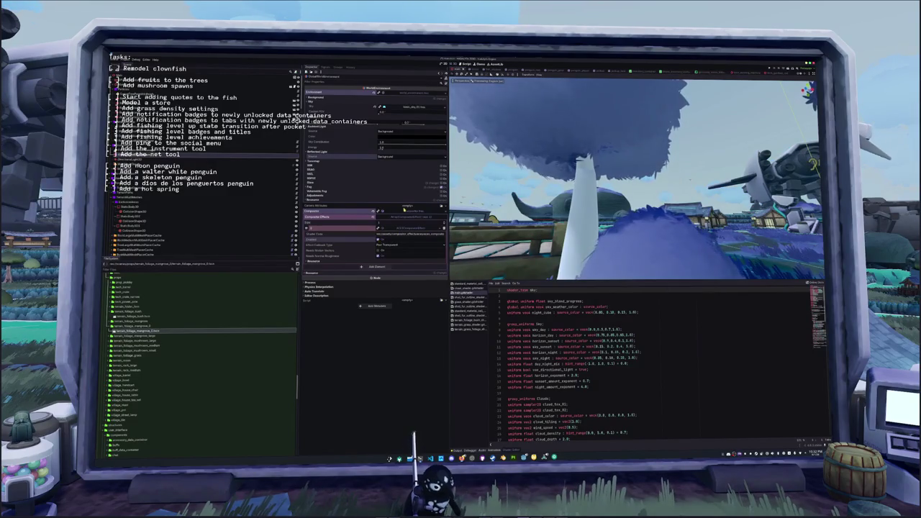
{"action": "left_click", "coordinate": [404, 210]}
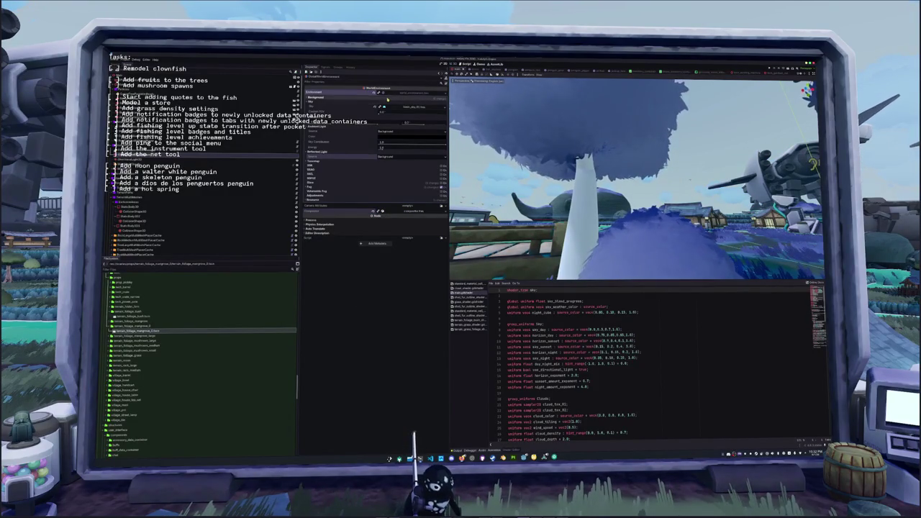
Try Clear Color as the background mode, then set the background back to Sky.
{"action": "left_click", "coordinate": [375, 103]}
{"action": "left_click", "coordinate": [391, 103]}
{"action": "left_click", "coordinate": [393, 120]}
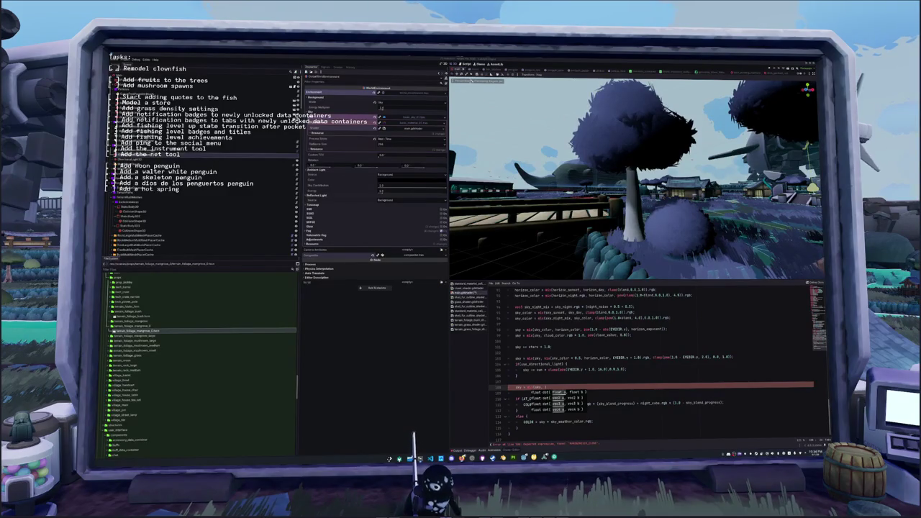
Maximize the Sky shaders docs and scroll down to the Sky built-ins table listing EYEDIR.
{"action": "key", "text": "alt+Tab"}
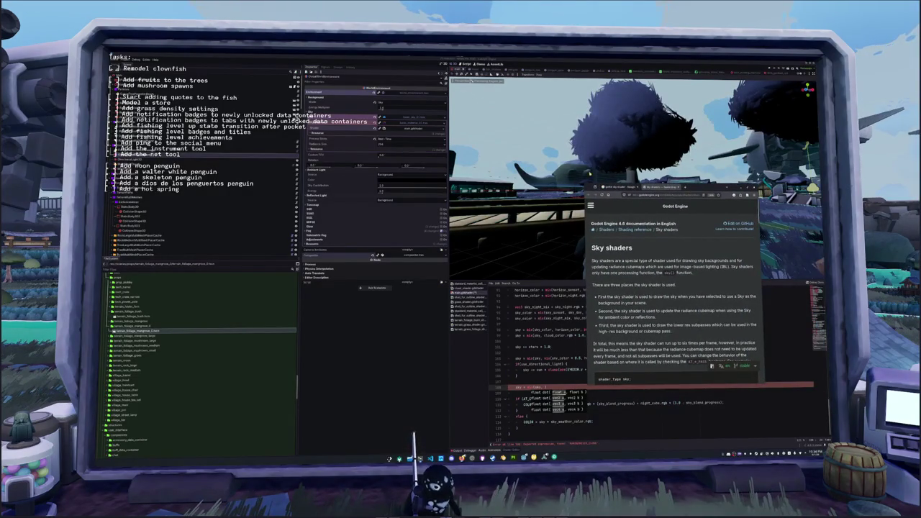
{"action": "key", "text": "super+Up"}
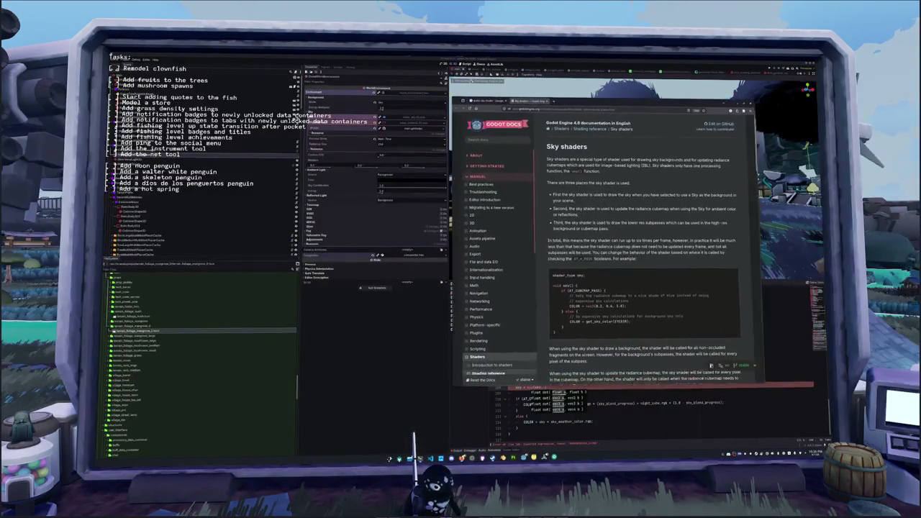
{"action": "scroll", "coordinate": [544, 297], "scroll_direction": "down", "scroll_amount": 3}
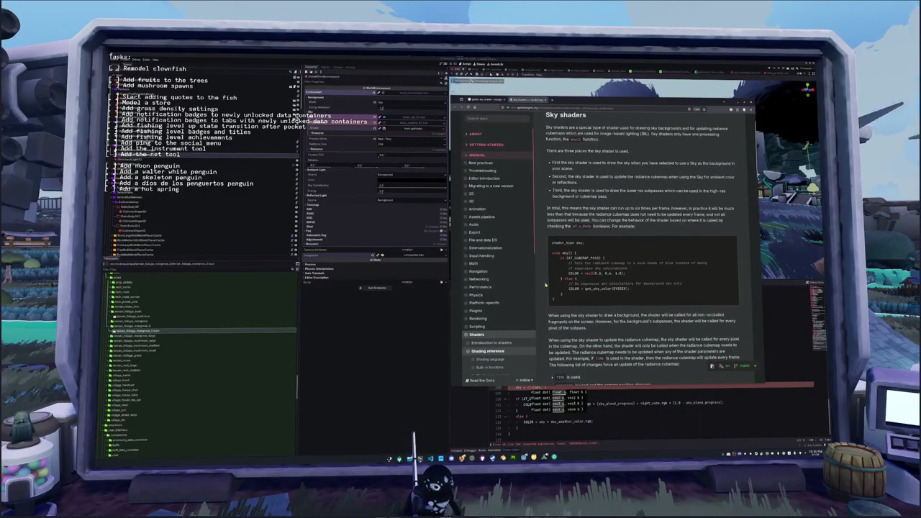
{"action": "scroll", "coordinate": [545, 288], "scroll_direction": "down", "scroll_amount": 5}
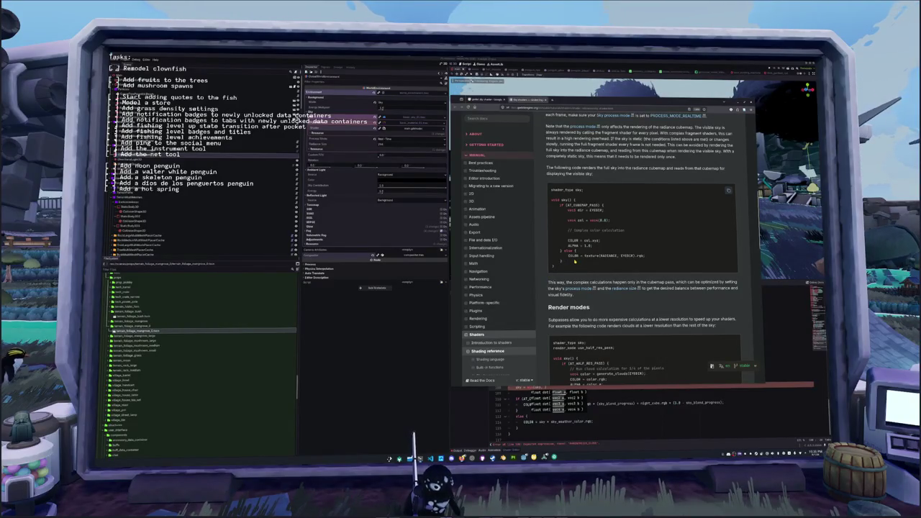
{"action": "scroll", "coordinate": [575, 262], "scroll_direction": "down", "scroll_amount": 2}
{"action": "scroll", "coordinate": [574, 262], "scroll_direction": "down", "scroll_amount": 6}
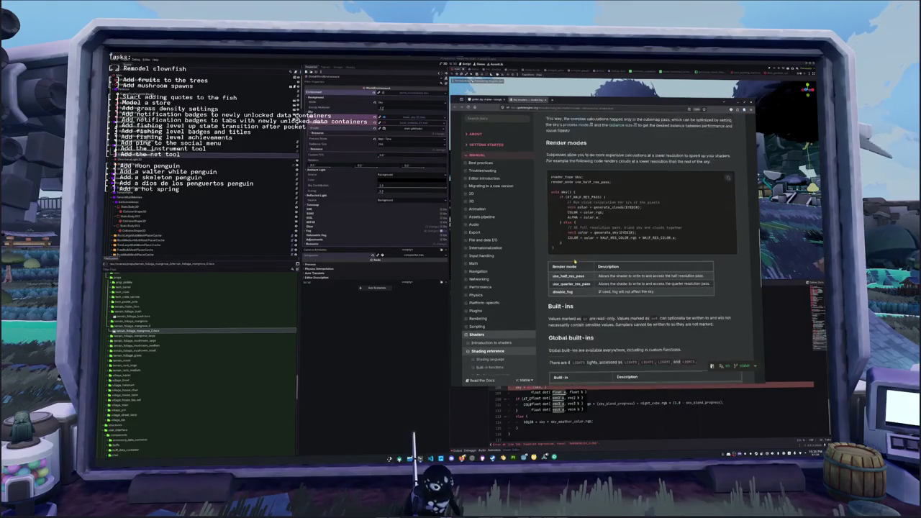
{"action": "scroll", "coordinate": [575, 262], "scroll_direction": "down", "scroll_amount": 3}
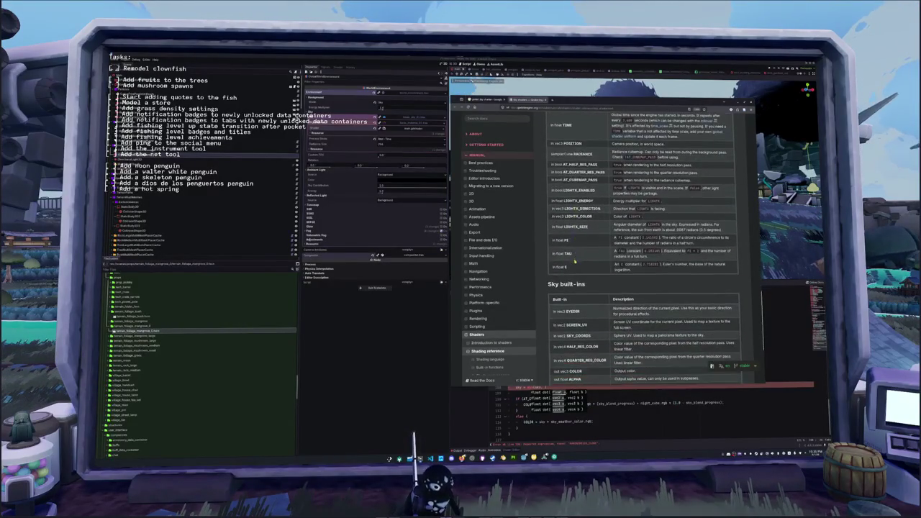
{"action": "scroll", "coordinate": [575, 262], "scroll_direction": "down", "scroll_amount": 2}
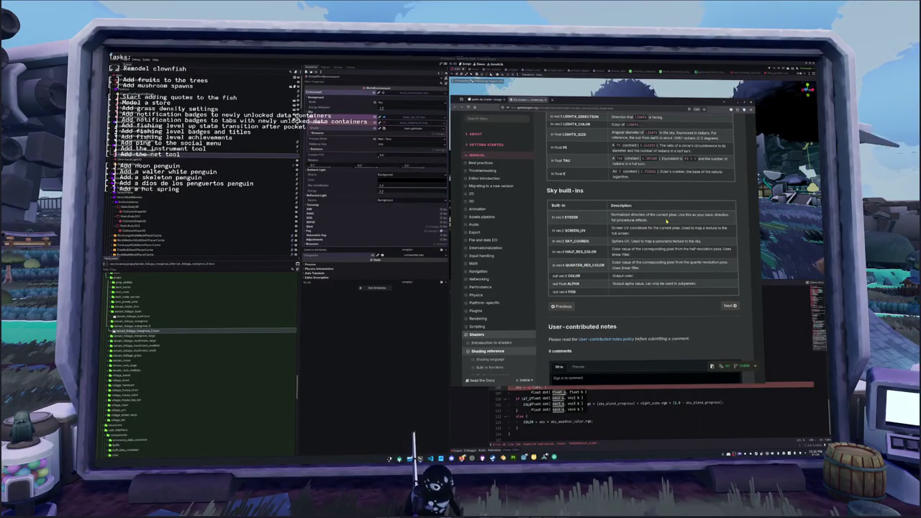
{"action": "scroll", "coordinate": [660, 222], "scroll_direction": "down", "scroll_amount": 2}
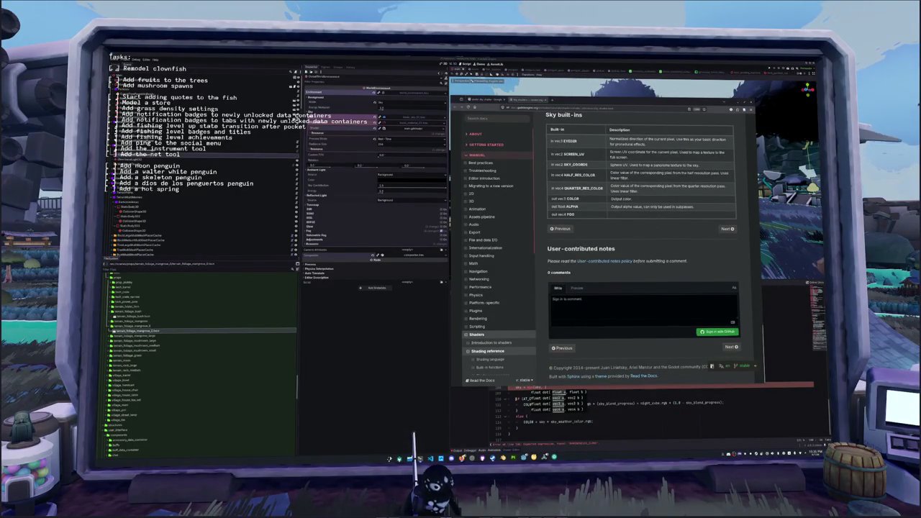
{"action": "key", "text": "alt+Tab"}
Type an if (EYEDIR.y <= 0.0) check that sets COLOR = vec3(0.0).
{"action": "type", "text": "E"}
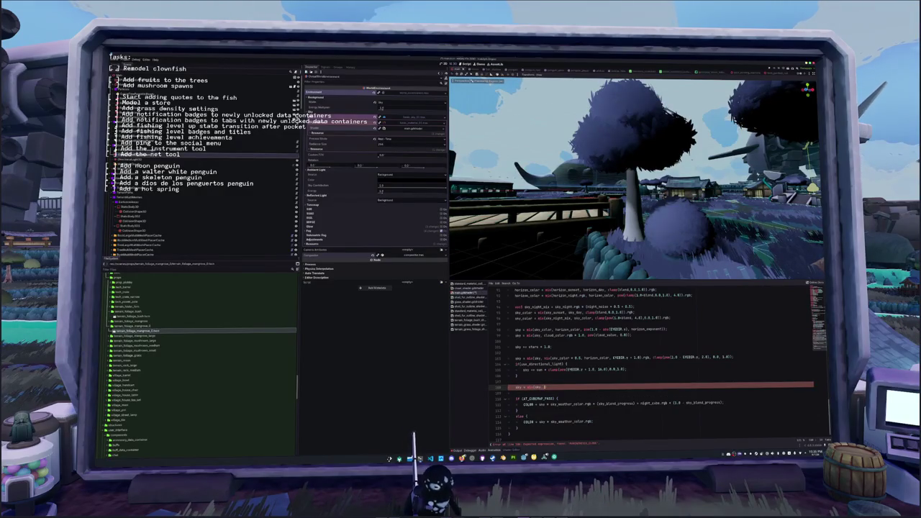
{"action": "type", "text": "Y"}
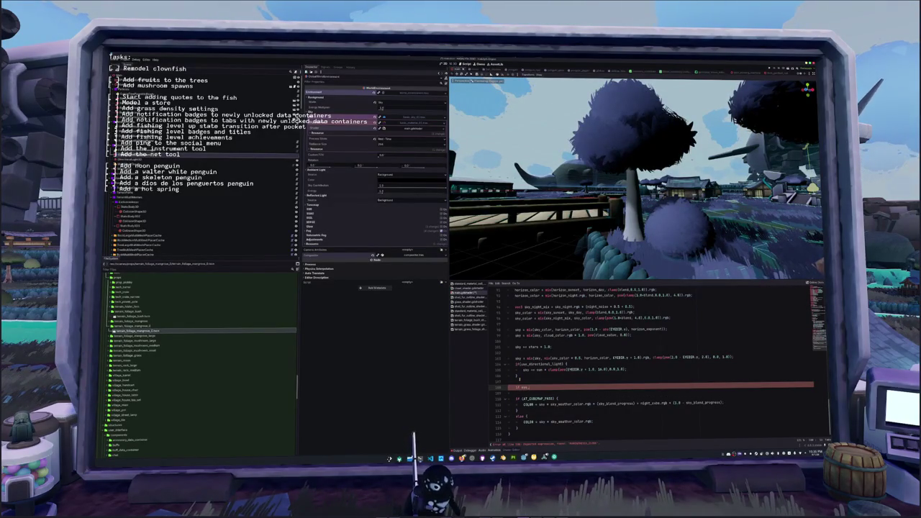
{"action": "type", "text": "EYE"}
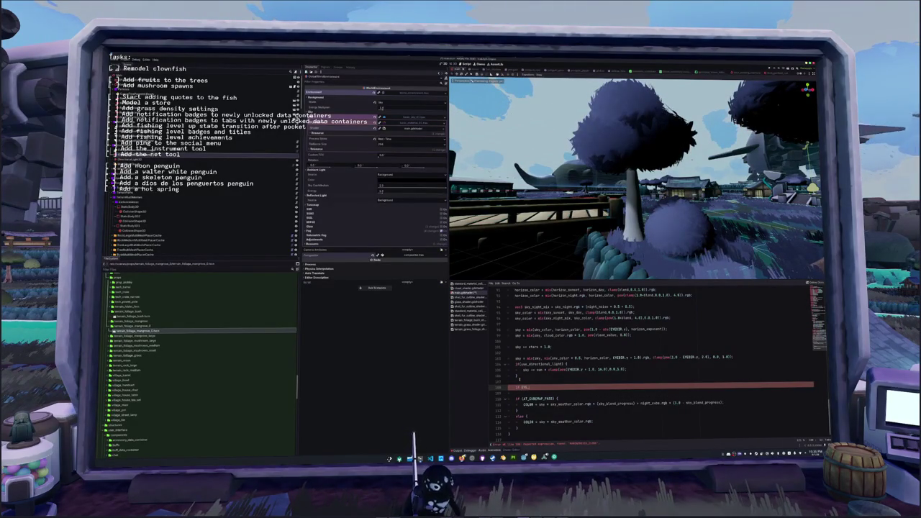
{"action": "type", "text": "DIR.y"}
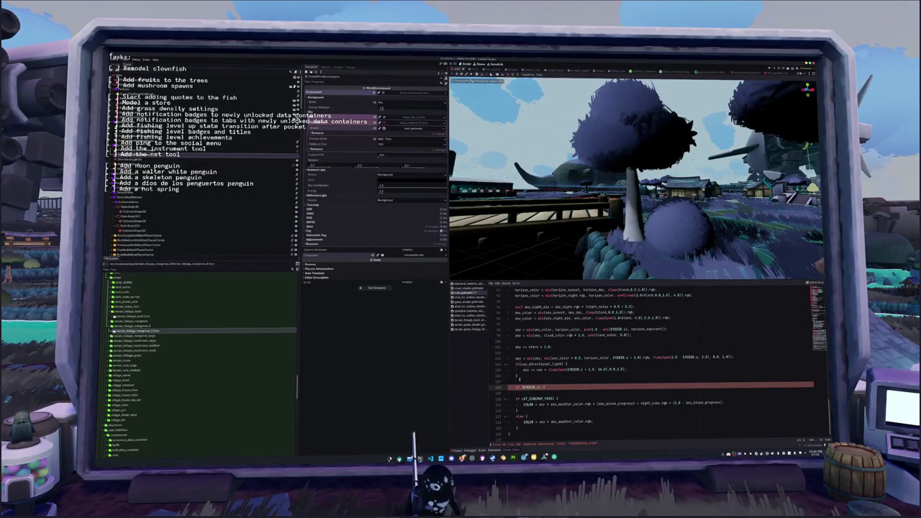
{"action": "type", "text": "< 0"}
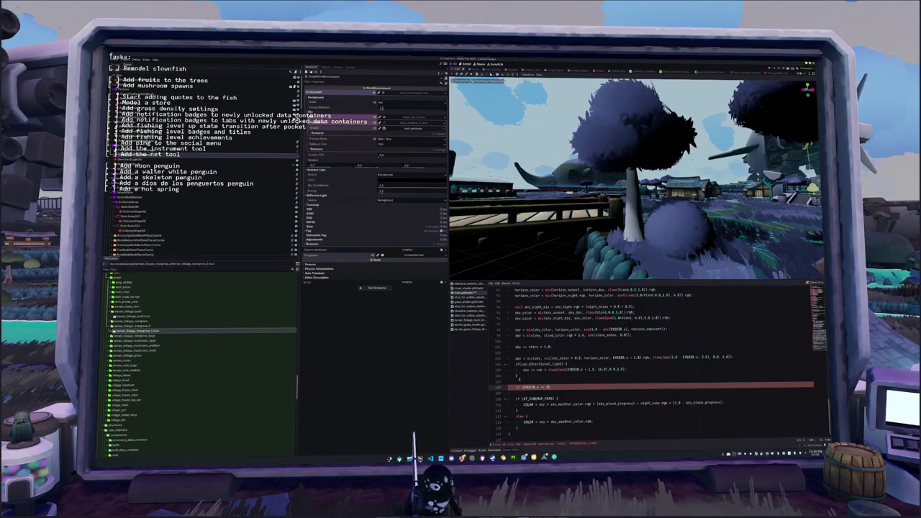
{"action": "key", "text": "Return"}
{"action": "type", "text": "COLOR = "}
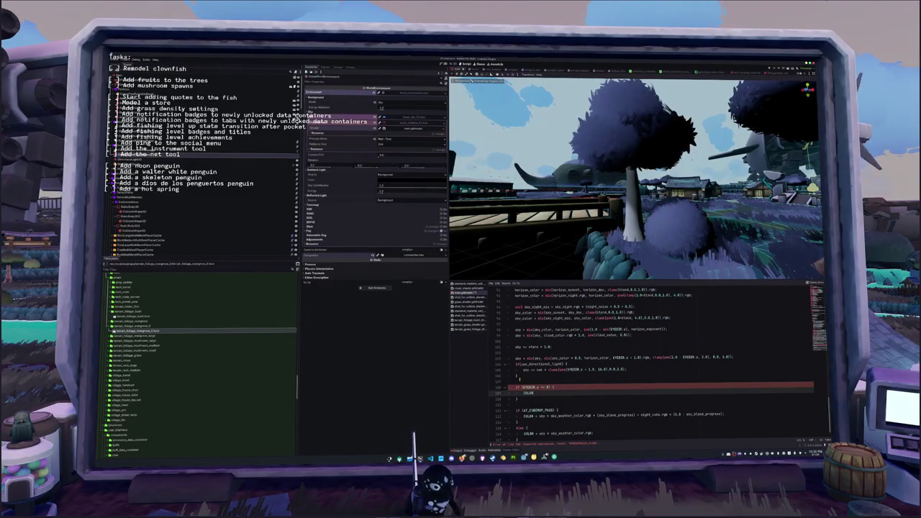
{"action": "type", "text": "vec3(0.0"}
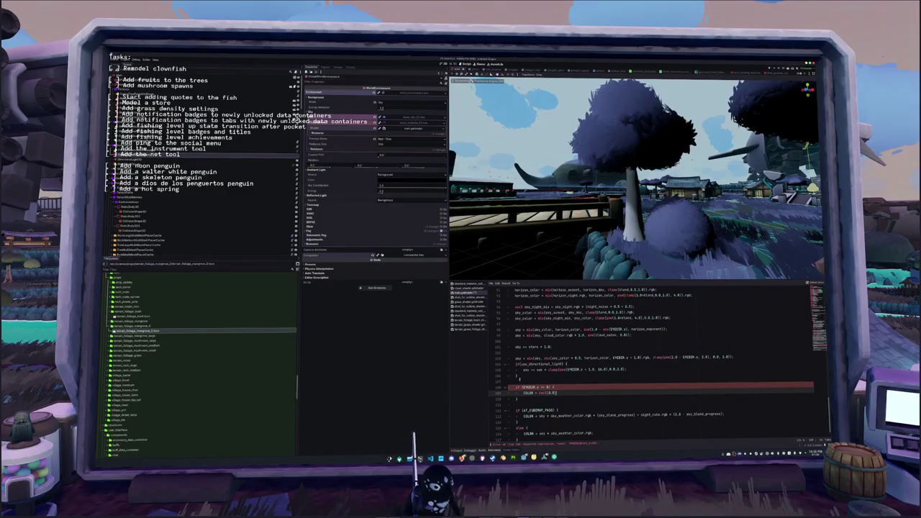
Move the EYEDIR check below the AT_CUBEMAP_PASS block at the end of the sky function.
{"action": "key", "text": "Up"}
{"action": "key", "text": "Delete"}
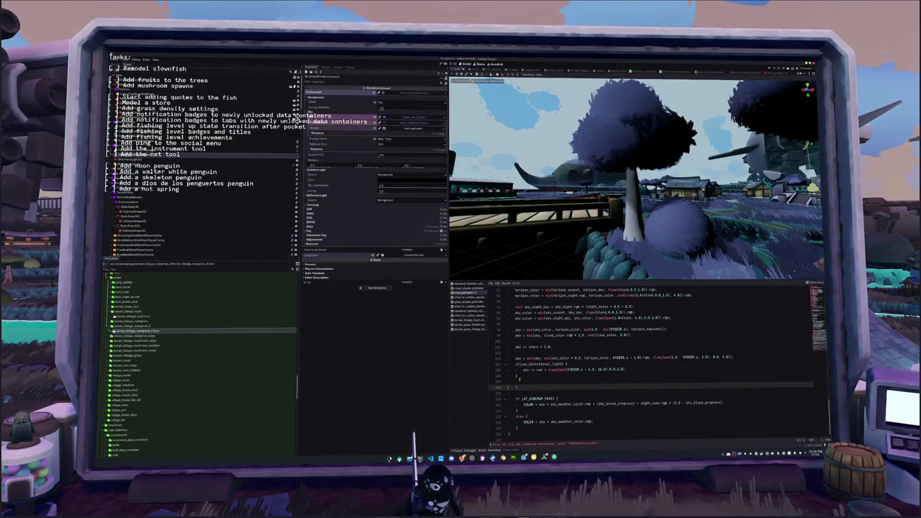
{"action": "key", "text": "Down"}
{"action": "key", "text": "Down"}
{"action": "key", "text": "Down"}
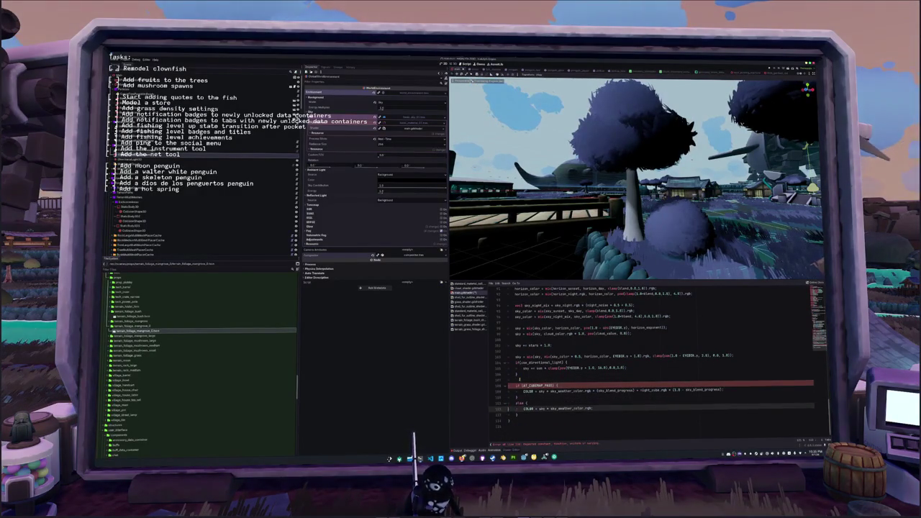
{"action": "key", "text": "ctrl+v"}
{"action": "key", "text": "Down"}
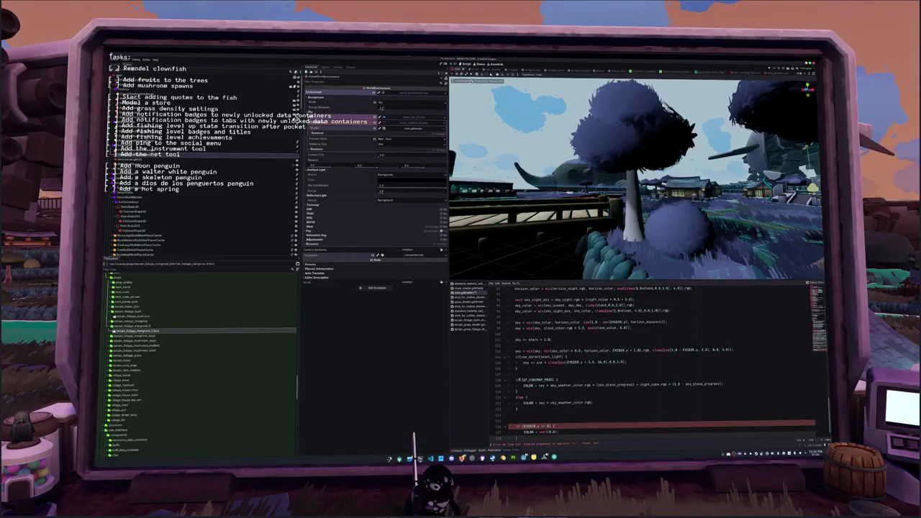
{"action": "key", "text": "Down"}
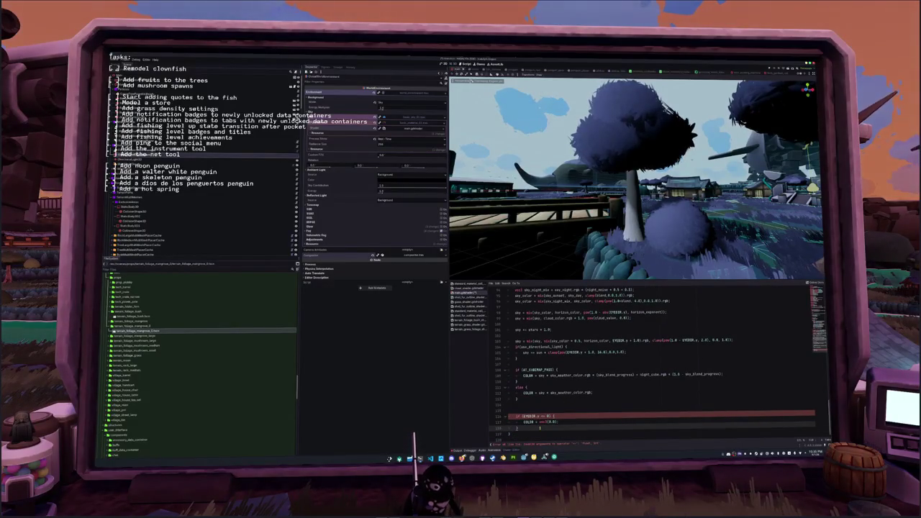
{"action": "key", "text": "Up"}
{"action": "key", "text": "Up"}
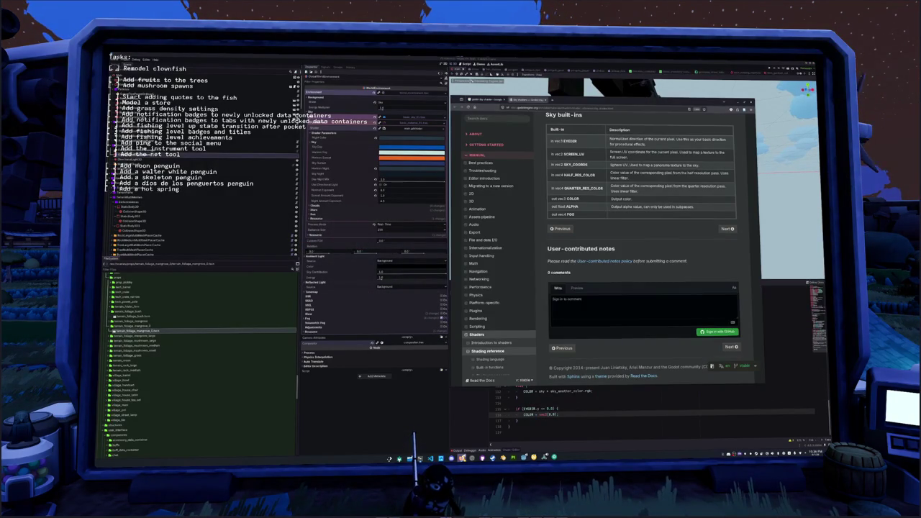
{"action": "scroll", "coordinate": [546, 275], "scroll_direction": "up", "scroll_amount": 15}
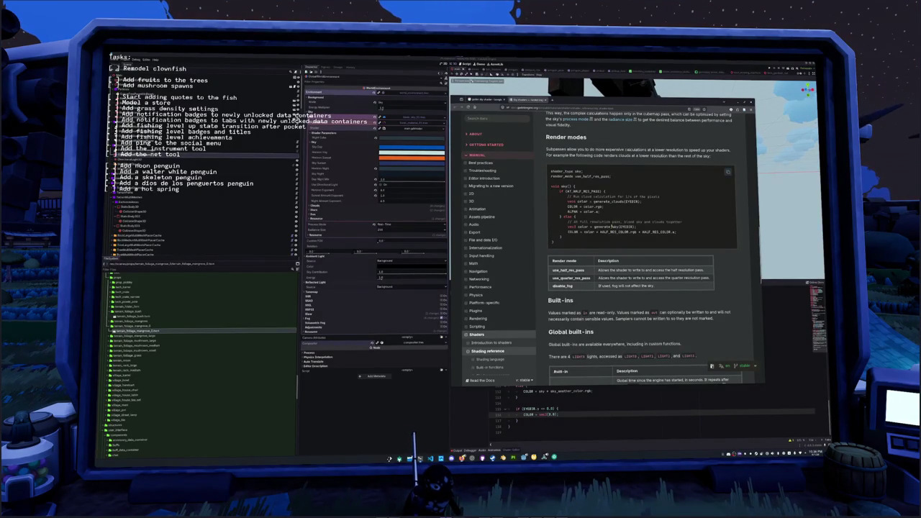
Scroll to the top of the Sky shaders page and return to the 'godot sky shader' Google results.
{"action": "scroll", "coordinate": [606, 243], "scroll_direction": "up", "scroll_amount": 2}
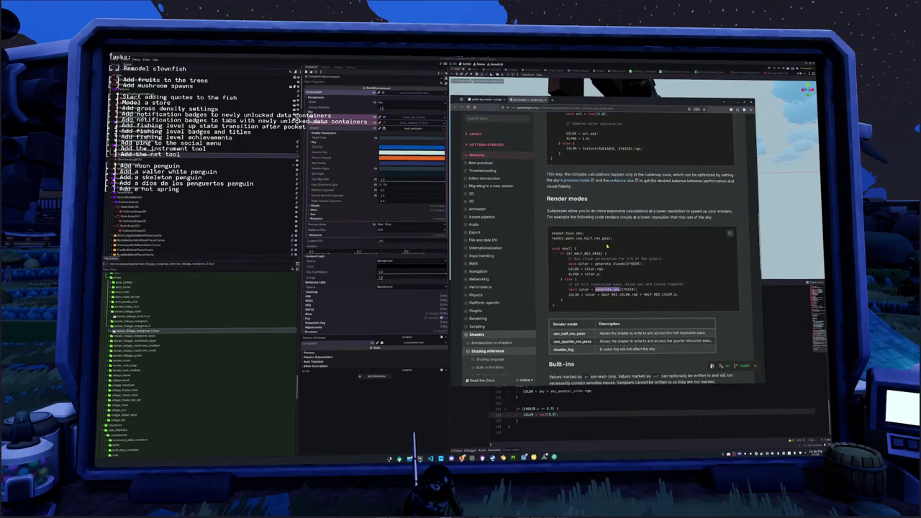
{"action": "scroll", "coordinate": [607, 243], "scroll_direction": "up", "scroll_amount": 2}
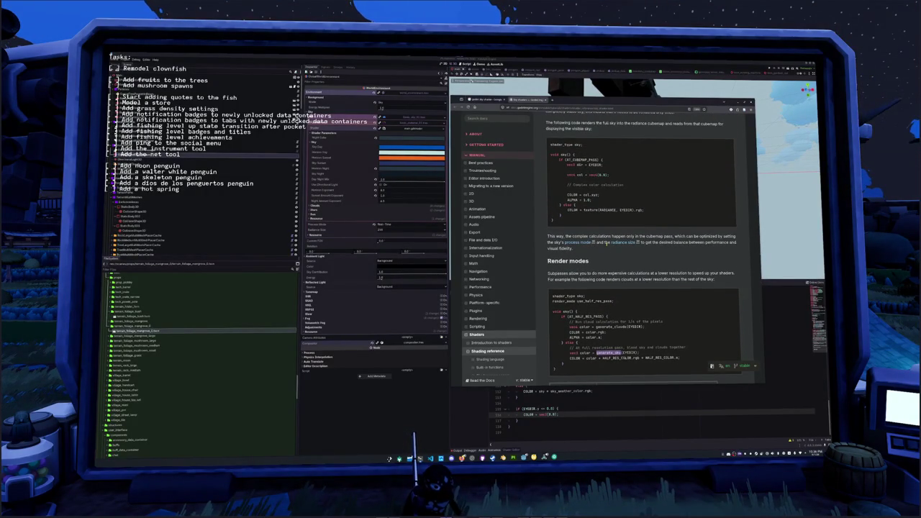
{"action": "scroll", "coordinate": [606, 243], "scroll_direction": "down", "scroll_amount": 2}
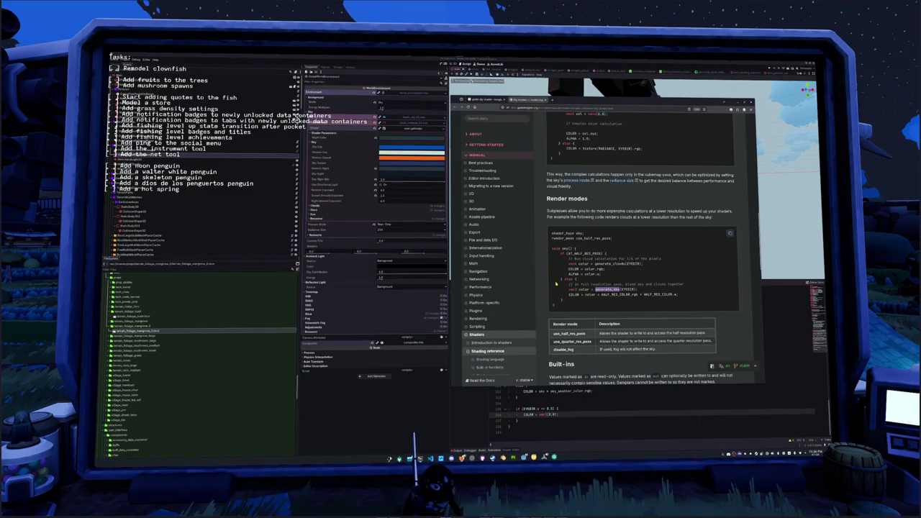
{"action": "scroll", "coordinate": [555, 284], "scroll_direction": "up", "scroll_amount": 3}
{"action": "scroll", "coordinate": [556, 279], "scroll_direction": "up", "scroll_amount": 1}
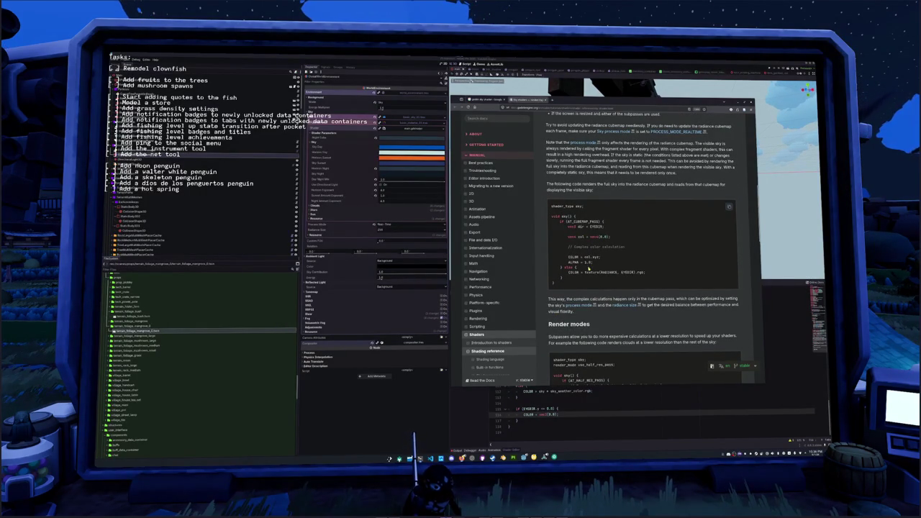
{"action": "scroll", "coordinate": [590, 267], "scroll_direction": "up", "scroll_amount": 3}
{"action": "scroll", "coordinate": [589, 266], "scroll_direction": "up", "scroll_amount": 5}
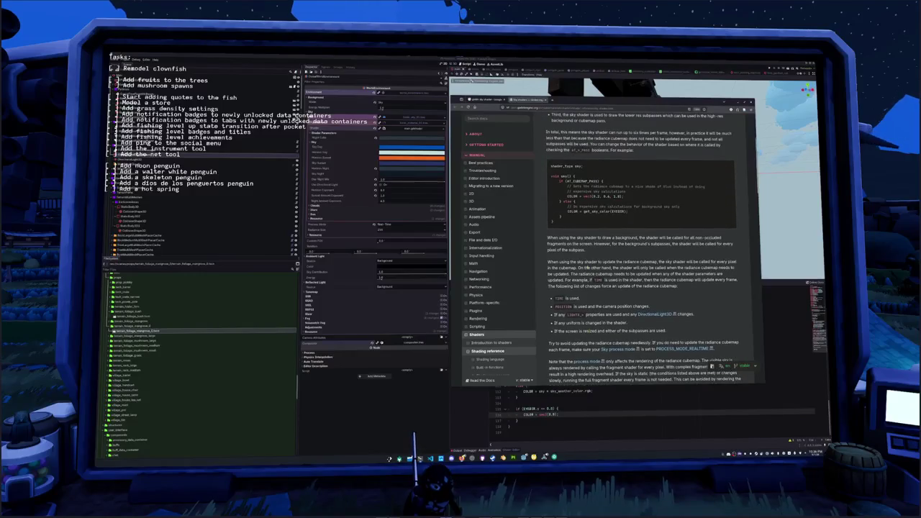
{"action": "scroll", "coordinate": [588, 267], "scroll_direction": "up", "scroll_amount": 3}
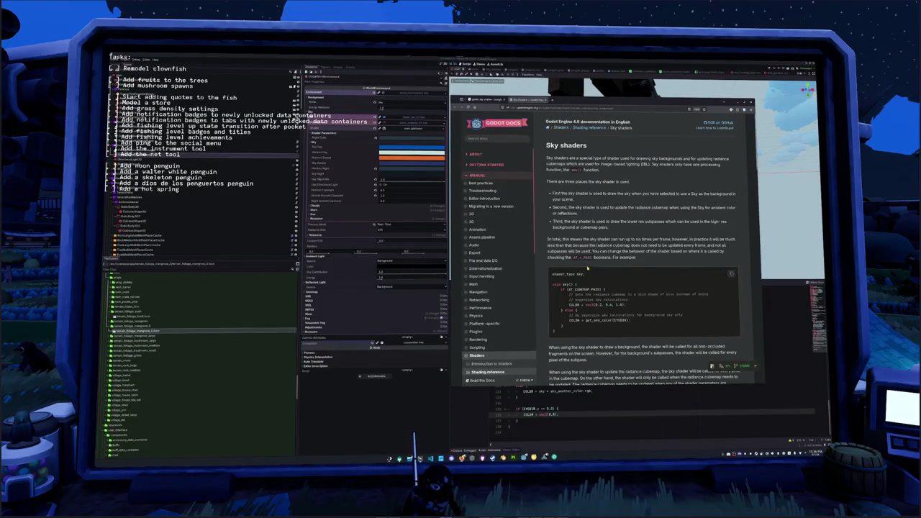
{"action": "left_click", "coordinate": [479, 98]}
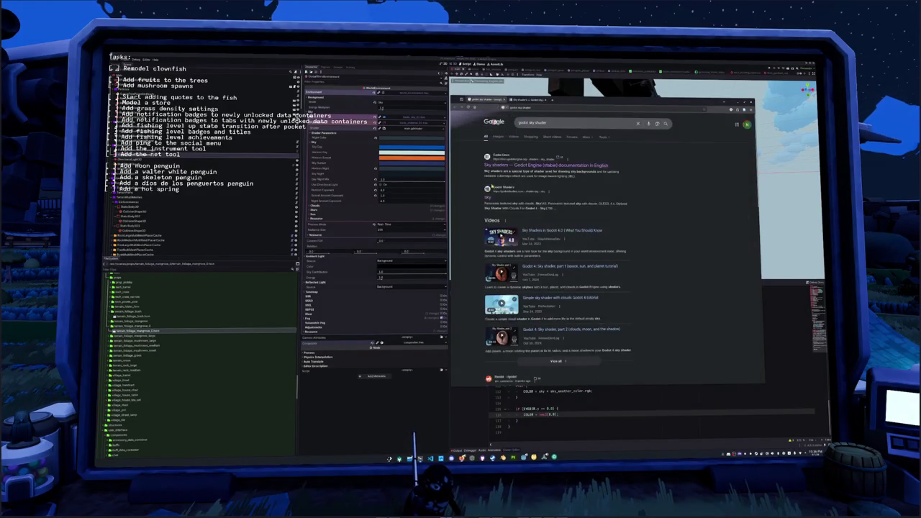
Open Godot Shaders' sky shader collection and its Customizable Sky Shader page.
{"action": "left_click", "coordinate": [485, 194]}
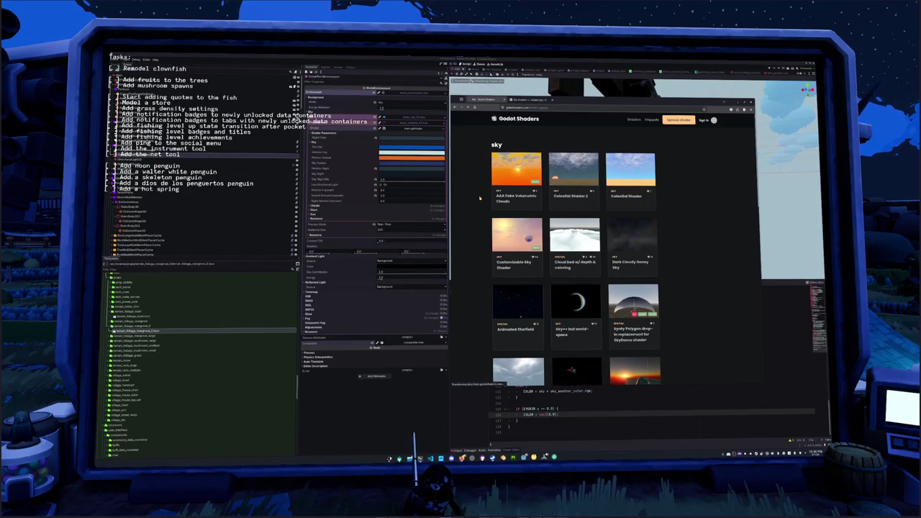
{"action": "scroll", "coordinate": [481, 205], "scroll_direction": "down", "scroll_amount": 2}
{"action": "scroll", "coordinate": [481, 276], "scroll_direction": "down", "scroll_amount": 2}
{"action": "left_click", "coordinate": [515, 162]}
Read through the Customizable Sky Shader code, then return to the Godot editor.
{"action": "scroll", "coordinate": [484, 248], "scroll_direction": "down", "scroll_amount": 3}
{"action": "scroll", "coordinate": [504, 244], "scroll_direction": "up", "scroll_amount": 1}
{"action": "scroll", "coordinate": [539, 236], "scroll_direction": "down", "scroll_amount": 3}
{"action": "scroll", "coordinate": [539, 236], "scroll_direction": "up", "scroll_amount": 3}
{"action": "scroll", "coordinate": [541, 210], "scroll_direction": "down", "scroll_amount": 5}
{"action": "scroll", "coordinate": [516, 221], "scroll_direction": "down", "scroll_amount": 5}
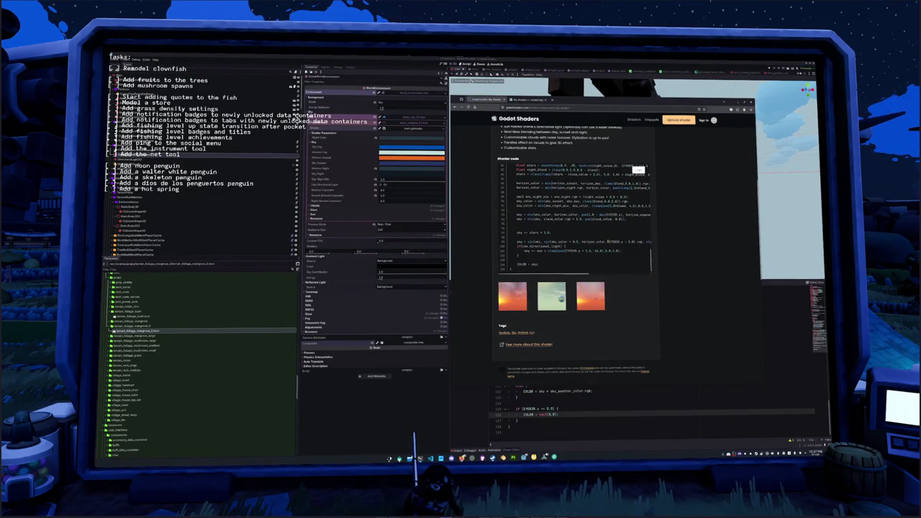
{"action": "scroll", "coordinate": [606, 260], "scroll_direction": "up", "scroll_amount": 5}
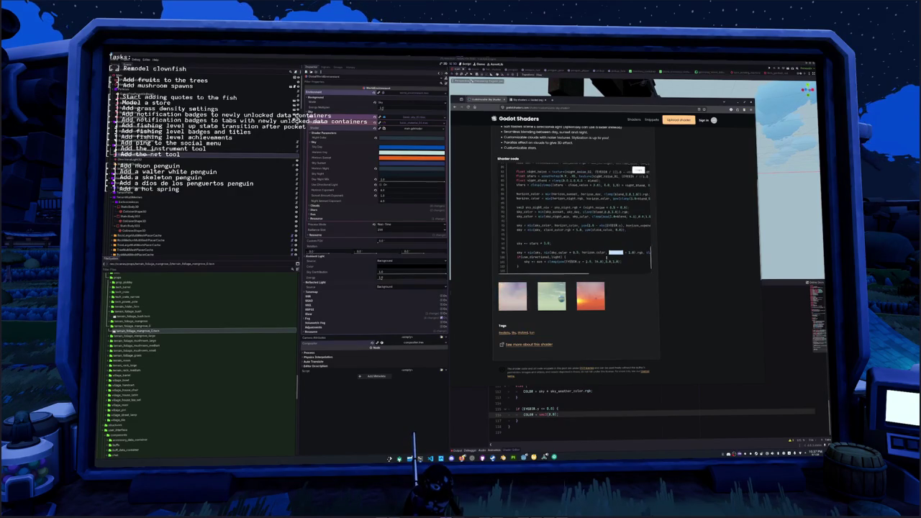
{"action": "scroll", "coordinate": [608, 257], "scroll_direction": "up", "scroll_amount": 5}
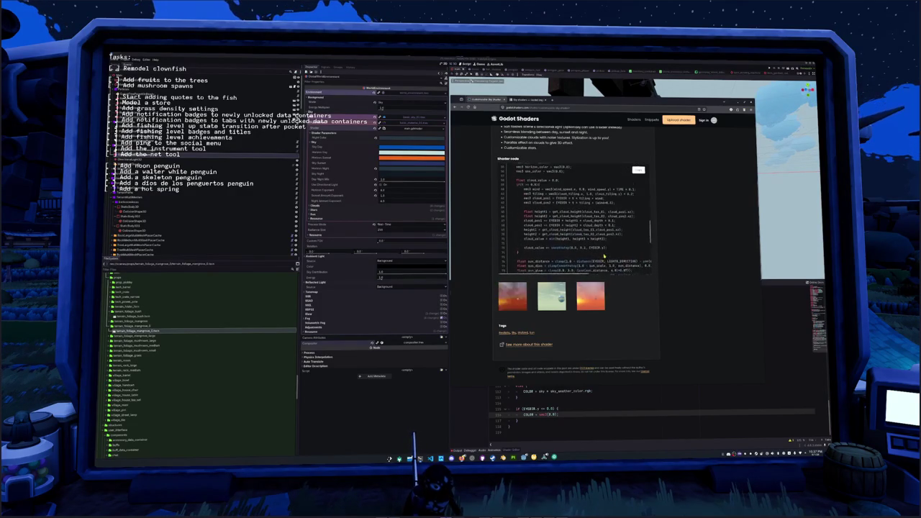
{"action": "scroll", "coordinate": [555, 213], "scroll_direction": "up", "scroll_amount": 3}
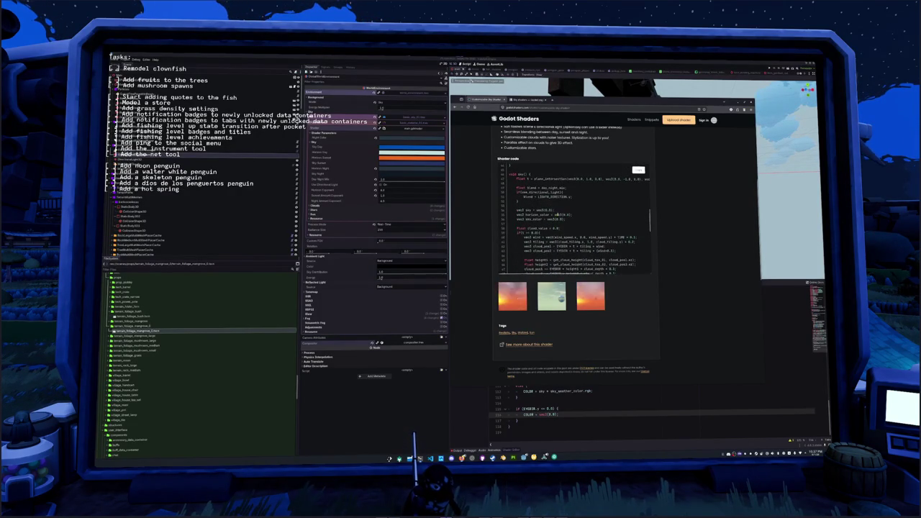
{"action": "scroll", "coordinate": [556, 214], "scroll_direction": "up", "scroll_amount": 3}
{"action": "scroll", "coordinate": [535, 212], "scroll_direction": "down", "scroll_amount": 5}
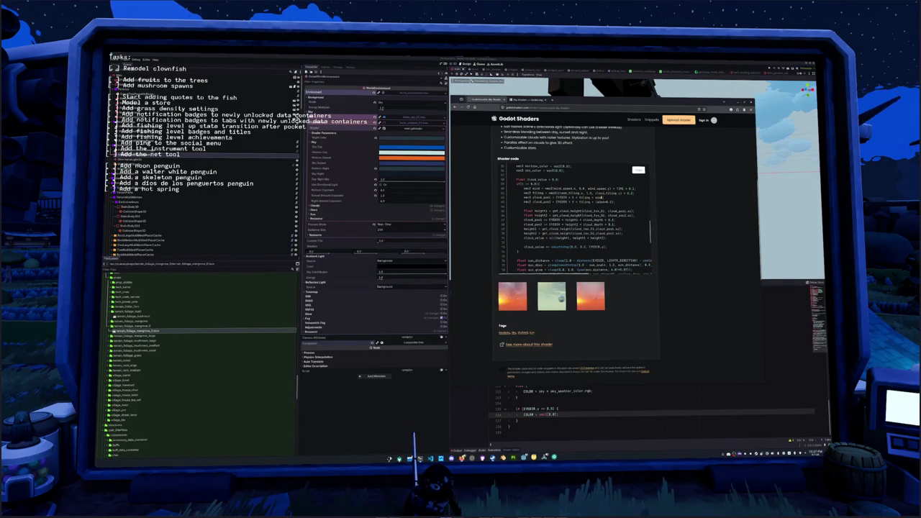
{"action": "scroll", "coordinate": [582, 196], "scroll_direction": "down", "scroll_amount": 5}
{"action": "scroll", "coordinate": [581, 209], "scroll_direction": "down", "scroll_amount": 3}
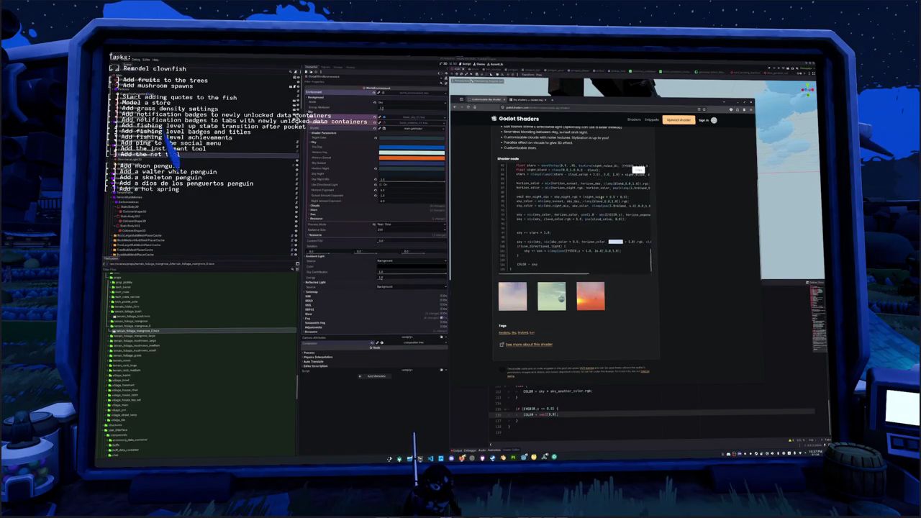
{"action": "left_click", "coordinate": [511, 403]}
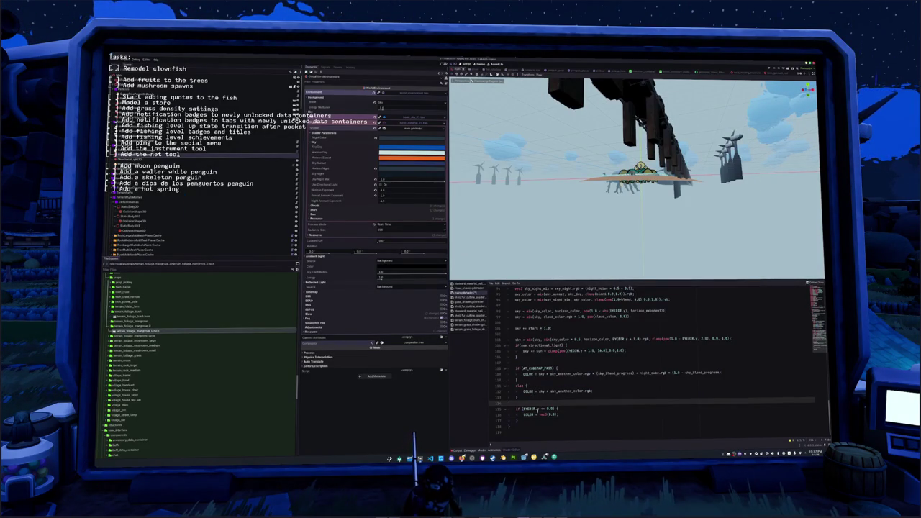
Relocate the EYEDIR.y <= 0.0 COLOR = vec3(0.0) block into the else branch and Tab-indent it.
{"action": "left_click", "coordinate": [532, 417]}
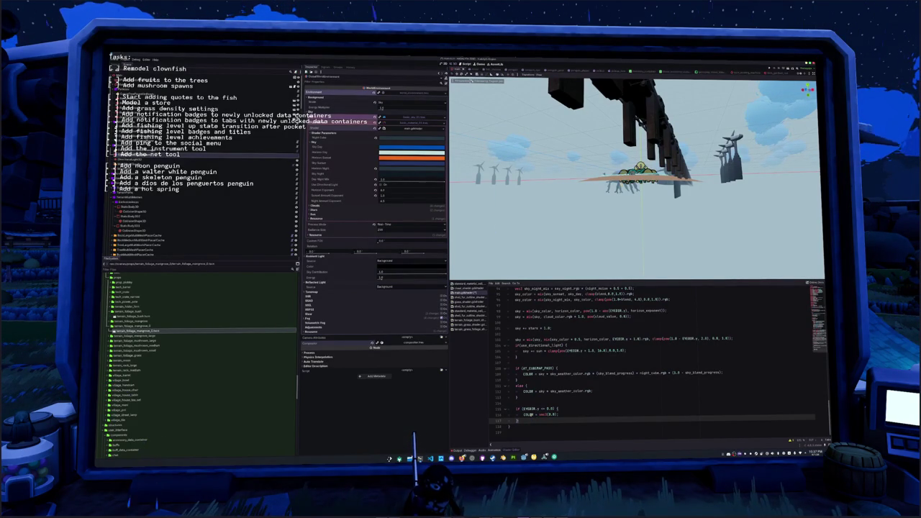
{"action": "double_click", "coordinate": [528, 414]}
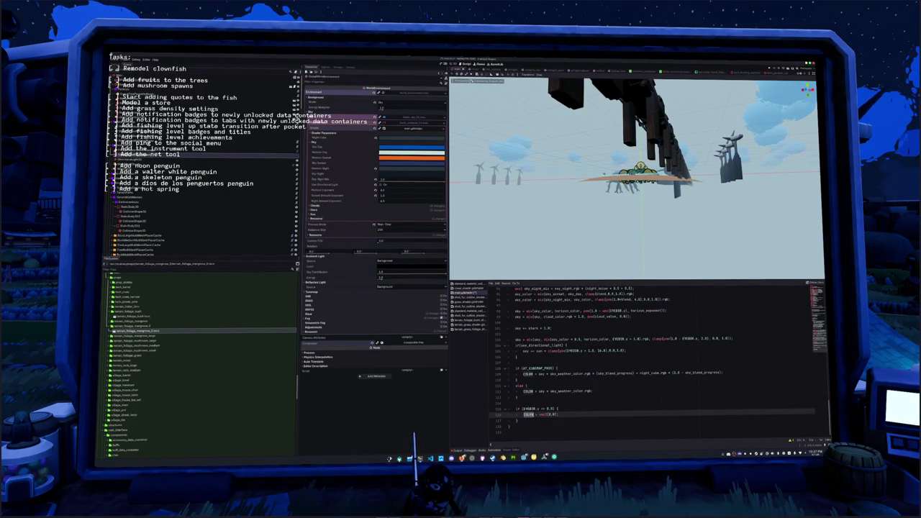
{"action": "left_click", "coordinate": [533, 408]}
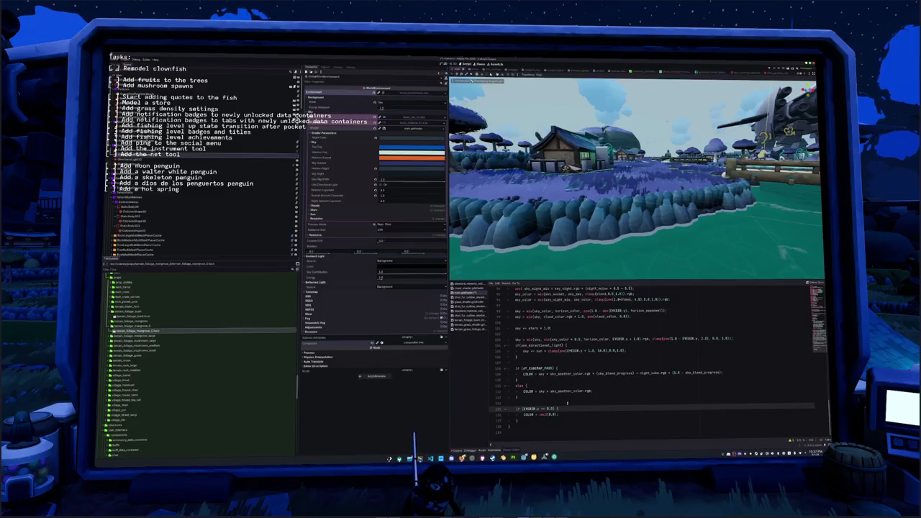
{"action": "key", "text": "ctrl+z"}
{"action": "left_click", "coordinate": [516, 378]}
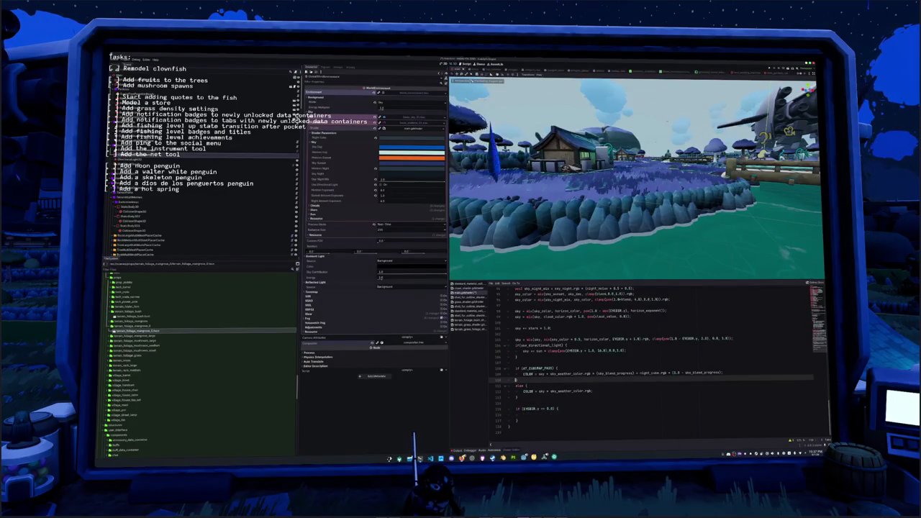
{"action": "type", "text": "COLOR = vec3(0.0);"}
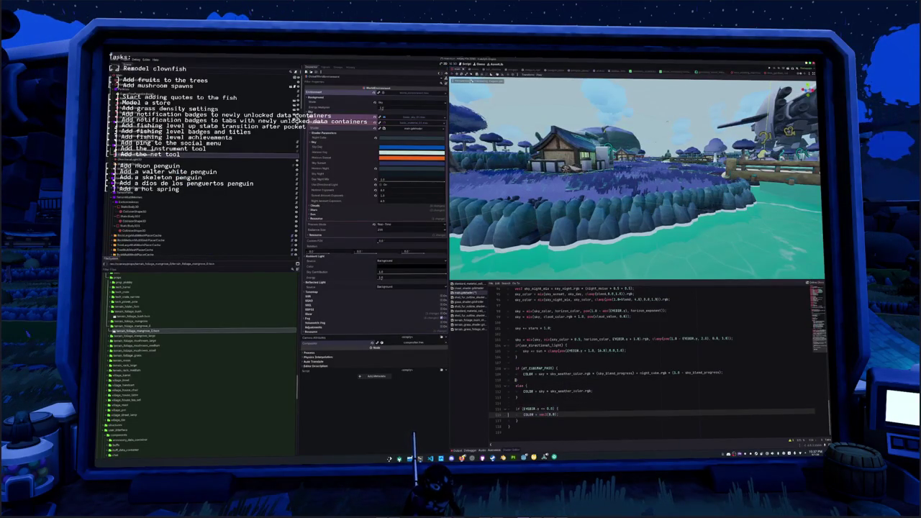
{"action": "key", "text": "ctrl+z"}
{"action": "key", "text": "ctrl+z"}
{"action": "key", "text": "Up"}
{"action": "key", "text": "Up"}
{"action": "key", "text": "Up"}
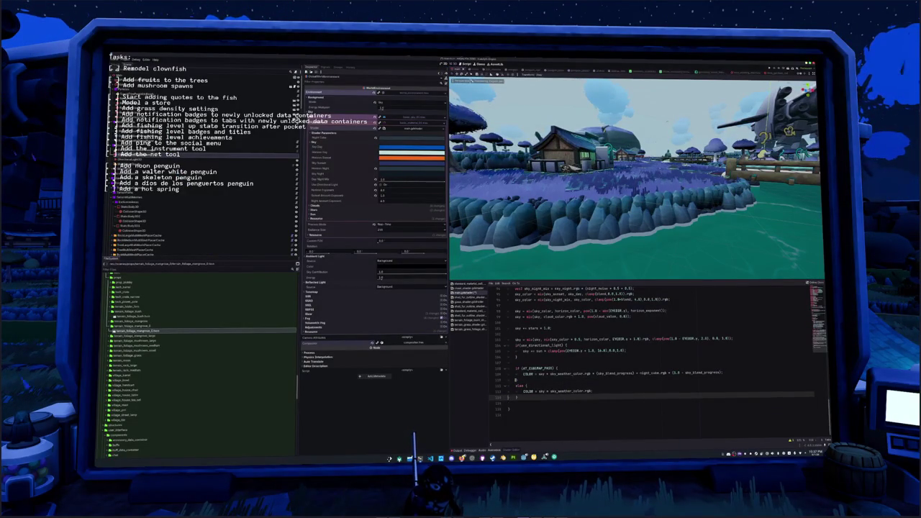
{"action": "key", "text": "ctrl+y"}
{"action": "key", "text": "ctrl+y"}
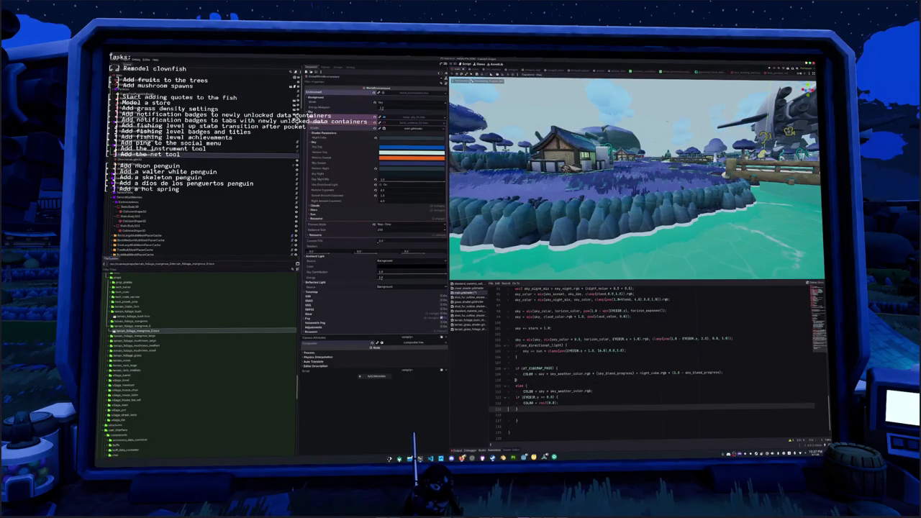
{"action": "key", "text": "Tab"}
{"action": "key", "text": "Down"}
{"action": "key", "text": "Down"}
{"action": "key", "text": "Down"}
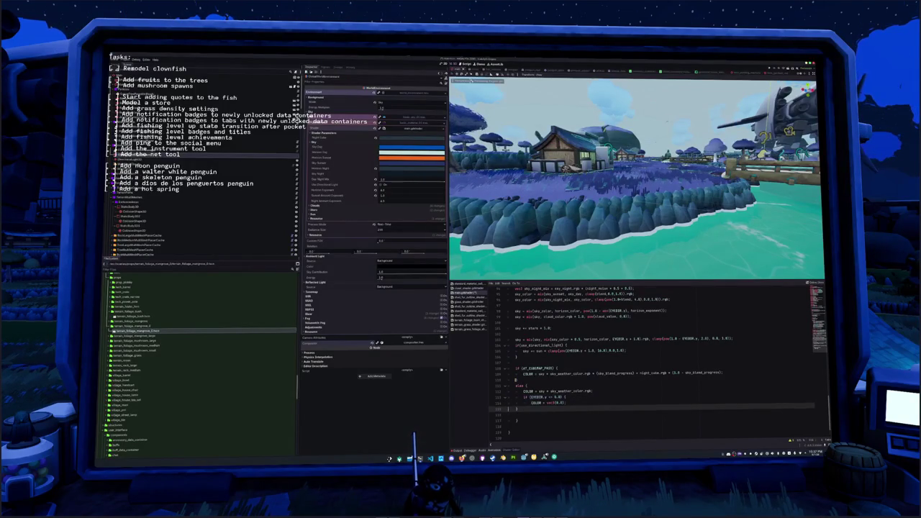
{"action": "mouse_move", "coordinate": [606, 227]}
{"action": "left_mouse_down"}
{"action": "mouse_move", "coordinate": [595, 191]}
{"action": "mouse_move", "coordinate": [595, 210]}
{"action": "left_mouse_up"}
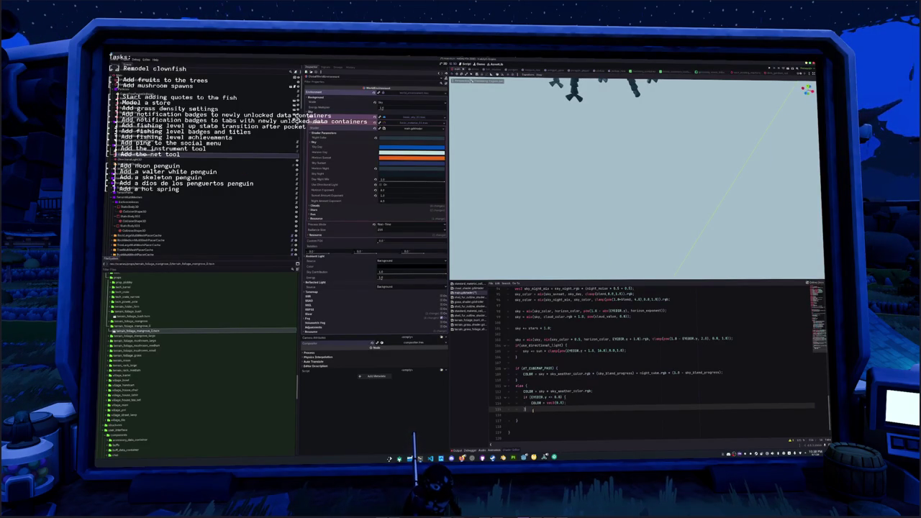
Orbit to an island overview and add COLOR = vec3(0.0); at the top of the else branch.
{"action": "mouse_move", "coordinate": [595, 211]}
{"action": "left_mouse_down"}
{"action": "mouse_move", "coordinate": [540, 190]}
{"action": "mouse_move", "coordinate": [503, 154]}
{"action": "left_mouse_up"}
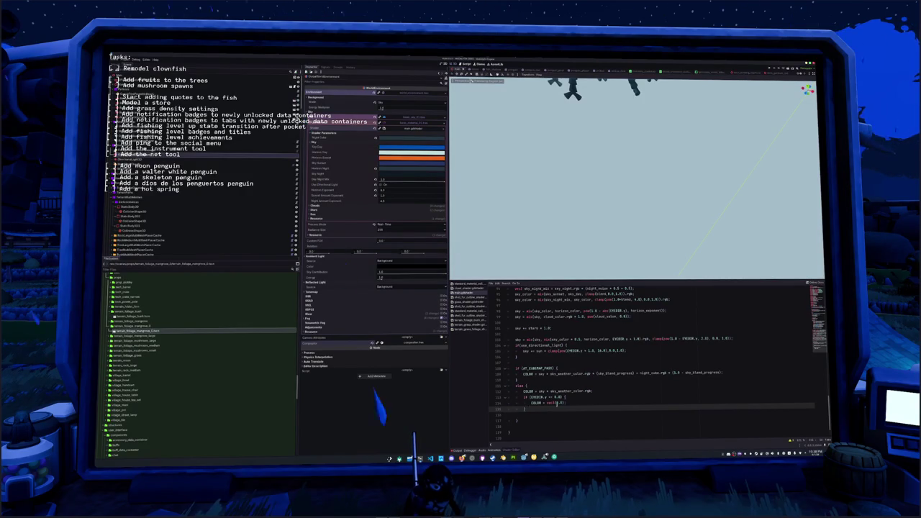
{"action": "left_click_drag", "start_coordinate": [543, 403], "coordinate": [567, 403]}
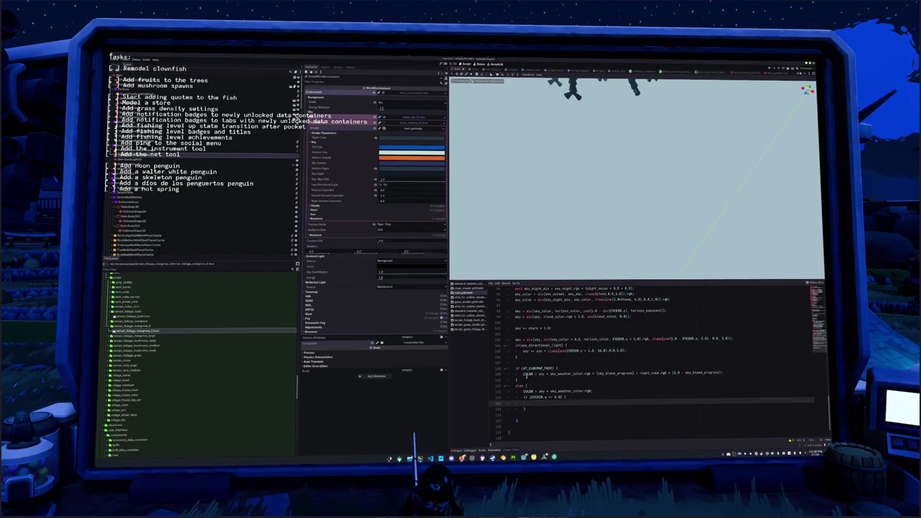
{"action": "left_click", "coordinate": [557, 386]}
{"action": "key", "text": "Return"}
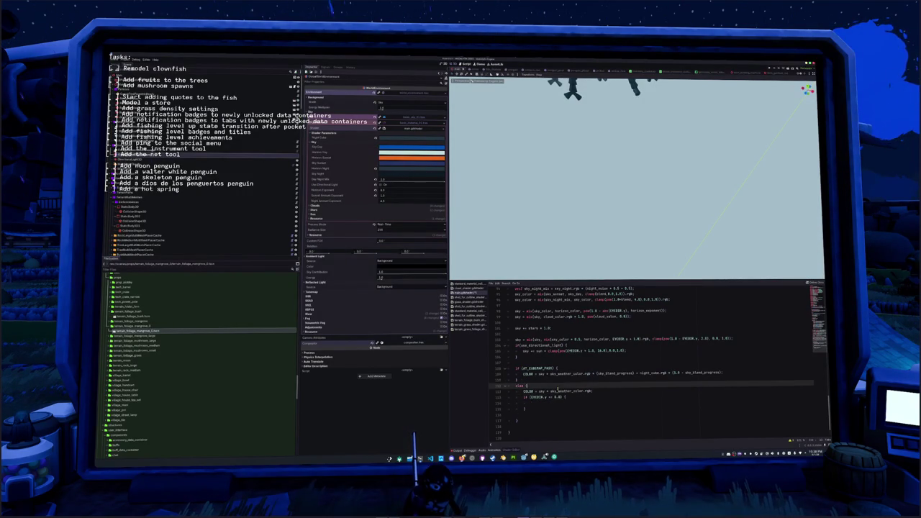
{"action": "type", "text": "COLOR = vec3(0.0);"}
Paste COLOR = vec3(0.0); into the cubemap branch and comment out the normal sky color line.
{"action": "scroll", "coordinate": [557, 389], "scroll_direction": "up", "scroll_amount": 1}
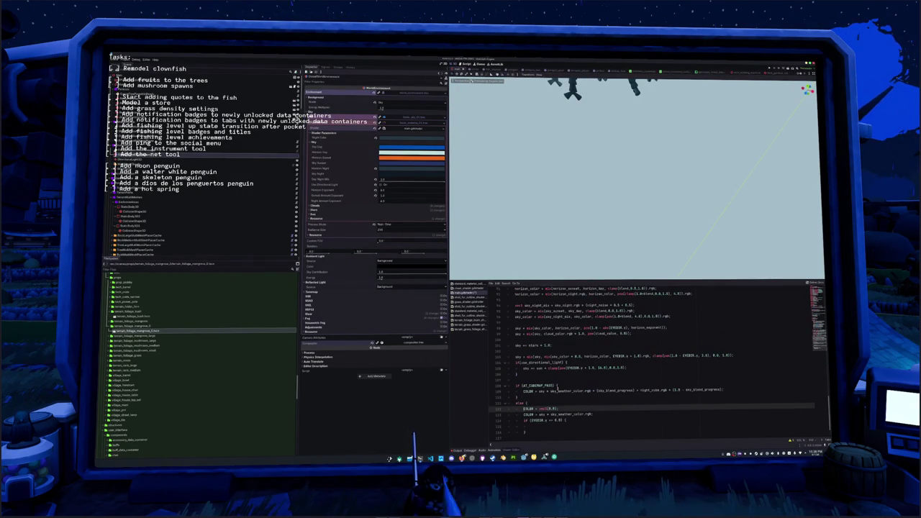
{"action": "key", "text": "Down"}
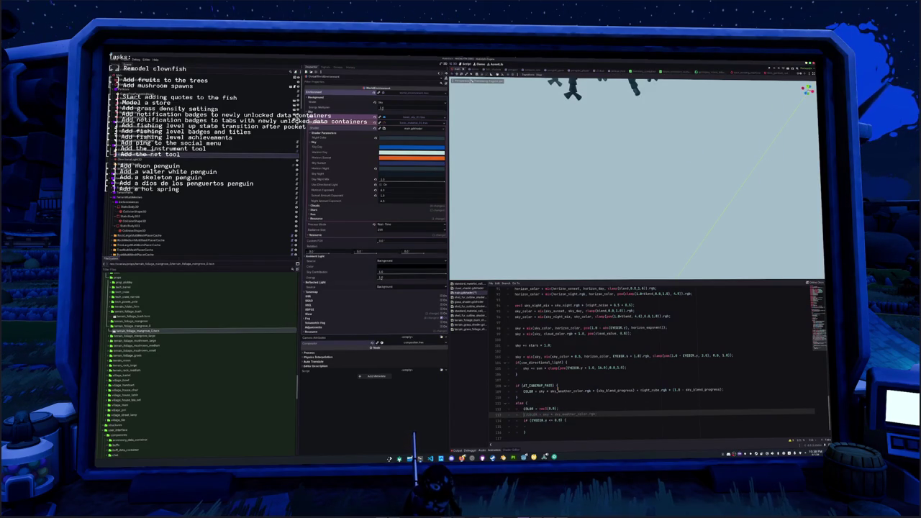
{"action": "key", "text": "Down"}
{"action": "key", "text": "Down"}
{"action": "key", "text": "Down"}
{"action": "key", "text": "Up"}
{"action": "key", "text": "Up"}
{"action": "key", "text": "Up"}
{"action": "key", "text": "Up"}
{"action": "key", "text": "Up"}
{"action": "key", "text": "Up"}
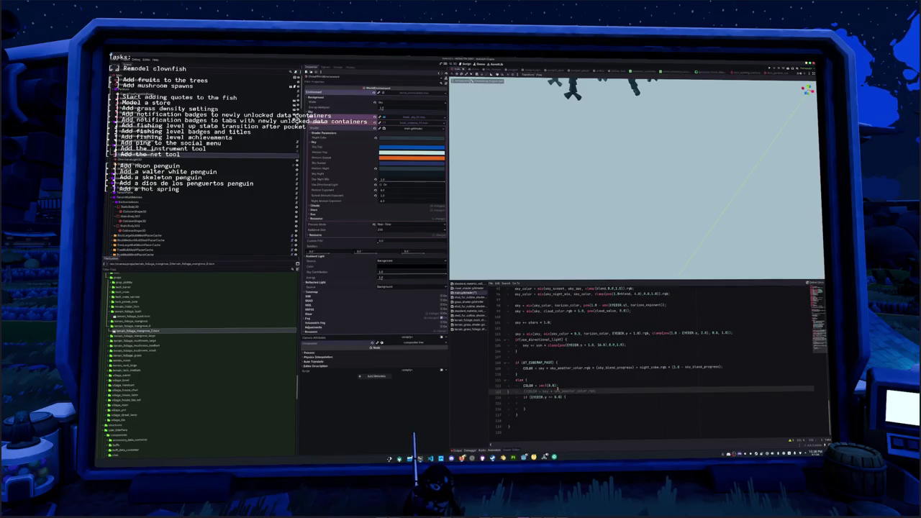
{"action": "key", "text": "ctrl+v"}
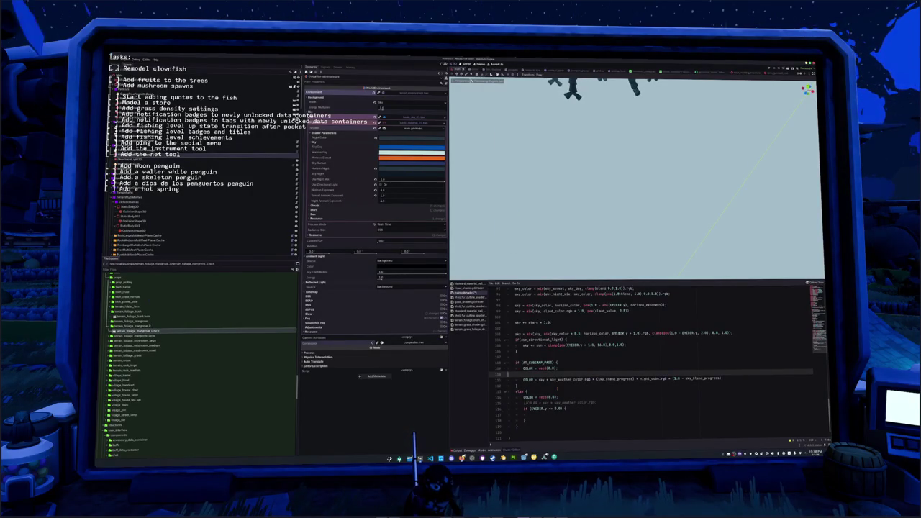
{"action": "left_click", "coordinate": [523, 379]}
{"action": "key", "text": "ctrl+k"}
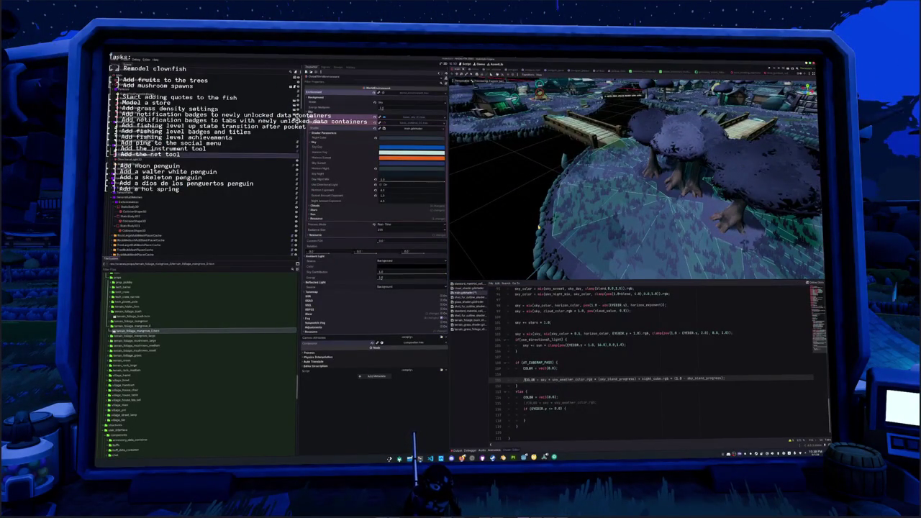
Undo the black-sky test lines and the commented sky color, returning to the lower-sky color line.
{"action": "key", "text": "ctrl+z"}
{"action": "key", "text": "ctrl+z"}
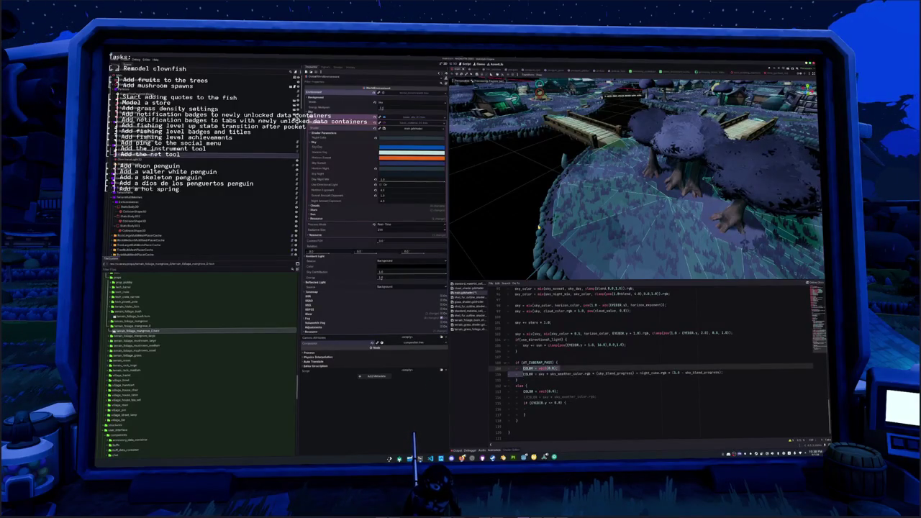
{"action": "key", "text": "ctrl+z"}
{"action": "key", "text": "ctrl+z"}
{"action": "key", "text": "ctrl+z"}
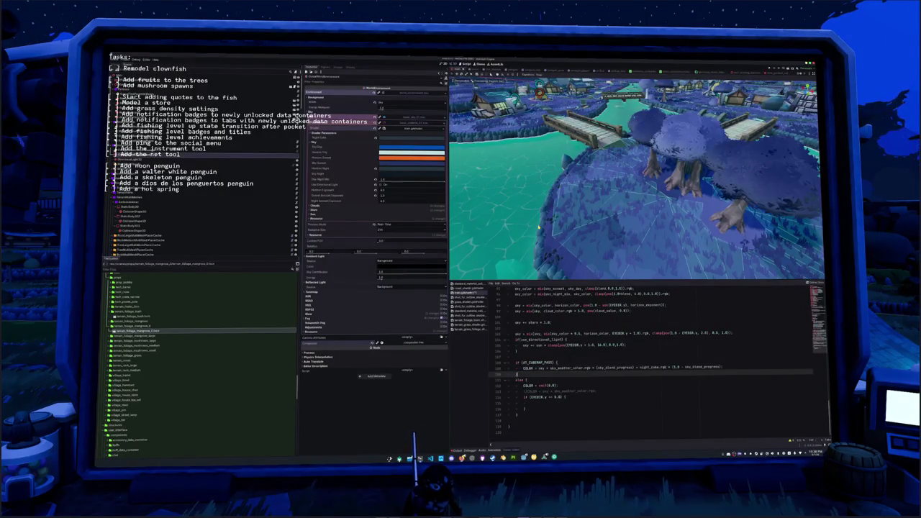
{"action": "key", "text": "ctrl+z"}
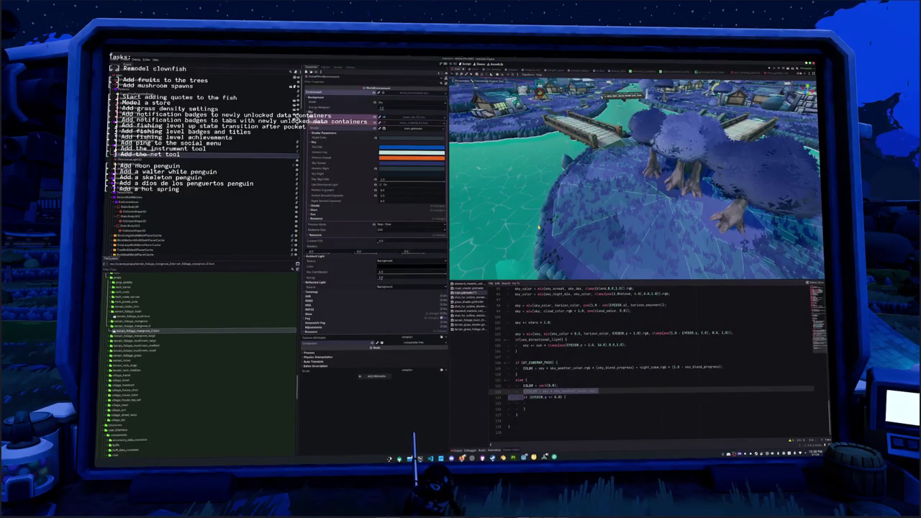
{"action": "key", "text": "ctrl+z"}
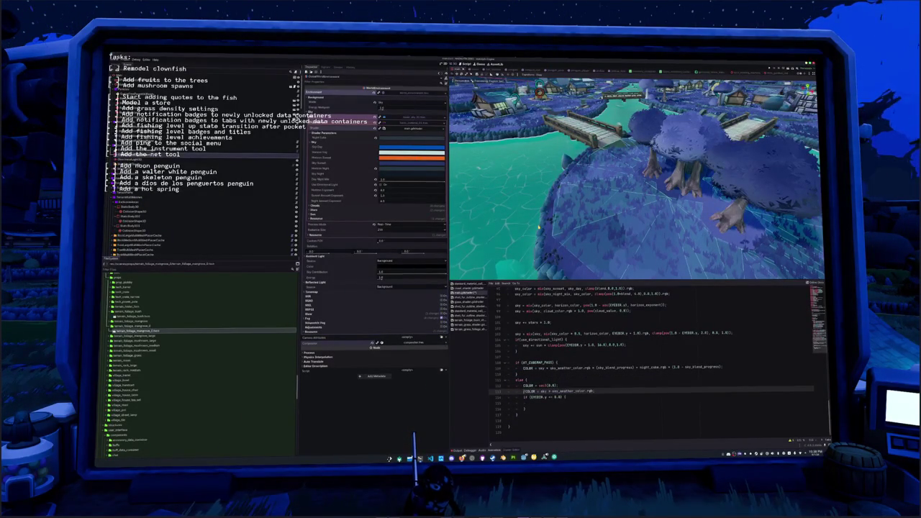
{"action": "key", "text": "ctrl+z"}
{"action": "key", "text": "ctrl+z"}
{"action": "key", "text": "ctrl+z"}
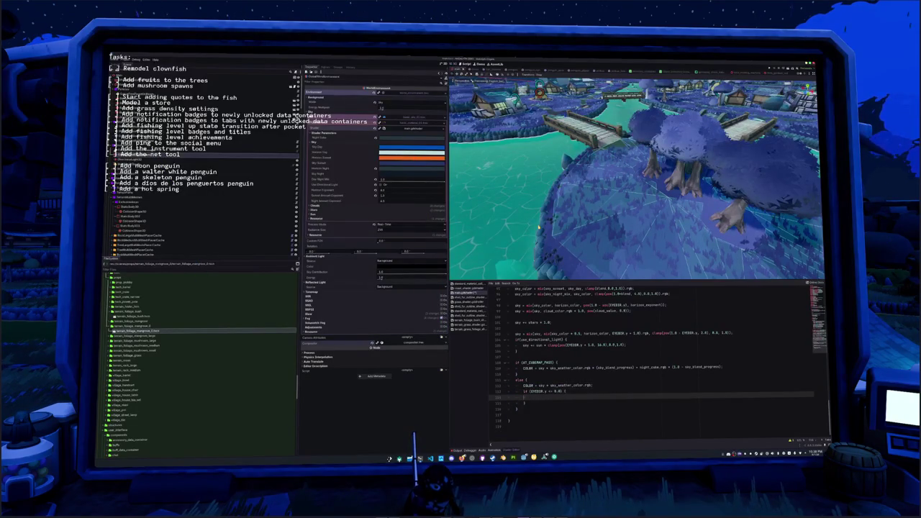
{"action": "key", "text": "ctrl+z"}
{"action": "key", "text": "ctrl+z"}
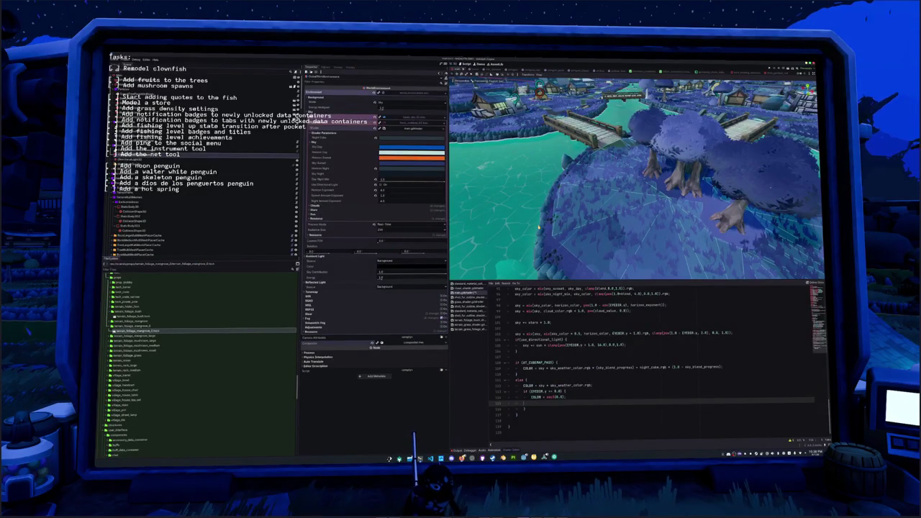
{"action": "key", "text": "ctrl+z"}
{"action": "key", "text": "ctrl+z"}
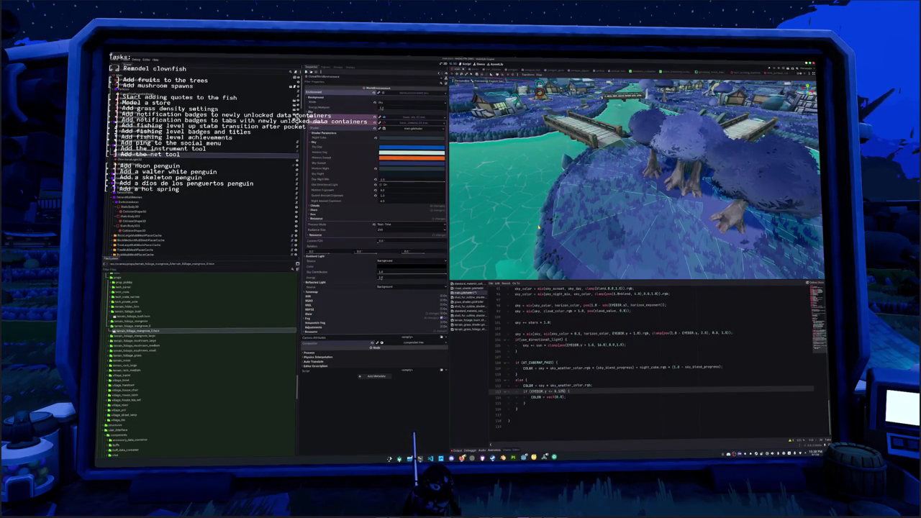
{"action": "key", "text": "ctrl+z"}
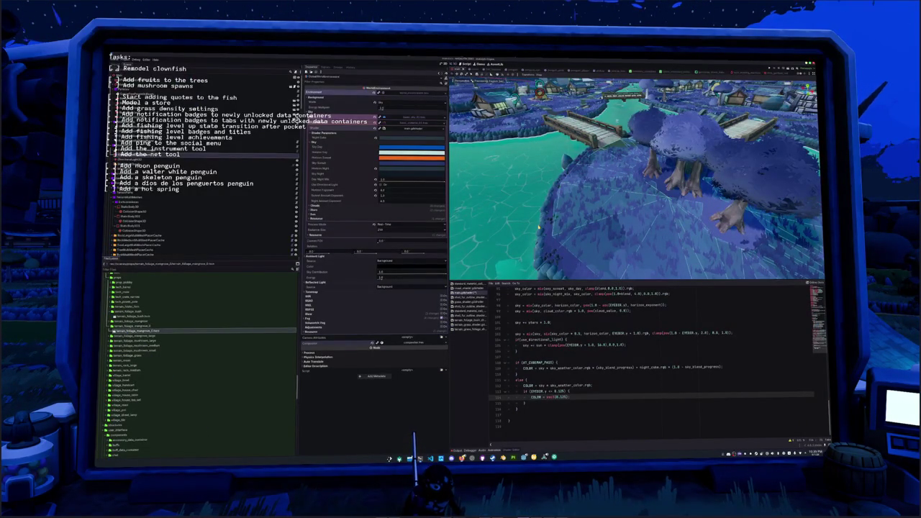
{"action": "key", "text": "ctrl+z"}
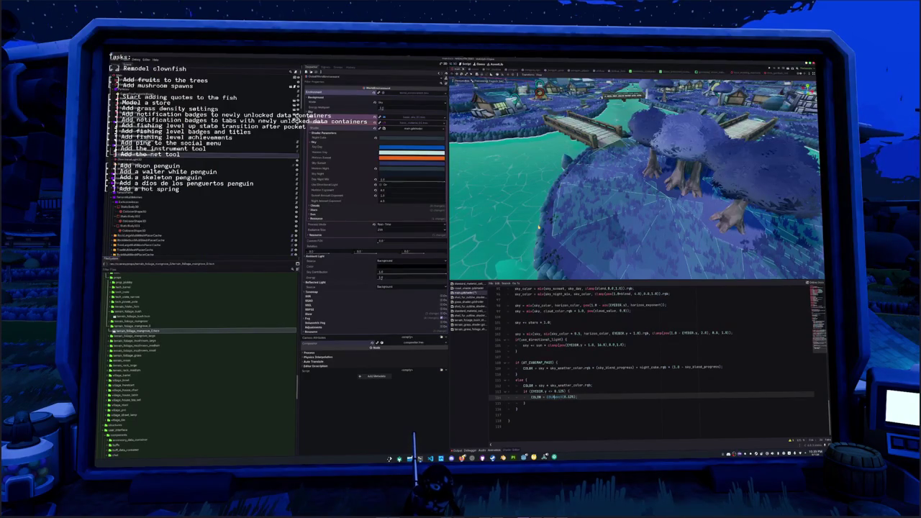
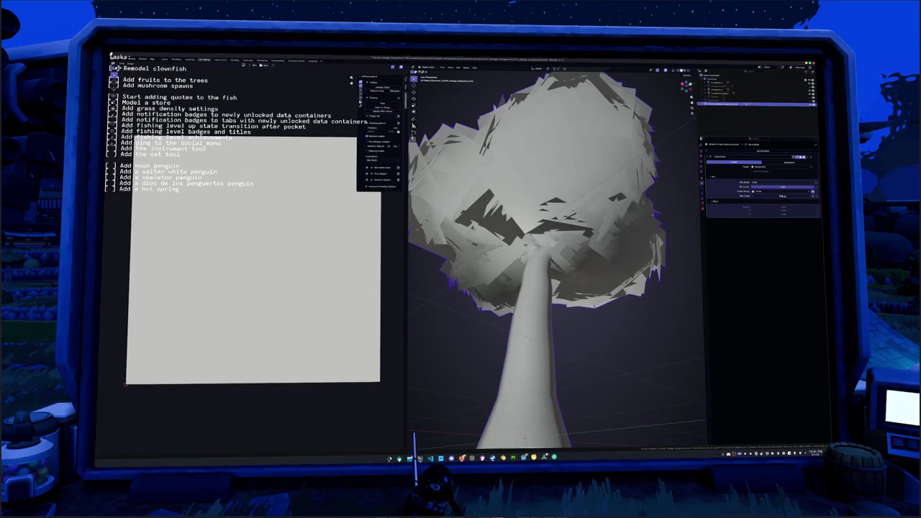
In Edit Mode, select the stray large lower face of the tree mesh.
{"action": "key", "text": "Home"}
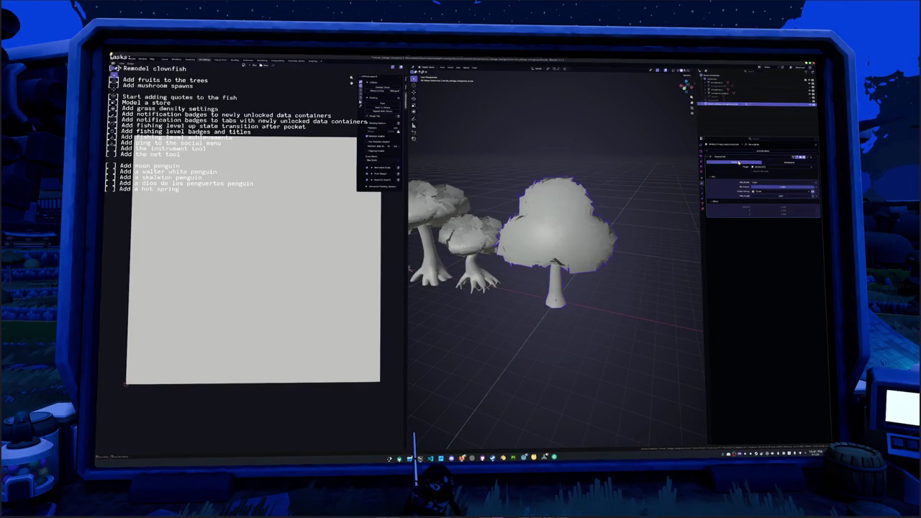
{"action": "mouse_move", "coordinate": [609, 201]}
{"action": "left_mouse_down"}
{"action": "mouse_move", "coordinate": [590, 205]}
{"action": "mouse_move", "coordinate": [597, 173]}
{"action": "mouse_move", "coordinate": [609, 201]}
{"action": "left_mouse_up"}
{"action": "scroll", "coordinate": [609, 201], "scroll_direction": "up", "scroll_amount": 5}
{"action": "key", "text": "Tab"}
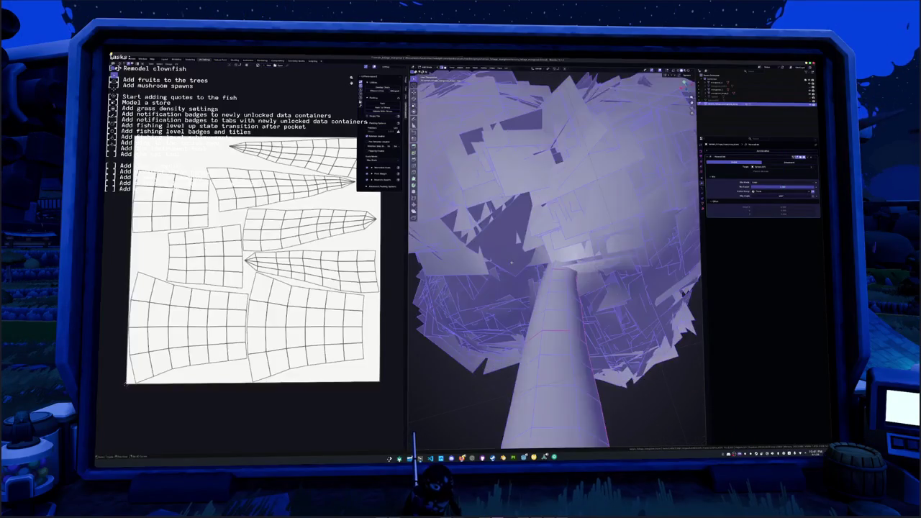
{"action": "left_click", "coordinate": [536, 230]}
{"action": "left_click", "coordinate": [552, 414]}
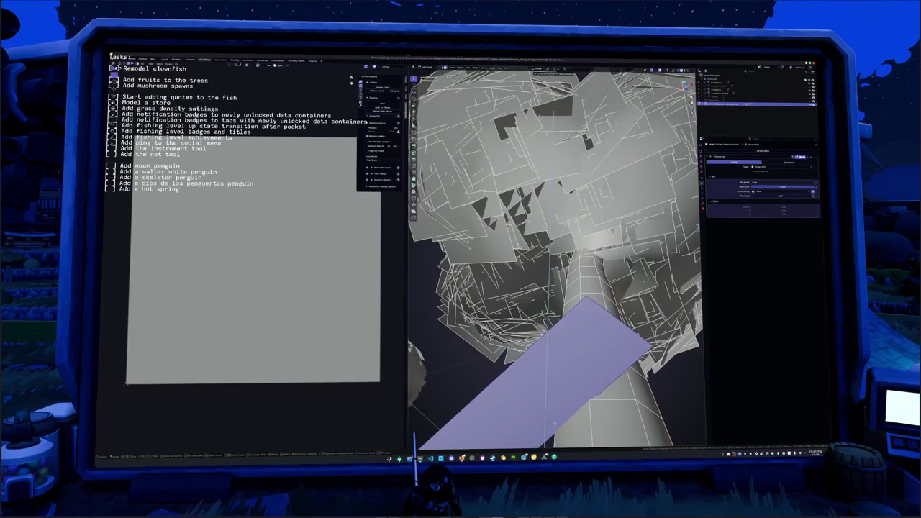
{"action": "scroll", "coordinate": [554, 423], "scroll_direction": "down", "scroll_amount": 5}
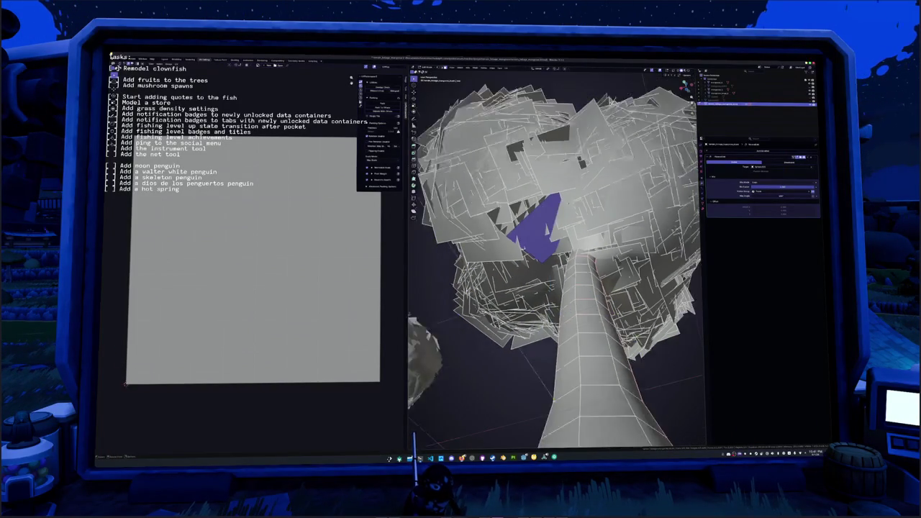
{"action": "mouse_move", "coordinate": [554, 423]}
{"action": "left_mouse_down"}
{"action": "mouse_move", "coordinate": [595, 376]}
{"action": "mouse_move", "coordinate": [589, 309]}
{"action": "left_mouse_up"}
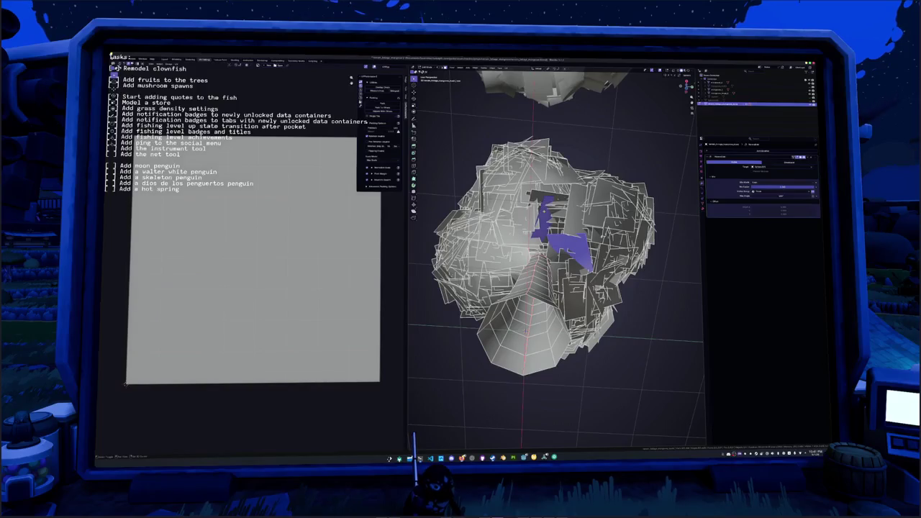
Delete the selected faces and return to Object Mode.
{"action": "left_click", "coordinate": [546, 220]}
{"action": "mouse_move", "coordinate": [547, 221]}
{"action": "left_mouse_down"}
{"action": "mouse_move", "coordinate": [537, 133]}
{"action": "mouse_move", "coordinate": [533, 274]}
{"action": "mouse_move", "coordinate": [533, 176]}
{"action": "left_mouse_up"}
{"action": "key", "text": "Tab"}
{"action": "key", "text": "alt+Tab"}
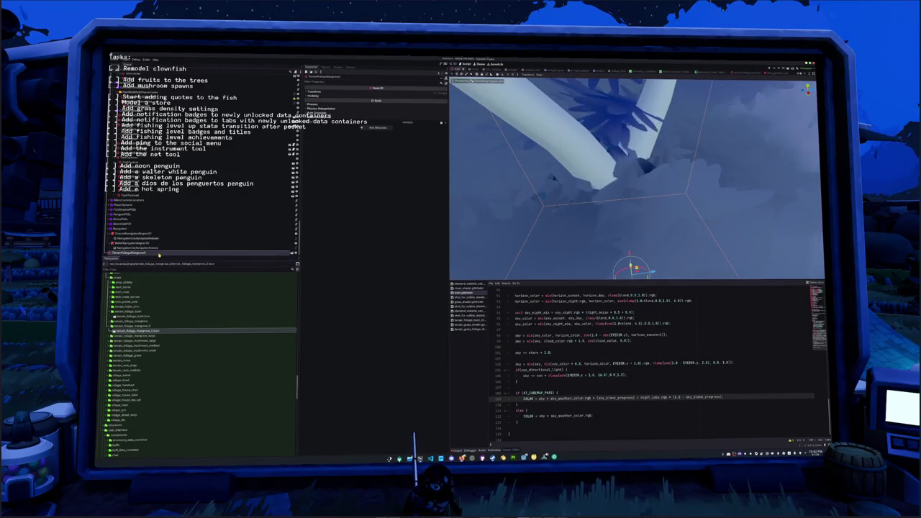
Open the foliage shader, with its wind scale, speed and magnitude uniforms, in the script editor.
{"action": "left_click", "coordinate": [471, 329]}
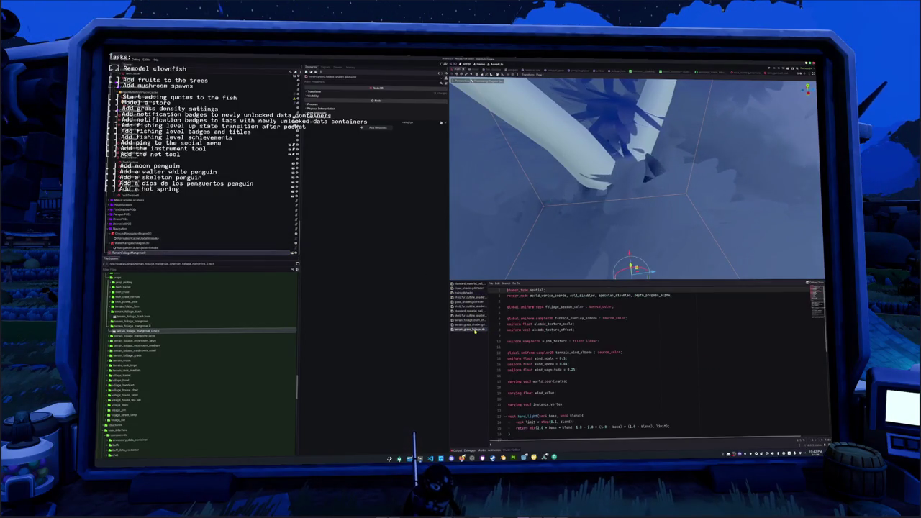
Comment out the hard_light if/else colour block with Ctrl+K.
{"action": "scroll", "coordinate": [648, 359], "scroll_direction": "down", "scroll_amount": 10}
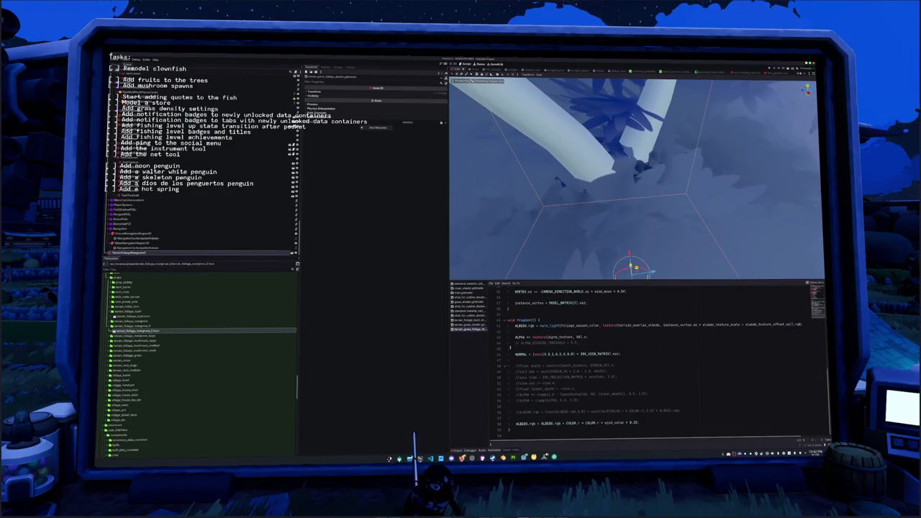
{"action": "left_click", "coordinate": [466, 326]}
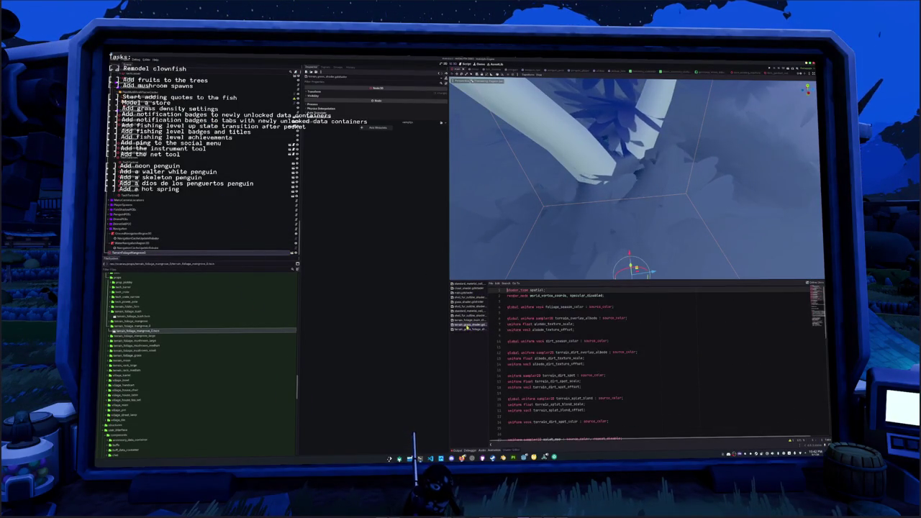
{"action": "scroll", "coordinate": [498, 334], "scroll_direction": "down", "scroll_amount": 10}
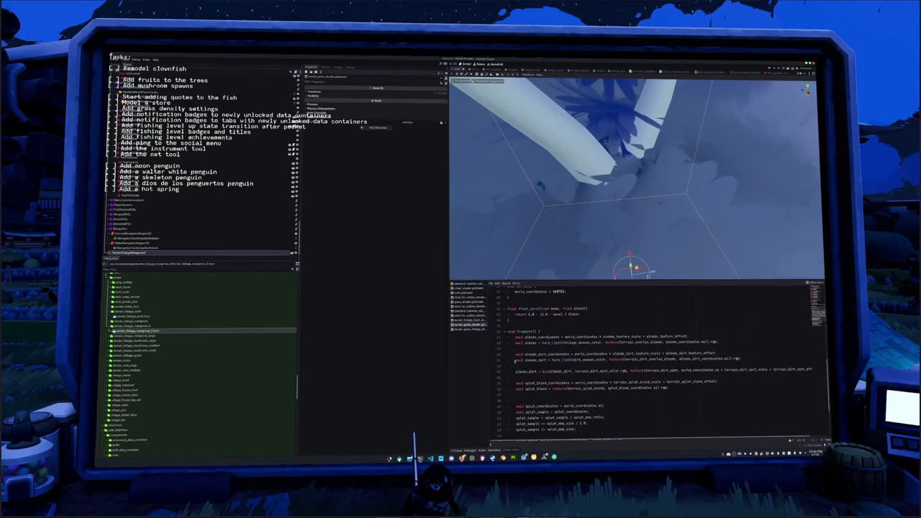
{"action": "scroll", "coordinate": [633, 360], "scroll_direction": "down", "scroll_amount": 10}
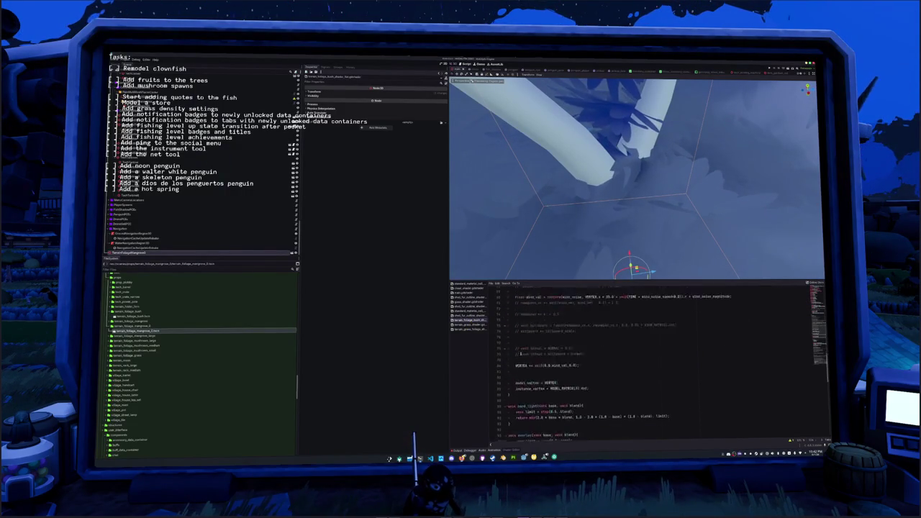
{"action": "scroll", "coordinate": [633, 360], "scroll_direction": "down", "scroll_amount": 15}
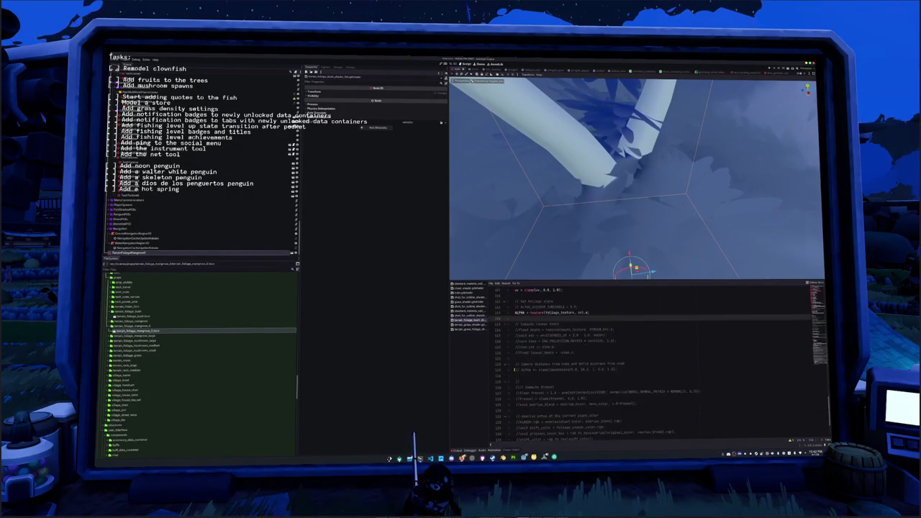
{"action": "left_click_drag", "start_coordinate": [523, 425], "coordinate": [506, 401]}
{"action": "key", "text": "ctrl+k"}
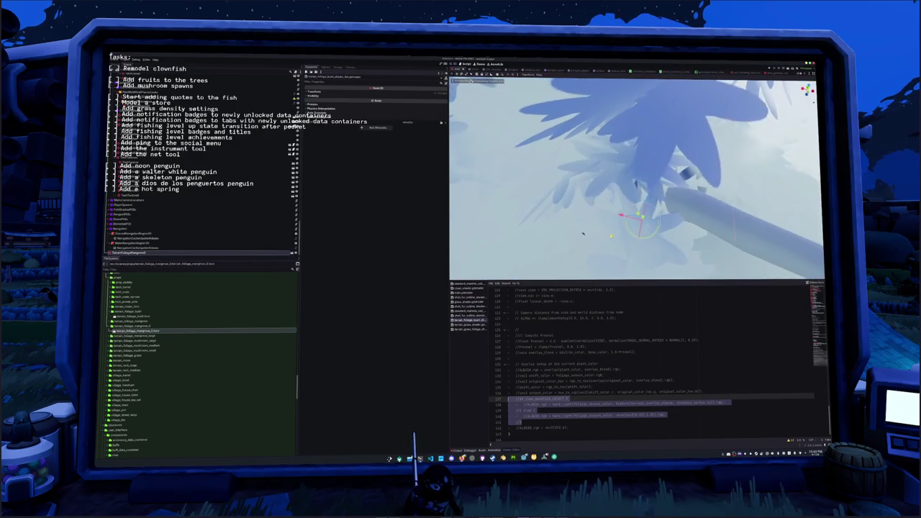
{"action": "left_click", "coordinate": [551, 365]}
Delete the old commented-out lines at the top of the vertex() function.
{"action": "scroll", "coordinate": [552, 365], "scroll_direction": "up", "scroll_amount": 4}
{"action": "scroll", "coordinate": [552, 365], "scroll_direction": "up", "scroll_amount": 3}
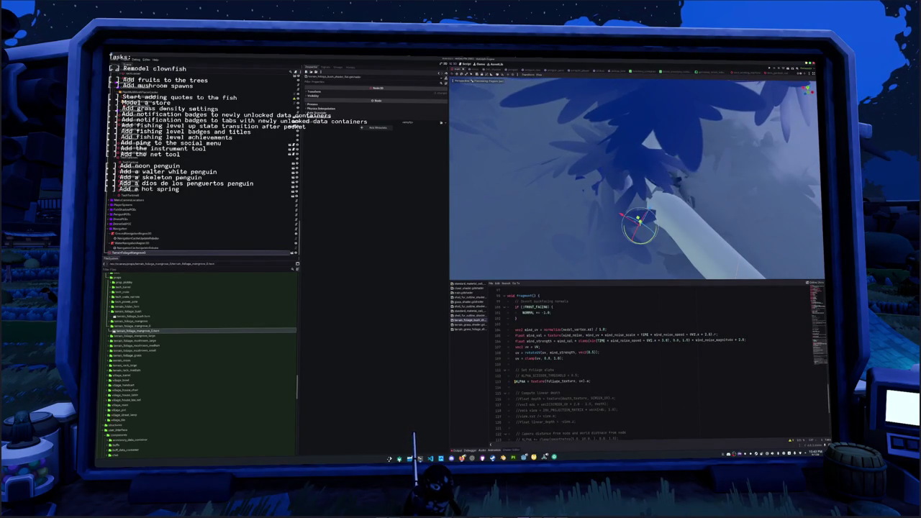
{"action": "scroll", "coordinate": [552, 364], "scroll_direction": "up", "scroll_amount": 2}
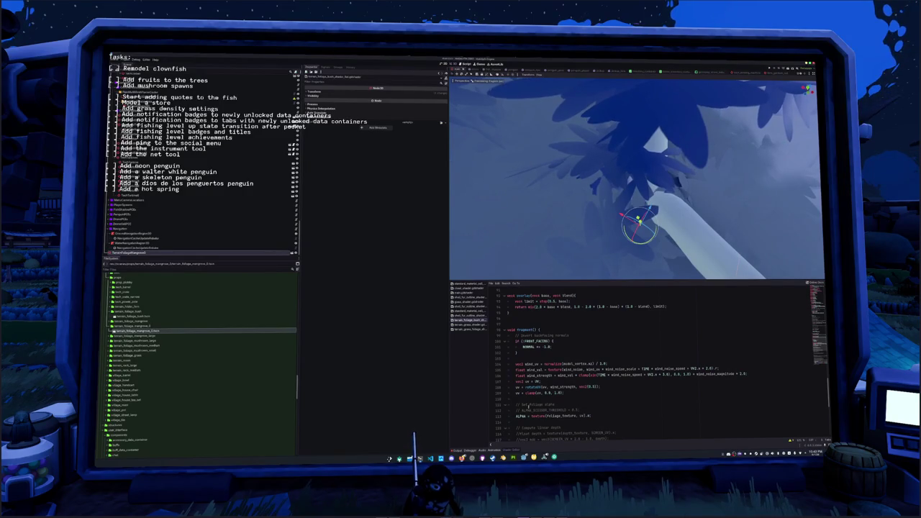
{"action": "left_click", "coordinate": [530, 416]}
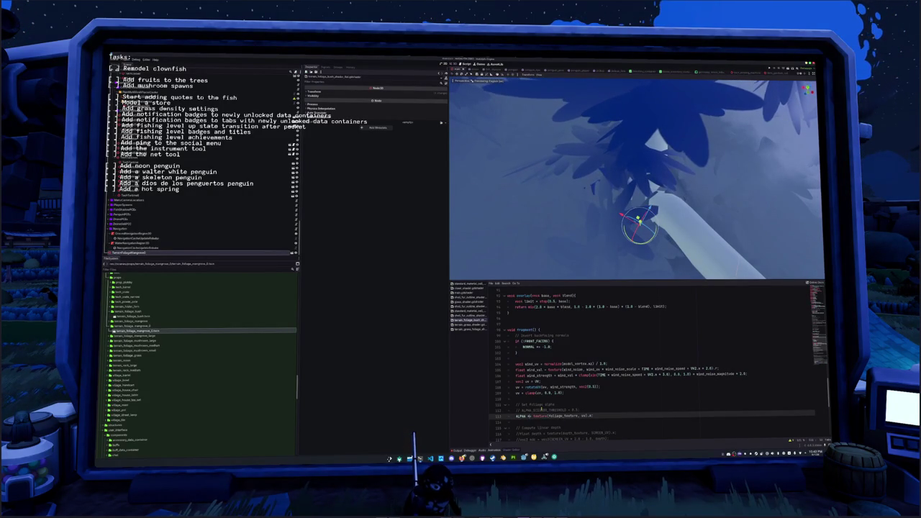
{"action": "scroll", "coordinate": [540, 408], "scroll_direction": "up", "scroll_amount": 2}
{"action": "left_click_drag", "start_coordinate": [533, 387], "coordinate": [507, 375]}
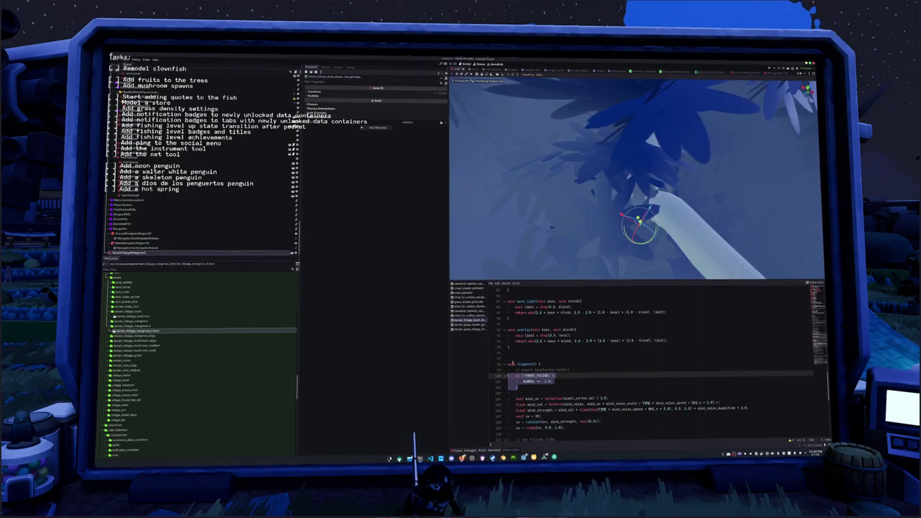
{"action": "scroll", "coordinate": [513, 365], "scroll_direction": "up", "scroll_amount": 10}
{"action": "scroll", "coordinate": [513, 364], "scroll_direction": "up", "scroll_amount": 10}
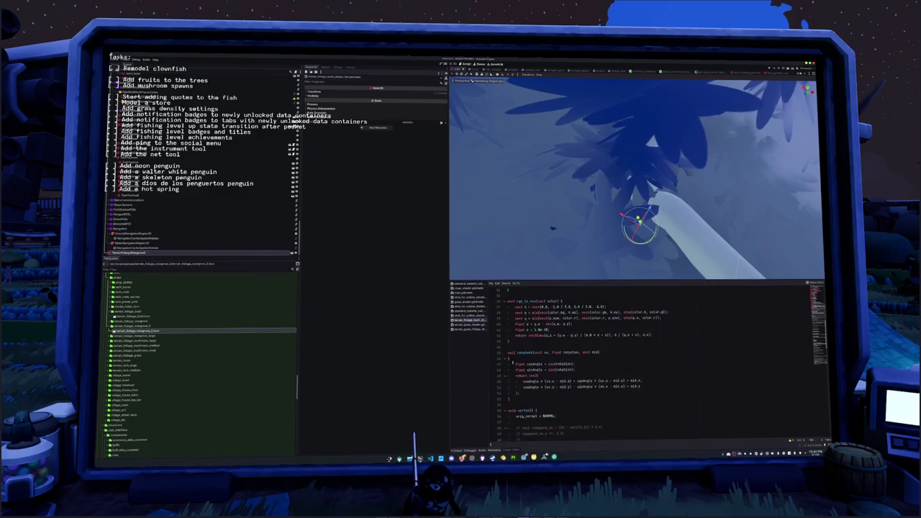
{"action": "scroll", "coordinate": [513, 363], "scroll_direction": "down", "scroll_amount": 10}
{"action": "scroll", "coordinate": [513, 381], "scroll_direction": "up", "scroll_amount": 2}
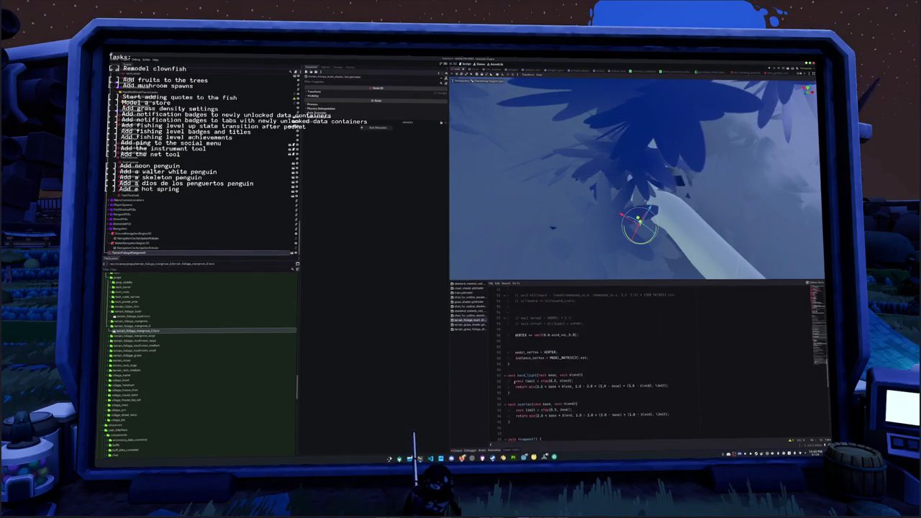
{"action": "scroll", "coordinate": [514, 381], "scroll_direction": "up", "scroll_amount": 5}
{"action": "left_click_drag", "start_coordinate": [527, 361], "coordinate": [516, 295]}
{"action": "key", "text": "BackSpace"}
Remove the remaining lines before VERTEX += and the blank line above model_vertex.
{"action": "left_click_drag", "start_coordinate": [522, 359], "coordinate": [508, 305]}
{"action": "key", "text": "BackSpace"}
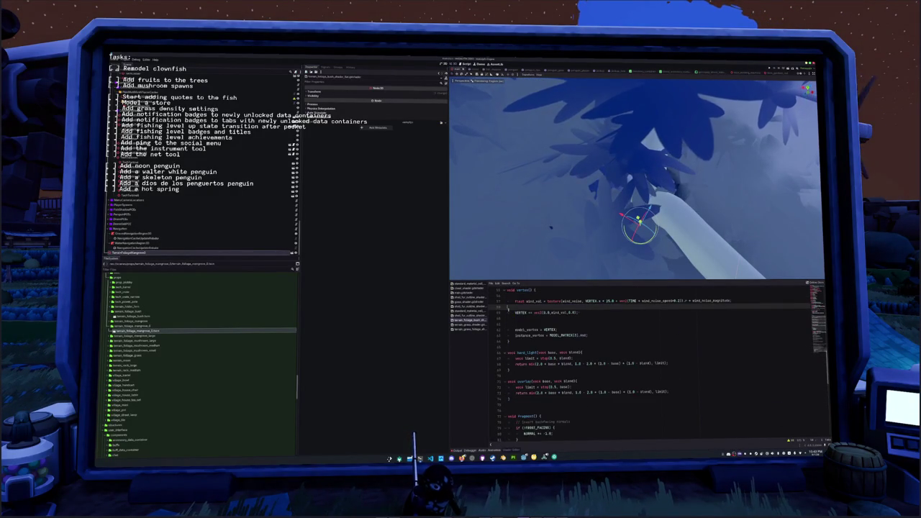
{"action": "left_click", "coordinate": [546, 324]}
{"action": "key", "text": "Delete"}
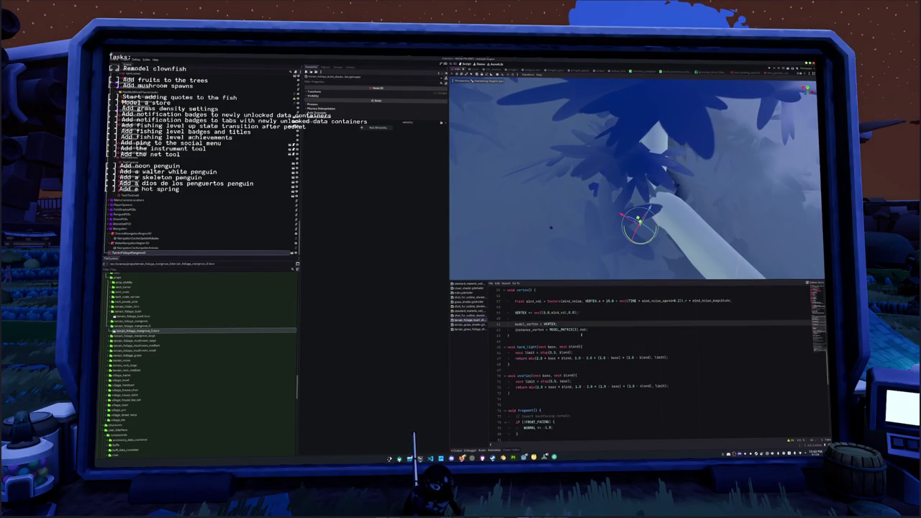
{"action": "scroll", "coordinate": [566, 328], "scroll_direction": "down", "scroll_amount": 4}
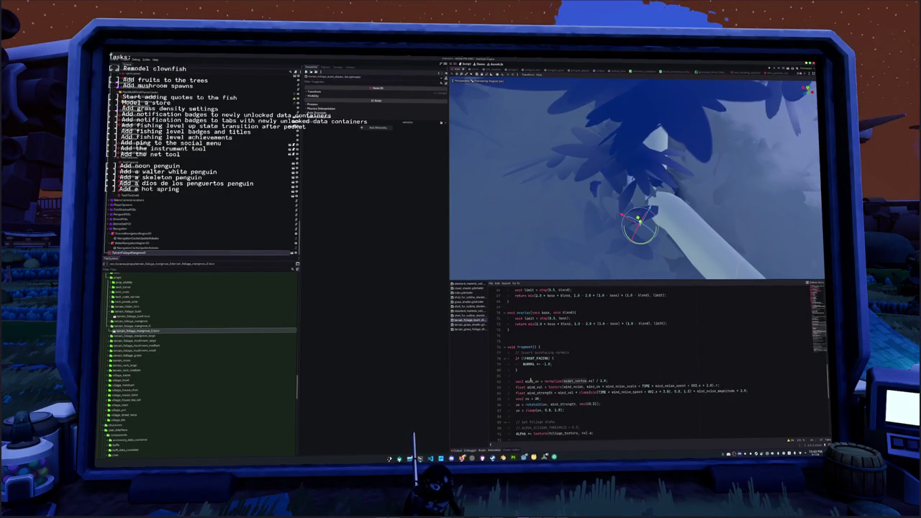
{"action": "scroll", "coordinate": [530, 381], "scroll_direction": "up", "scroll_amount": 10}
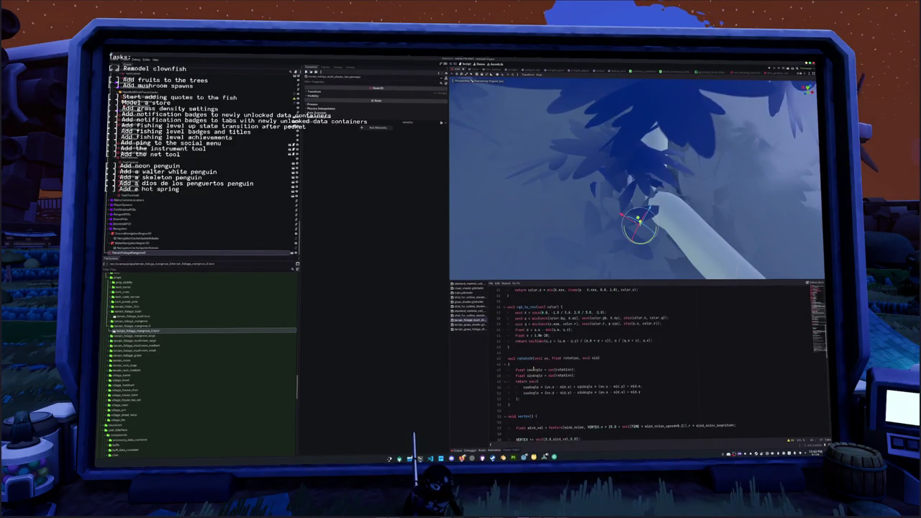
{"action": "scroll", "coordinate": [529, 369], "scroll_direction": "up", "scroll_amount": 10}
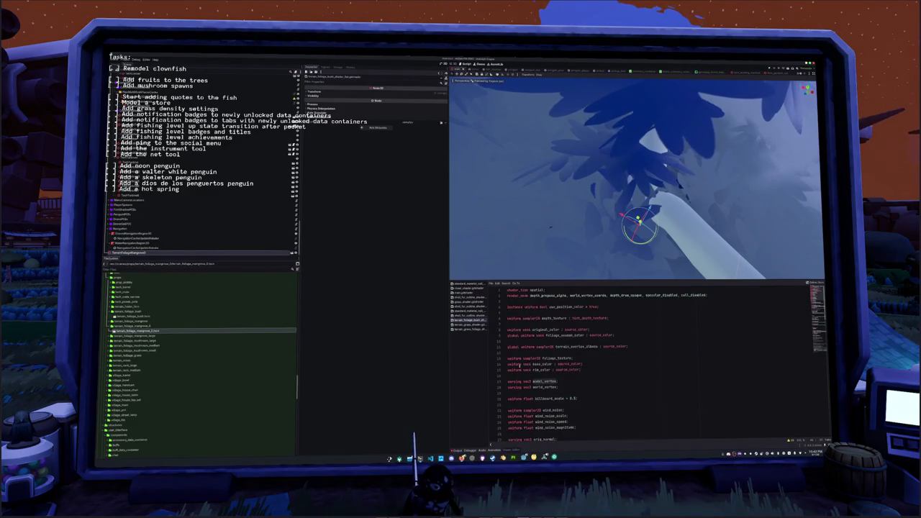
Make render_mode read world_vertex_coords, depth_draw_opaque, specular_disabled, cull_disabled without shadows_disabled.
{"action": "triple_click", "coordinate": [714, 295]}
{"action": "key", "text": "BackSpace"}
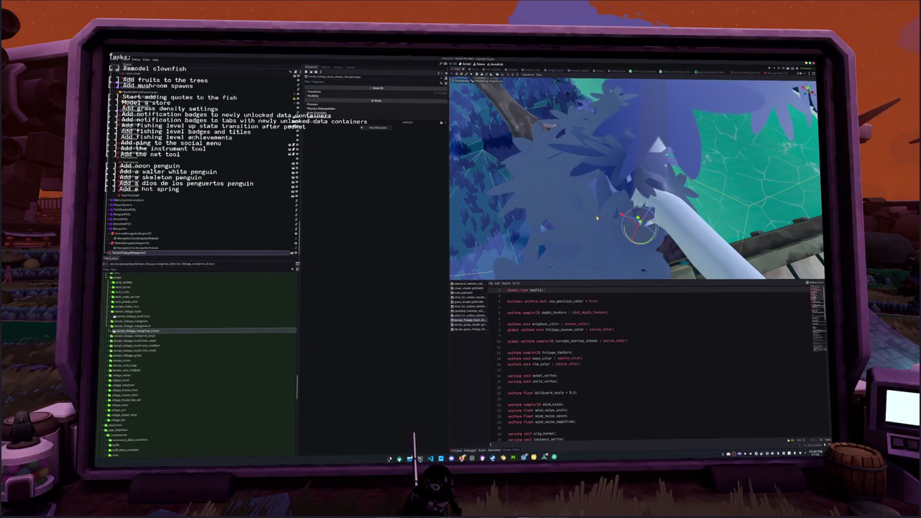
{"action": "key", "text": "ctrl+z"}
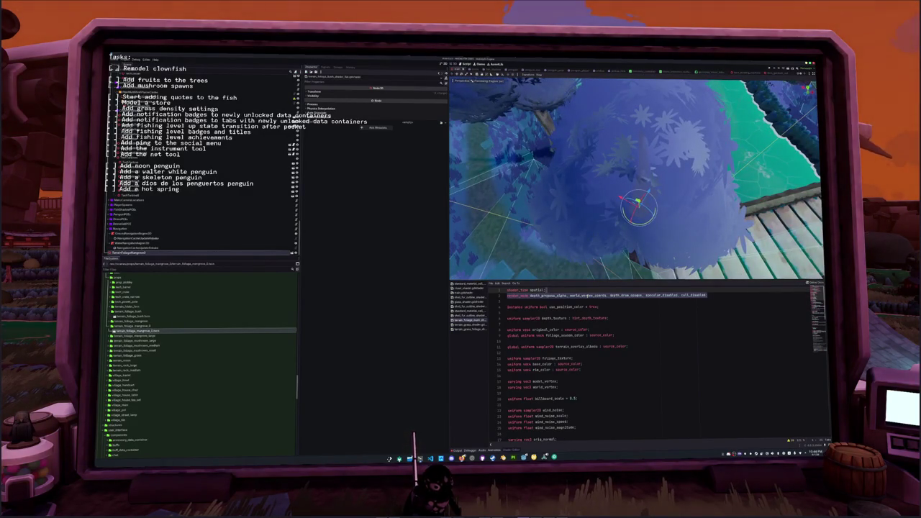
{"action": "left_click", "coordinate": [577, 300]}
{"action": "scroll", "coordinate": [600, 253], "scroll_direction": "up", "scroll_amount": 4}
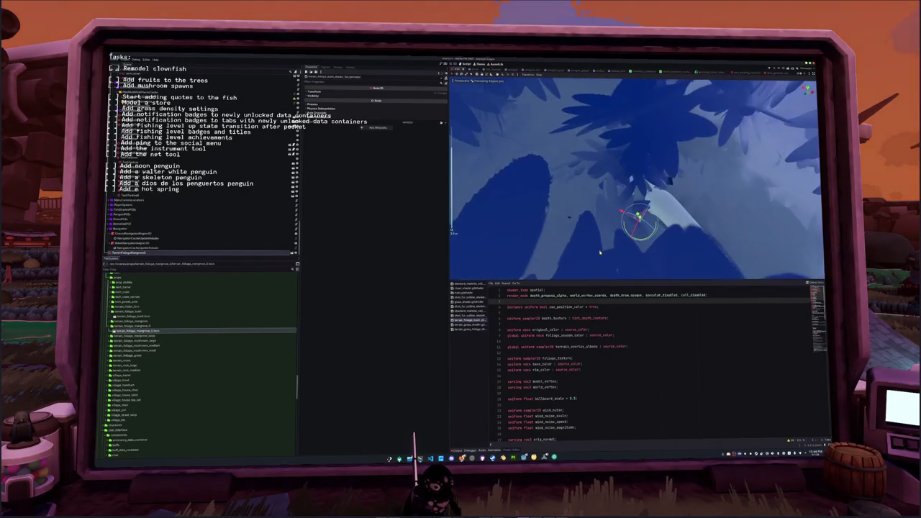
{"action": "left_click", "coordinate": [706, 295]}
{"action": "type", "text": ", shado"}
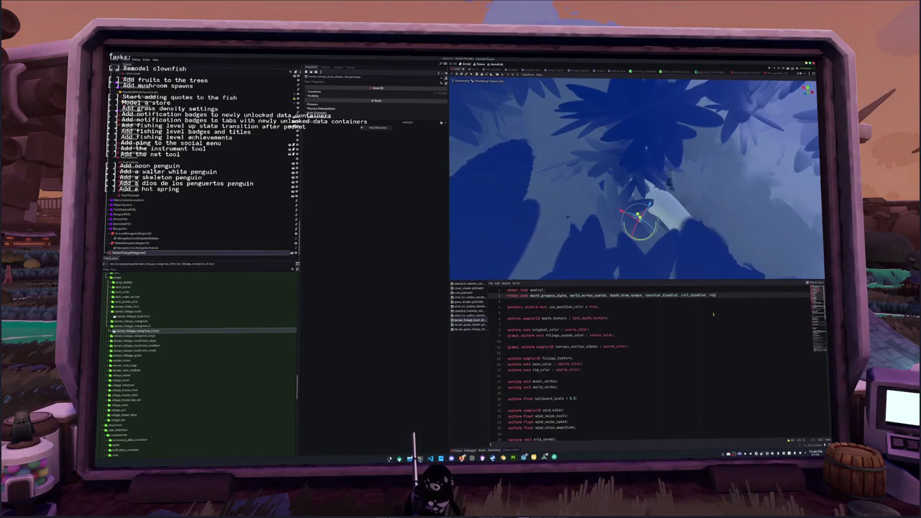
{"action": "type", "text": "ws_disabled"}
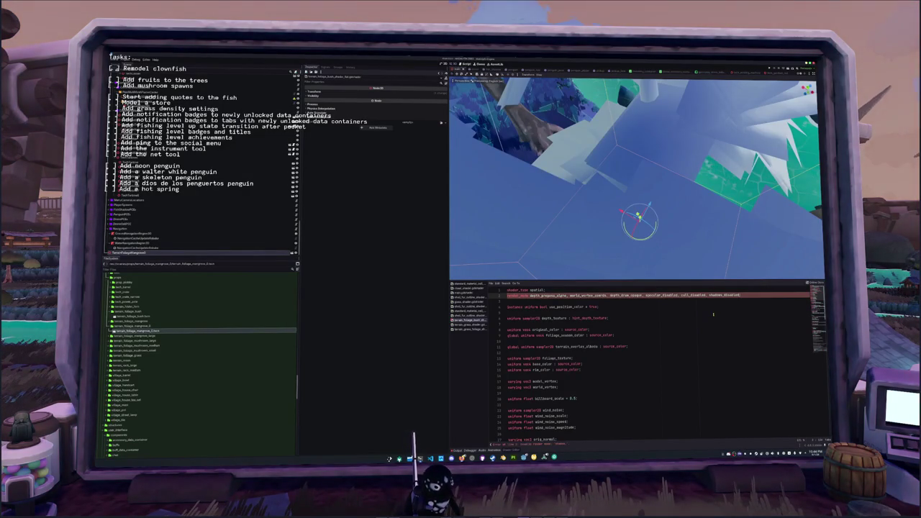
{"action": "double_click", "coordinate": [661, 295]}
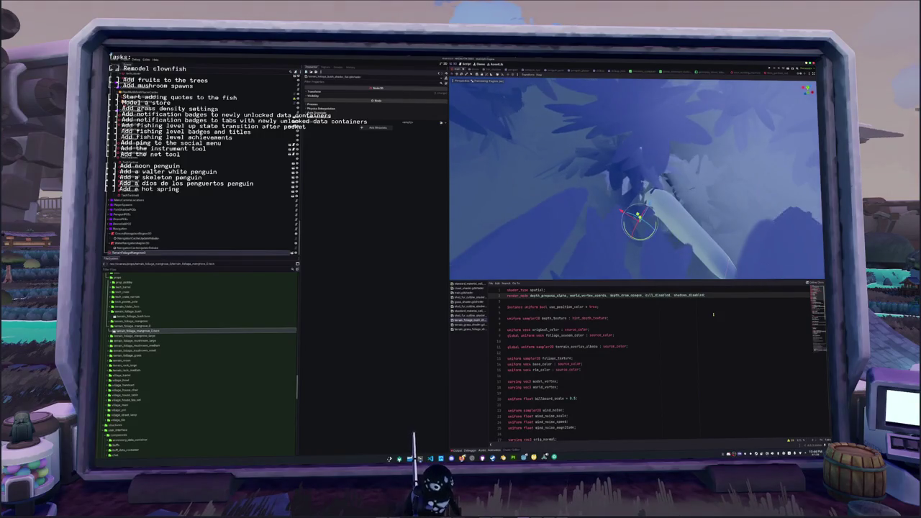
{"action": "key", "text": "ctrl+v"}
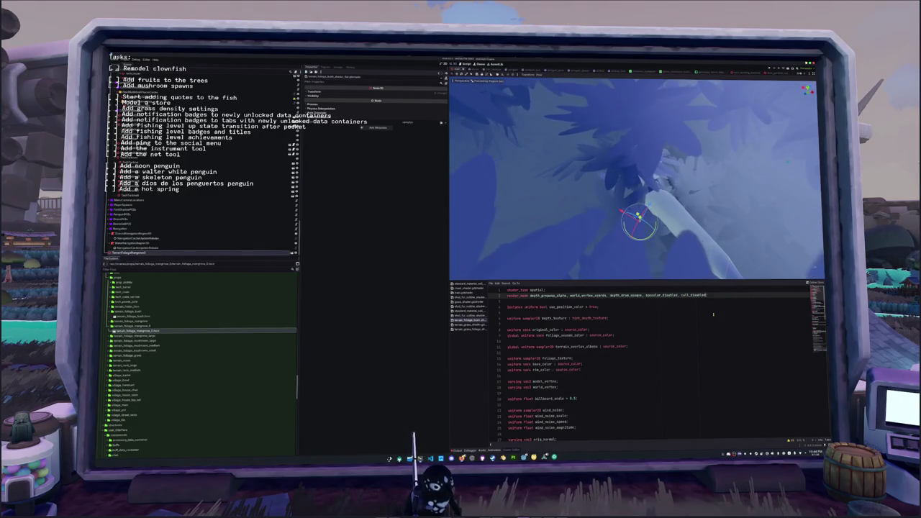
{"action": "key", "text": "ctrl+z"}
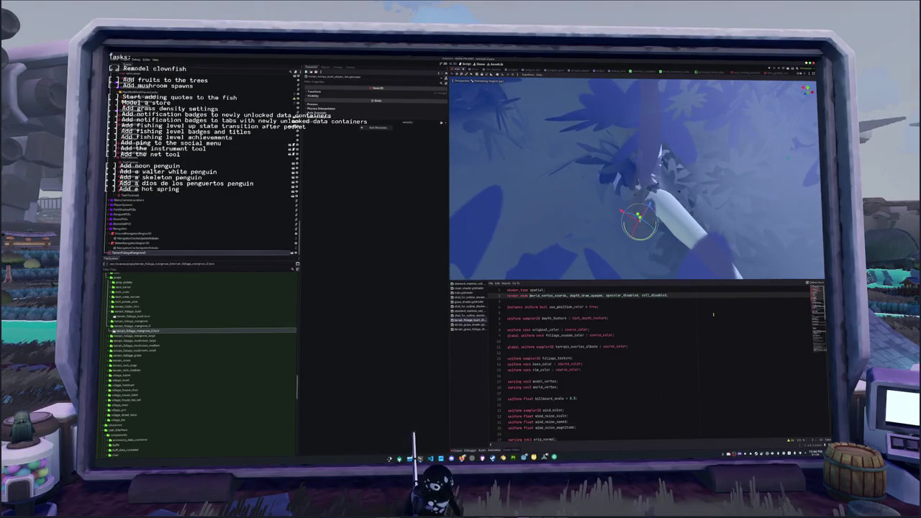
Delete the billboard_scale uniform line below the shader's declarations with Ctrl+Shift+K.
{"action": "key", "text": "Down"}
{"action": "key", "text": "Down"}
{"action": "key", "text": "Down"}
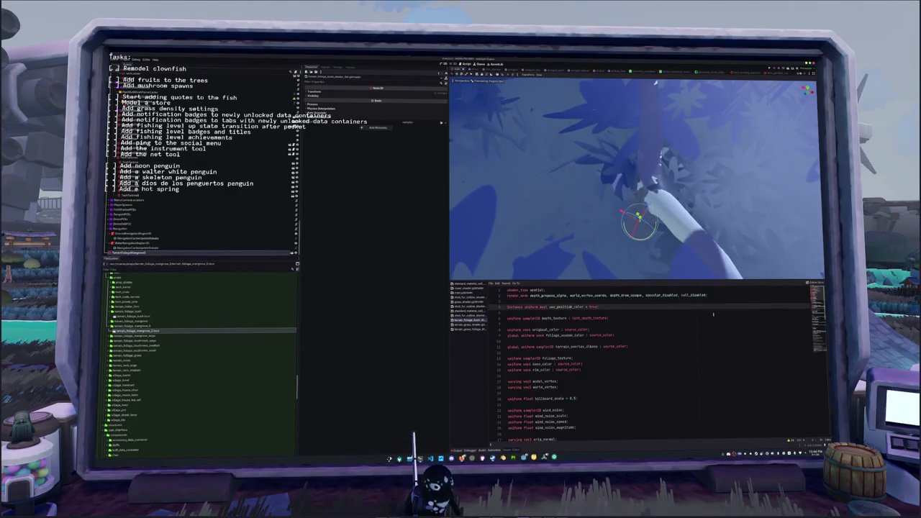
{"action": "key", "text": "Down"}
{"action": "key", "text": "Down"}
{"action": "key", "text": "Down"}
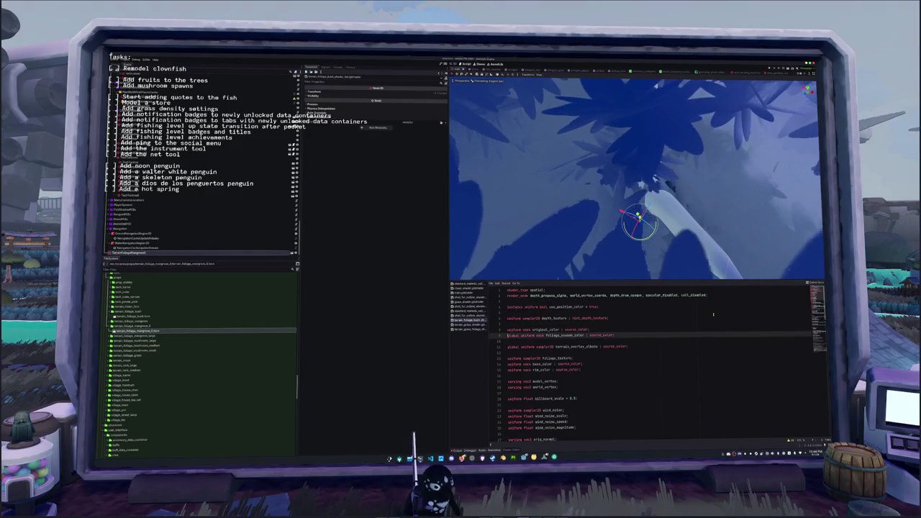
{"action": "key", "text": "Down"}
{"action": "key", "text": "Down"}
{"action": "key", "text": "Down"}
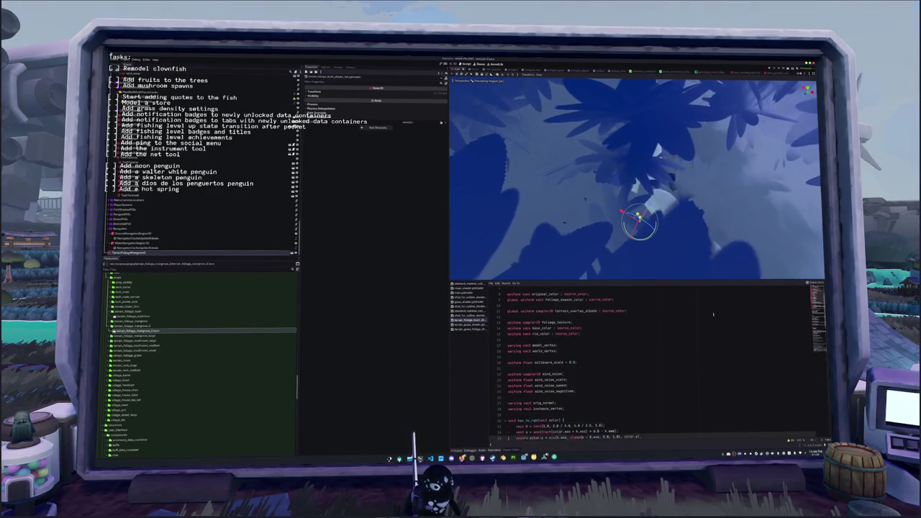
{"action": "key", "text": "Up"}
{"action": "key", "text": "Up"}
{"action": "key", "text": "Up"}
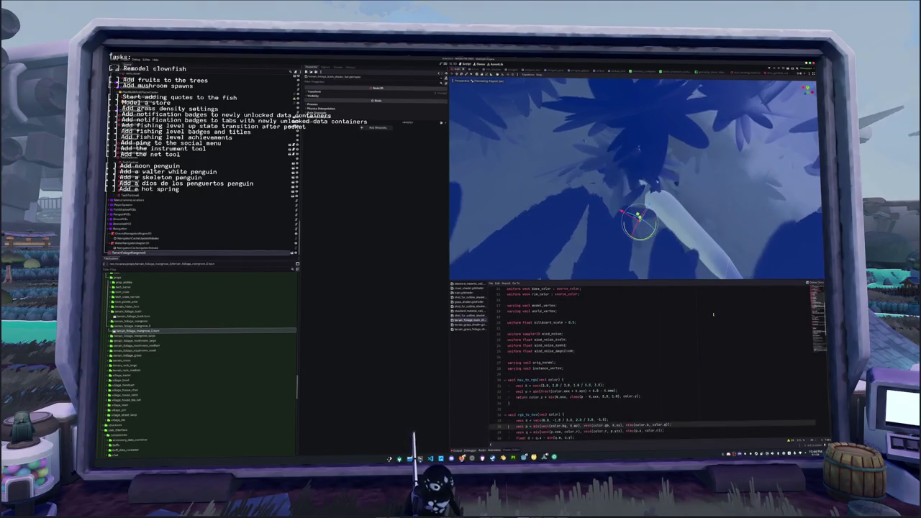
{"action": "key", "text": "ctrl+shift+k"}
{"action": "key", "text": "Down"}
{"action": "key", "text": "Down"}
{"action": "key", "text": "Down"}
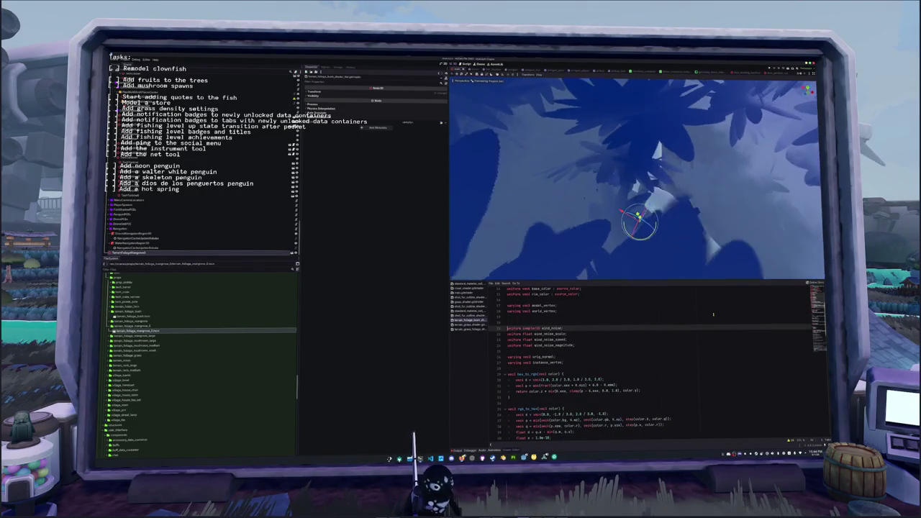
{"action": "key", "text": "Down"}
{"action": "key", "text": "Down"}
{"action": "key", "text": "Down"}
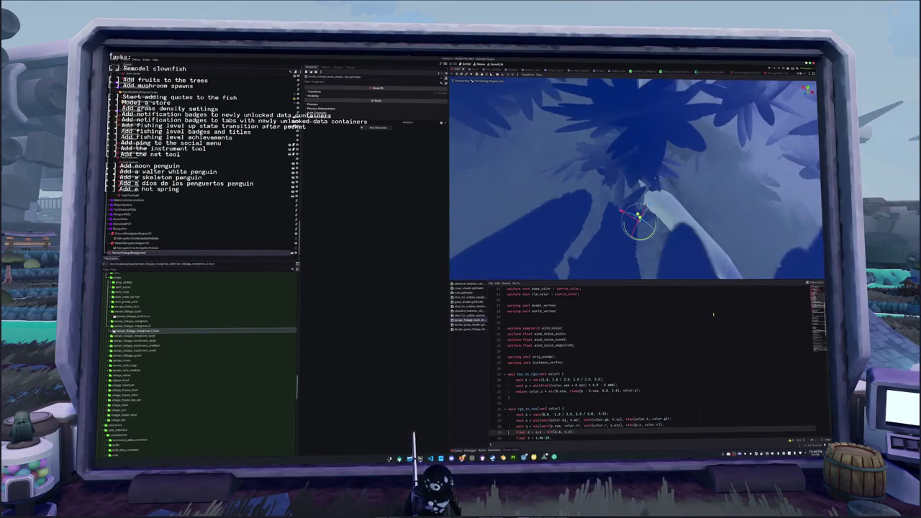
{"action": "key", "text": "Up"}
{"action": "key", "text": "Up"}
{"action": "key", "text": "Up"}
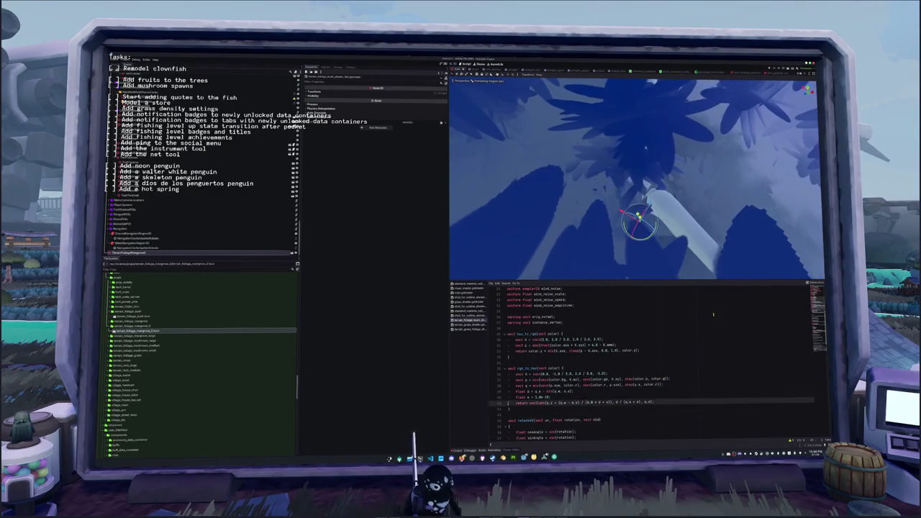
{"action": "key", "text": "Down"}
{"action": "key", "text": "Down"}
{"action": "key", "text": "Down"}
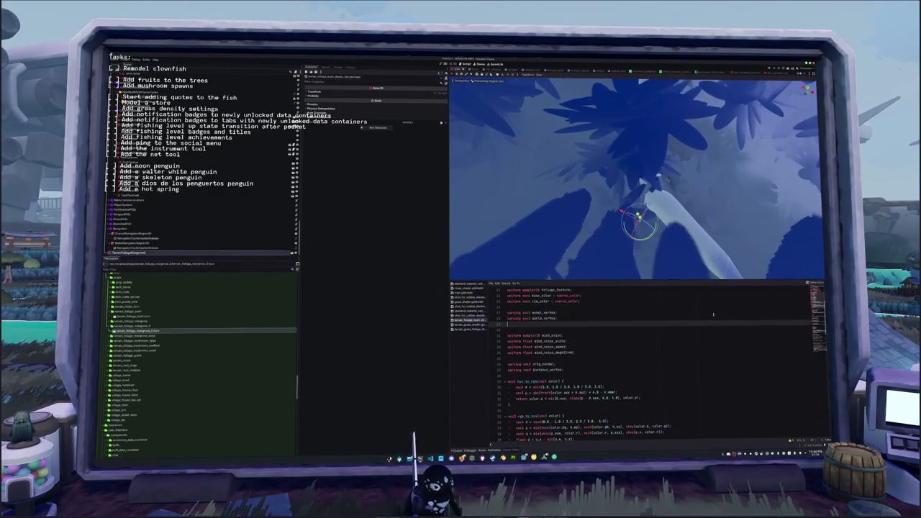
{"action": "key", "text": "Up"}
{"action": "key", "text": "Up"}
{"action": "key", "text": "Up"}
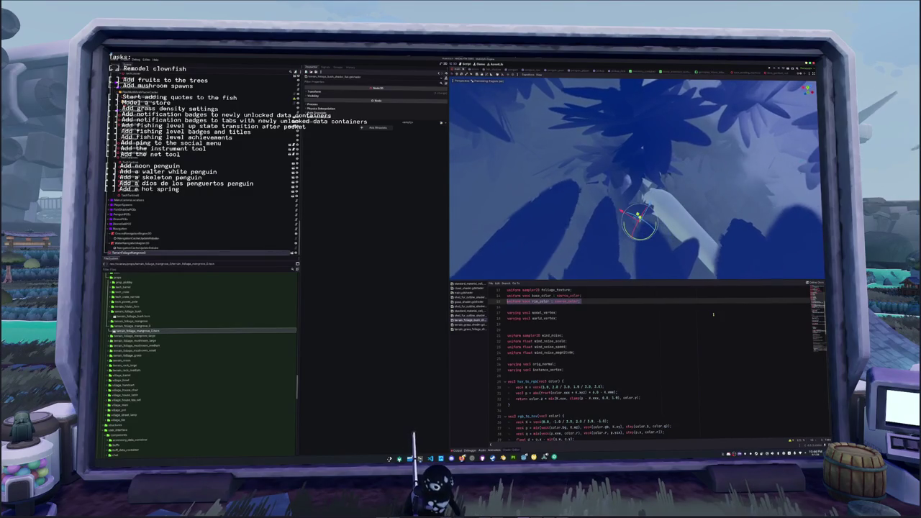
{"action": "scroll", "coordinate": [714, 314], "scroll_direction": "down", "scroll_amount": 10}
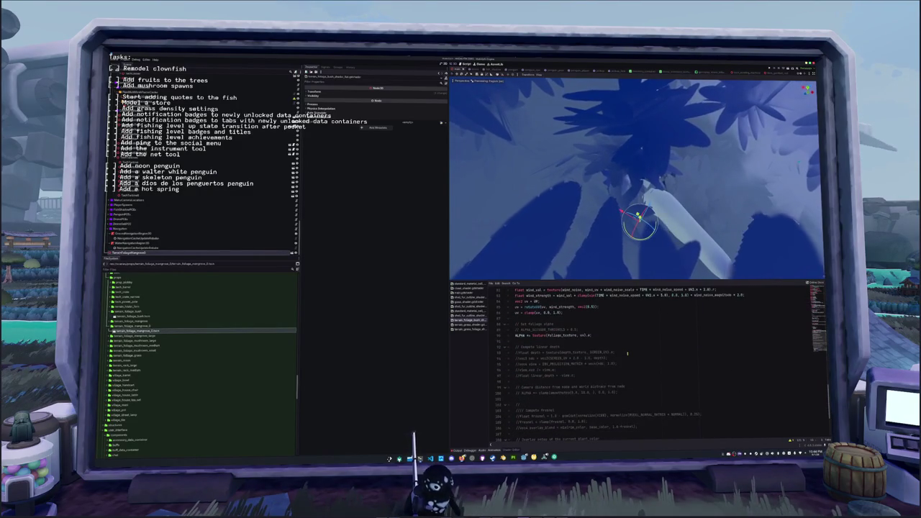
Delete the commented-out depth and fresnel block in fragment().
{"action": "left_click_drag", "start_coordinate": [627, 353], "coordinate": [648, 403]}
{"action": "scroll", "coordinate": [631, 362], "scroll_direction": "down", "scroll_amount": 3}
{"action": "key", "text": "Delete"}
{"action": "scroll", "coordinate": [654, 363], "scroll_direction": "up", "scroll_amount": 5}
Delete the commented ALBEDO and ALPHA_SCISSOR_THRESHOLD lines.
{"action": "left_click", "coordinate": [647, 427]}
{"action": "key", "text": "ctrl+shift+k"}
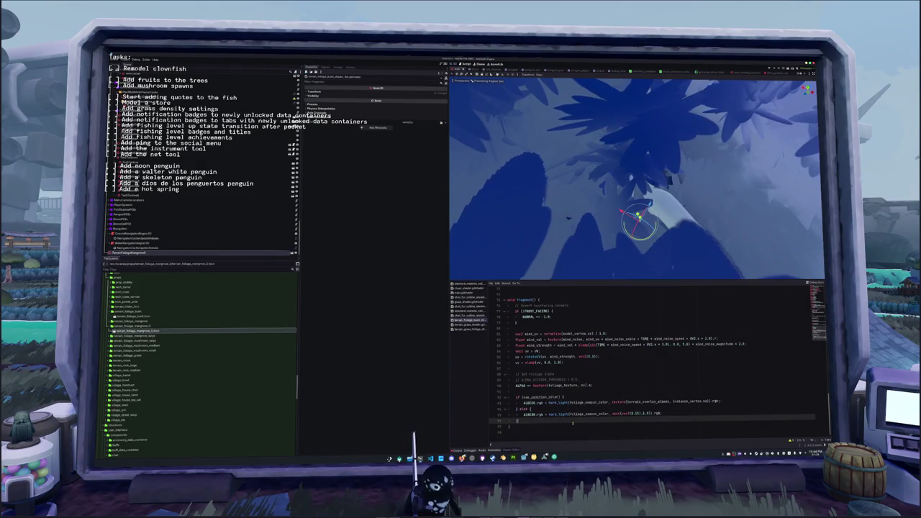
{"action": "left_click", "coordinate": [552, 391]}
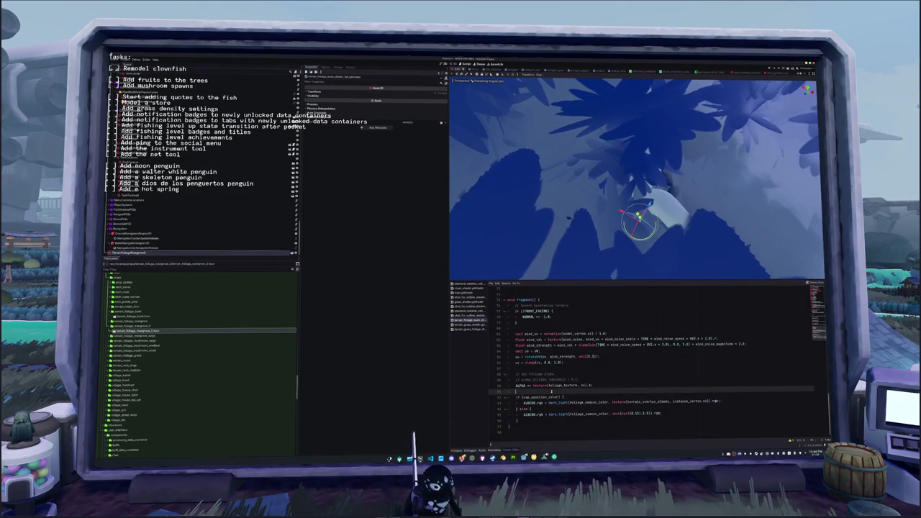
{"action": "double_click", "coordinate": [559, 377]}
{"action": "left_click_drag", "start_coordinate": [559, 378], "coordinate": [508, 368]}
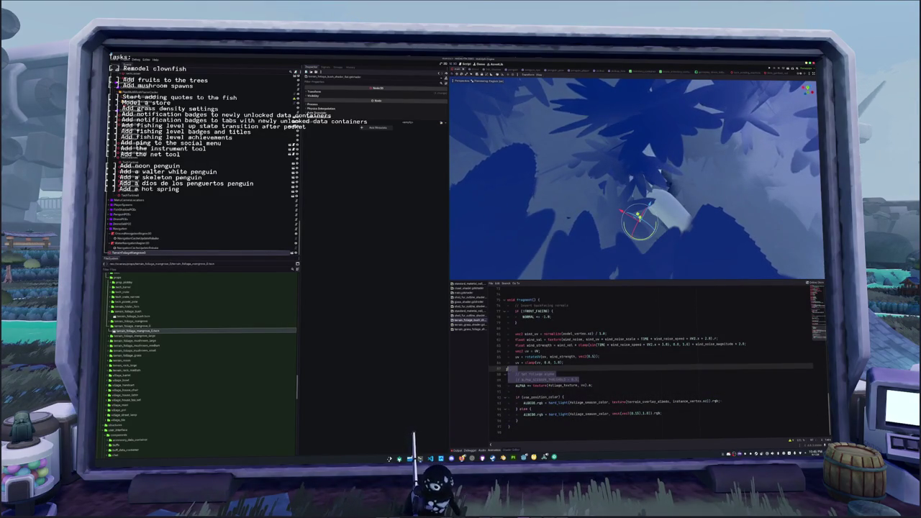
{"action": "key", "text": "ctrl+shift+k"}
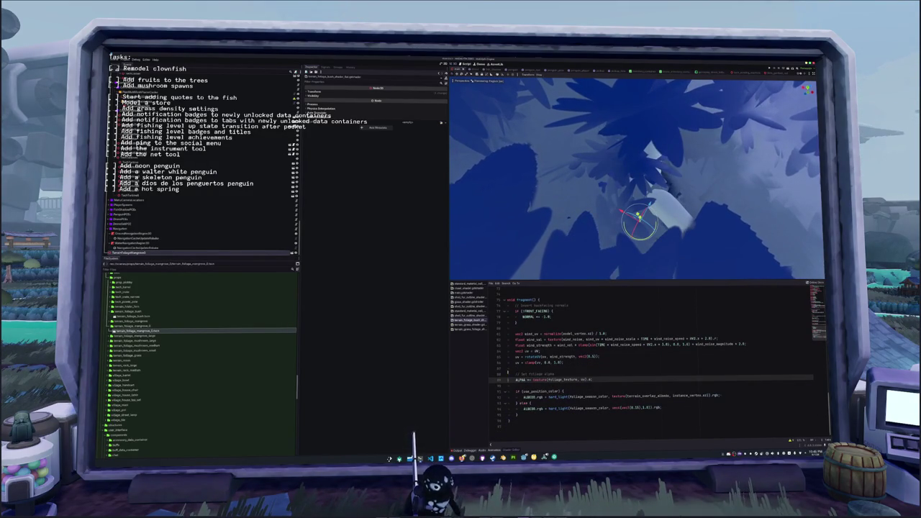
{"action": "scroll", "coordinate": [634, 180], "scroll_direction": "down", "scroll_amount": 6}
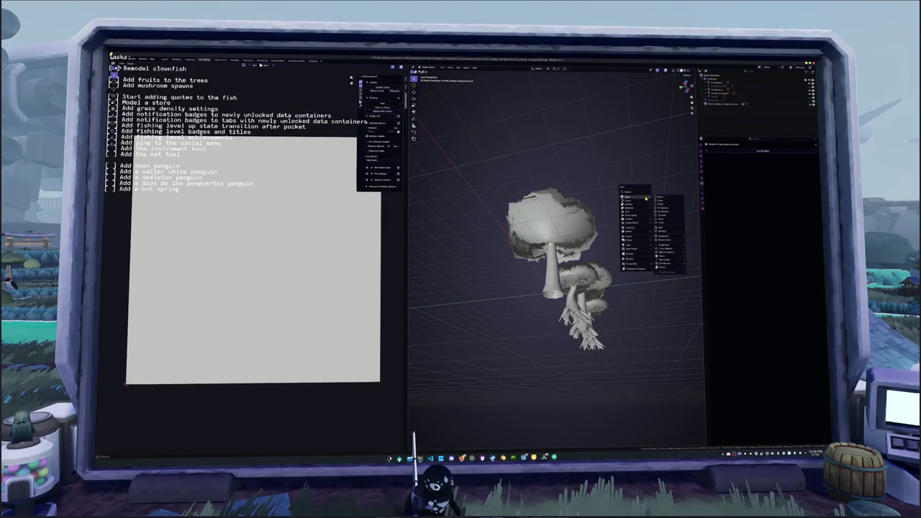
Add a UV sphere, raise it above the trunk and enlarge it in front view.
{"action": "key", "text": "shift+a"}
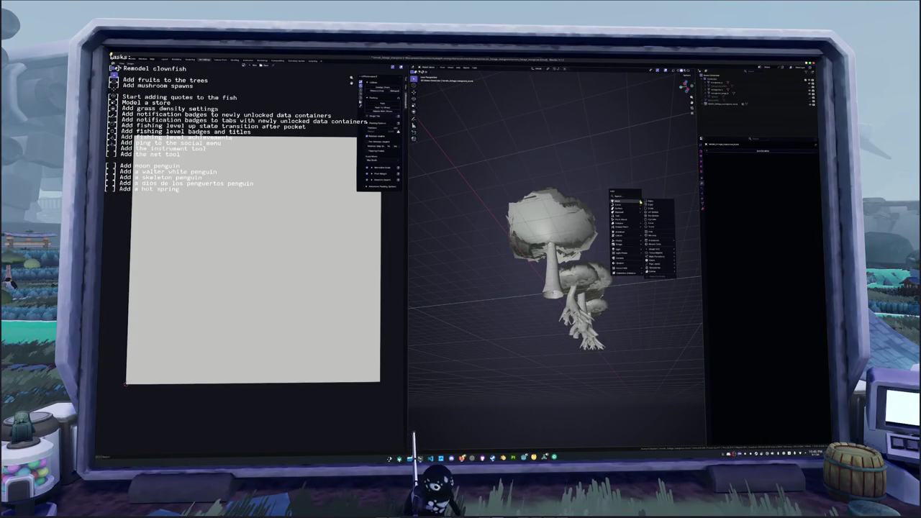
{"action": "left_click", "coordinate": [658, 216]}
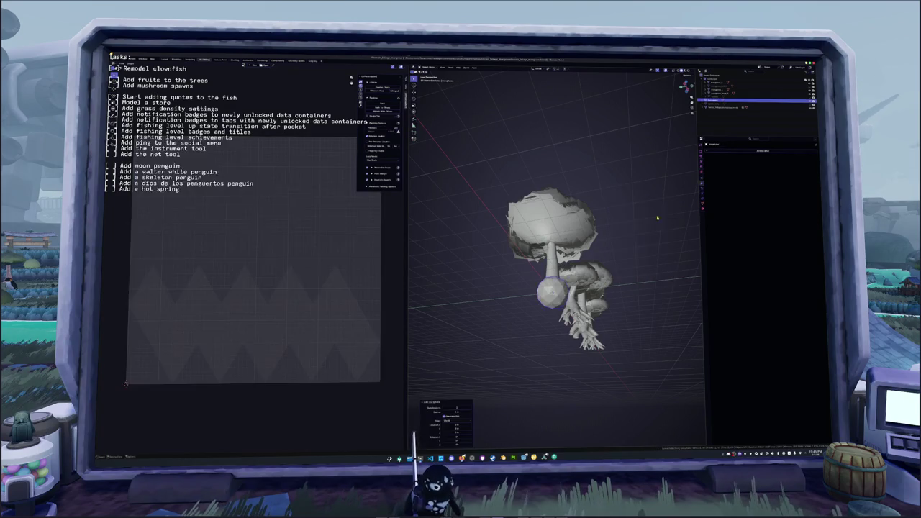
{"action": "key", "text": "g"}
{"action": "left_click", "coordinate": [627, 236]}
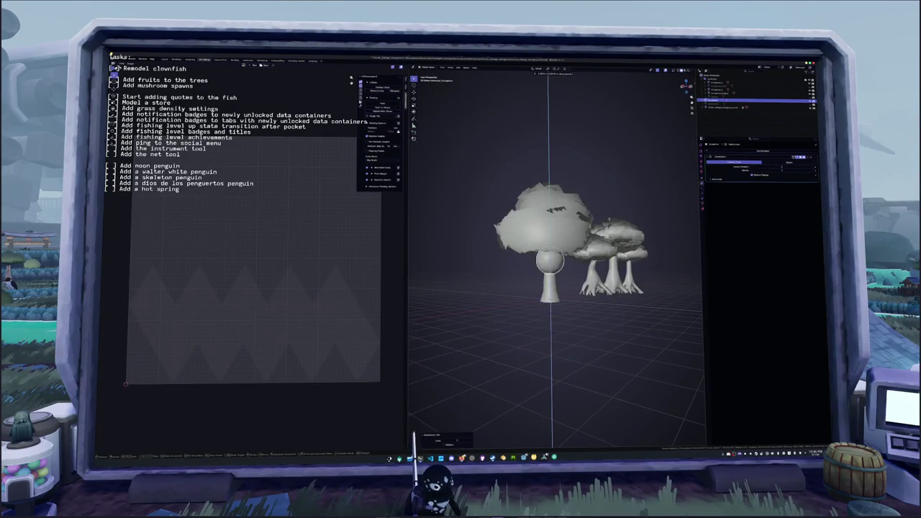
{"action": "key", "text": "KP_1"}
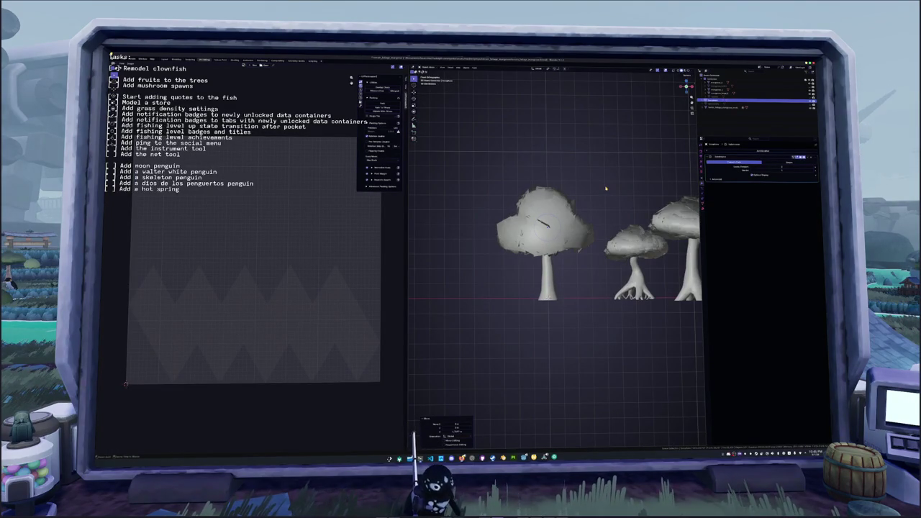
{"action": "key", "text": "g"}
{"action": "key", "text": "z"}
{"action": "left_click", "coordinate": [577, 154]}
{"action": "key", "text": "s"}
{"action": "left_click", "coordinate": [651, 213]}
{"action": "key", "text": "s"}
{"action": "key", "text": "z"}
{"action": "key", "text": "Escape"}
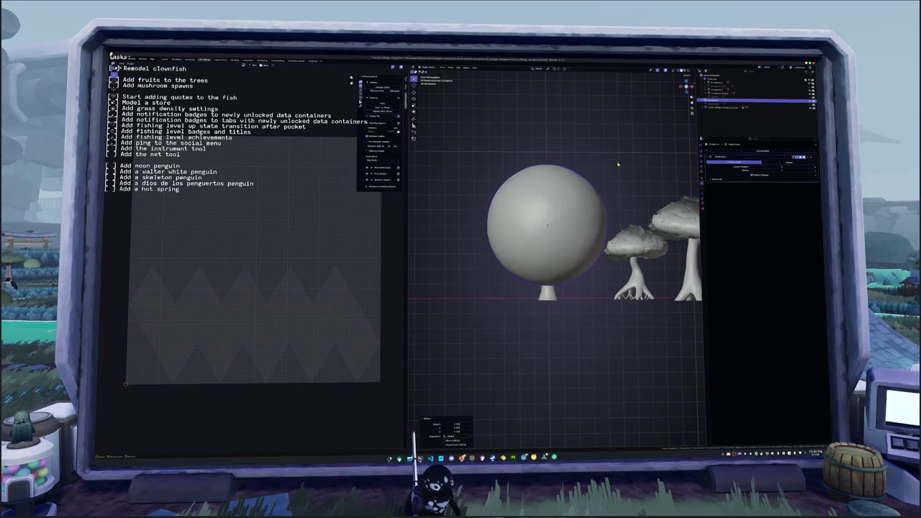
Reshape the sphere's vertices into a dome with proportional editing, moving along Z.
{"action": "key", "text": "Tab"}
{"action": "key", "text": "alt+a"}
{"action": "key", "text": "g"}
{"action": "key", "text": "z"}
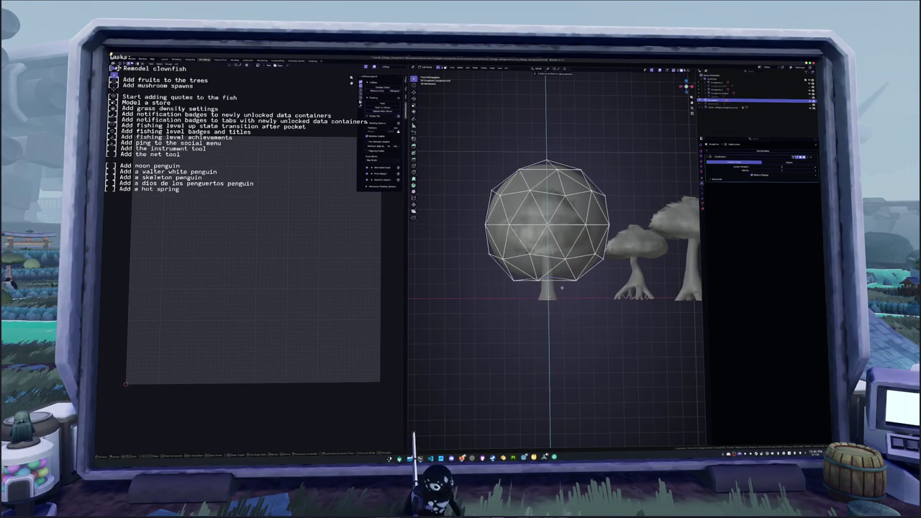
{"action": "key", "text": "Escape"}
{"action": "key", "text": "g"}
{"action": "key", "text": "z"}
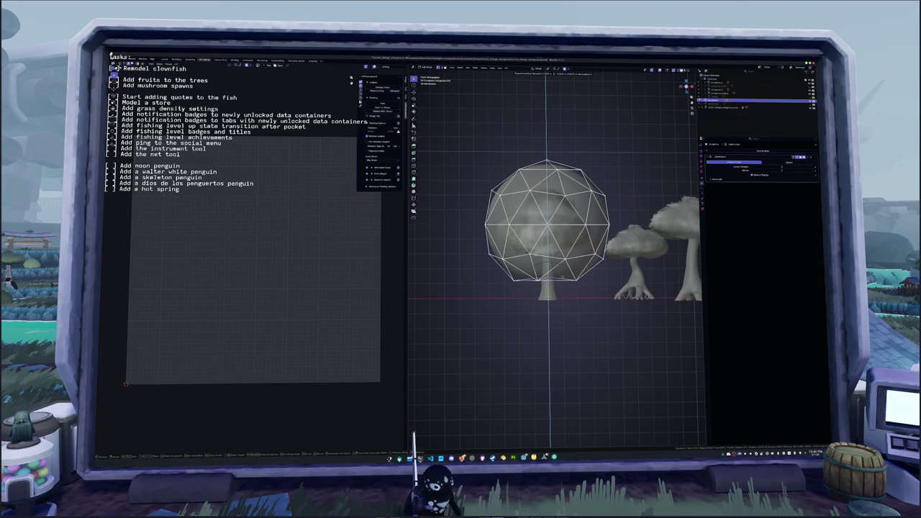
{"action": "key", "text": "o"}
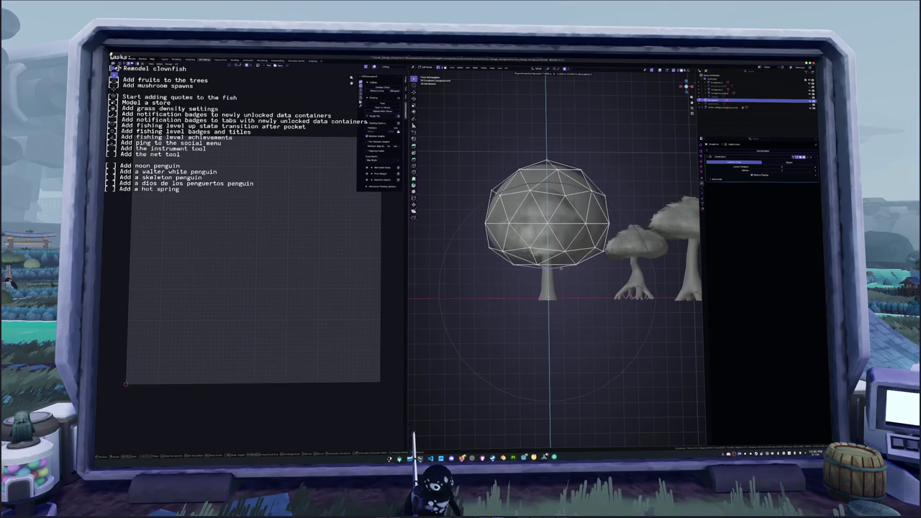
{"action": "key", "text": "Return"}
{"action": "key", "text": "g"}
{"action": "key", "text": "z"}
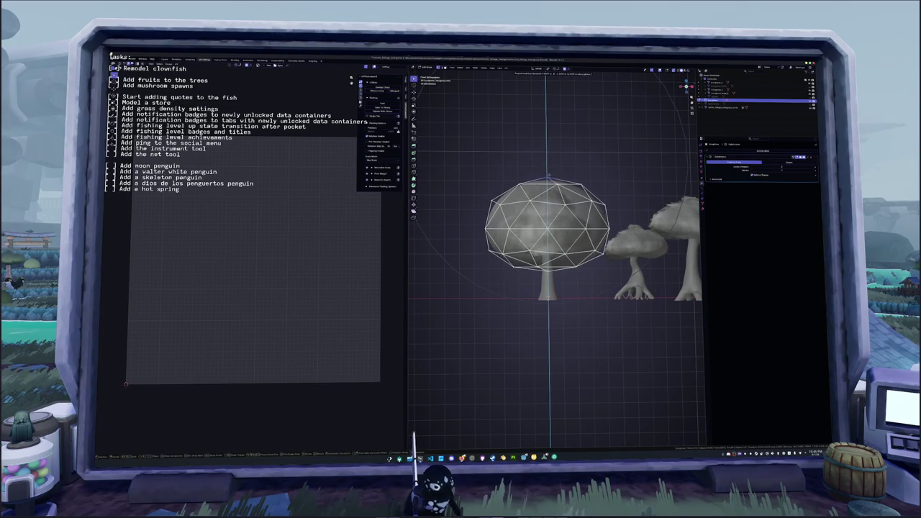
{"action": "key", "text": "Return"}
{"action": "key", "text": "Tab"}
{"action": "scroll", "coordinate": [562, 242], "scroll_direction": "up", "scroll_amount": 2}
{"action": "left_click", "coordinate": [591, 236]}
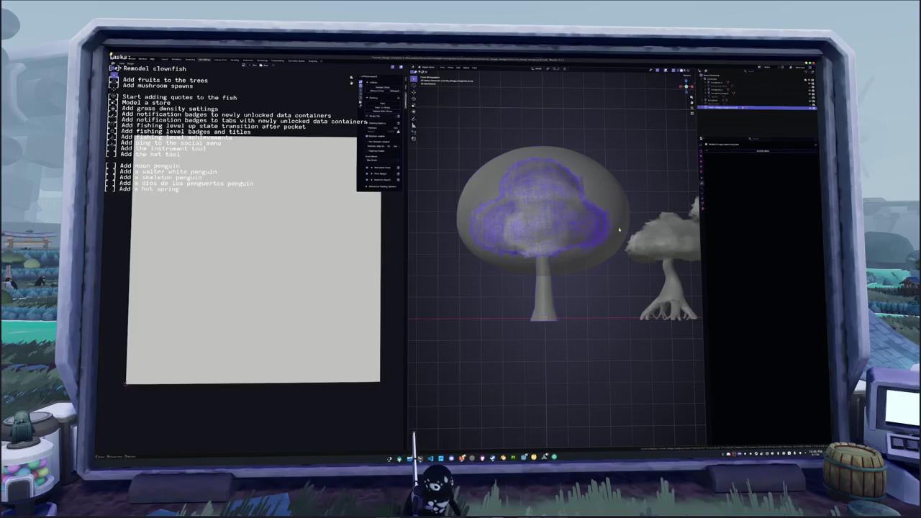
Adjust and then remove the inner foliage mesh's modifier so the trunk shows solid.
{"action": "left_click", "coordinate": [734, 151]}
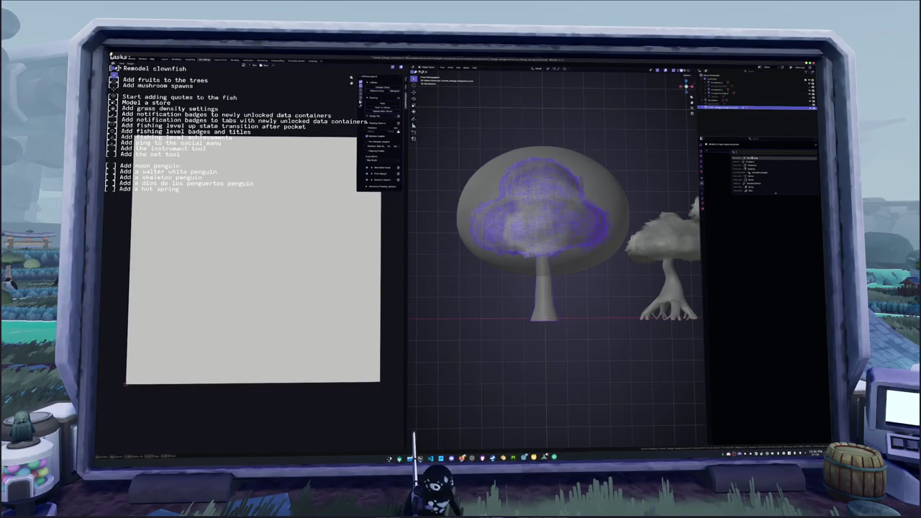
{"action": "left_click", "coordinate": [788, 177]}
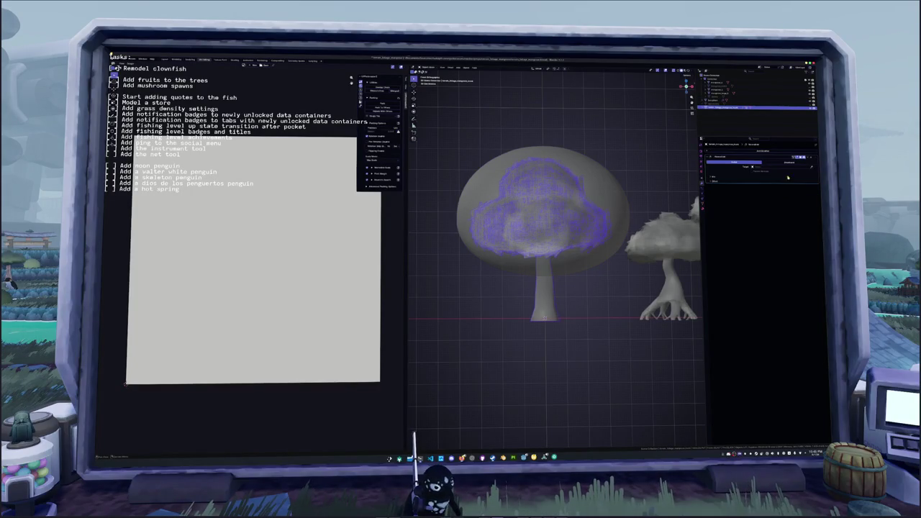
{"action": "left_click", "coordinate": [611, 187]}
{"action": "right_click", "coordinate": [612, 186]}
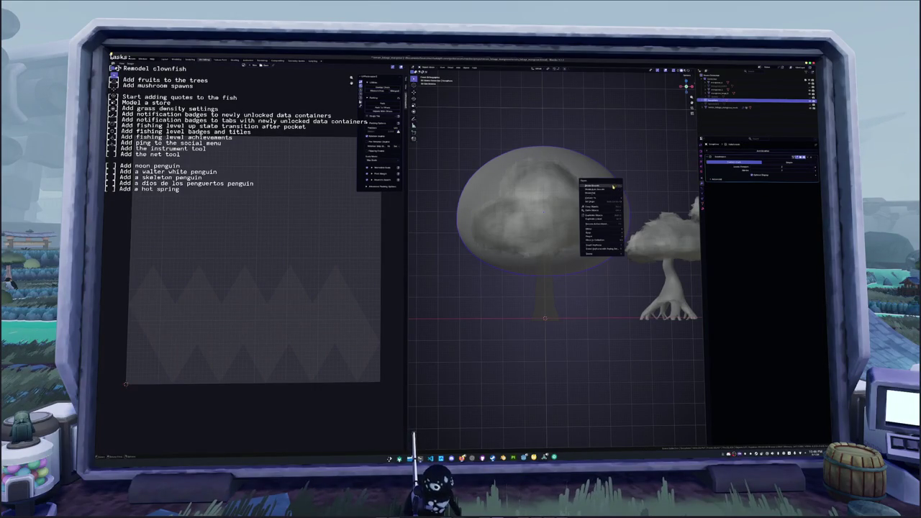
{"action": "left_click", "coordinate": [588, 221]}
{"action": "left_click", "coordinate": [706, 182]}
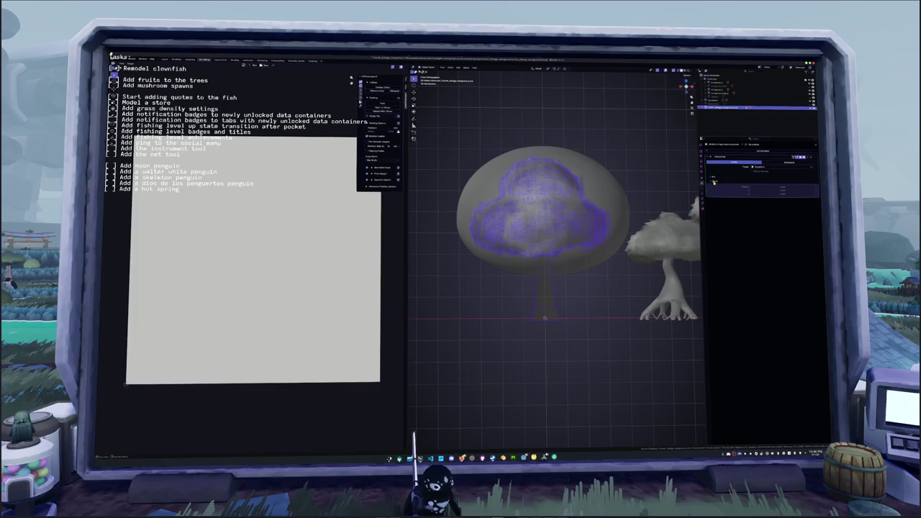
{"action": "left_click_drag", "start_coordinate": [803, 192], "coordinate": [785, 194]}
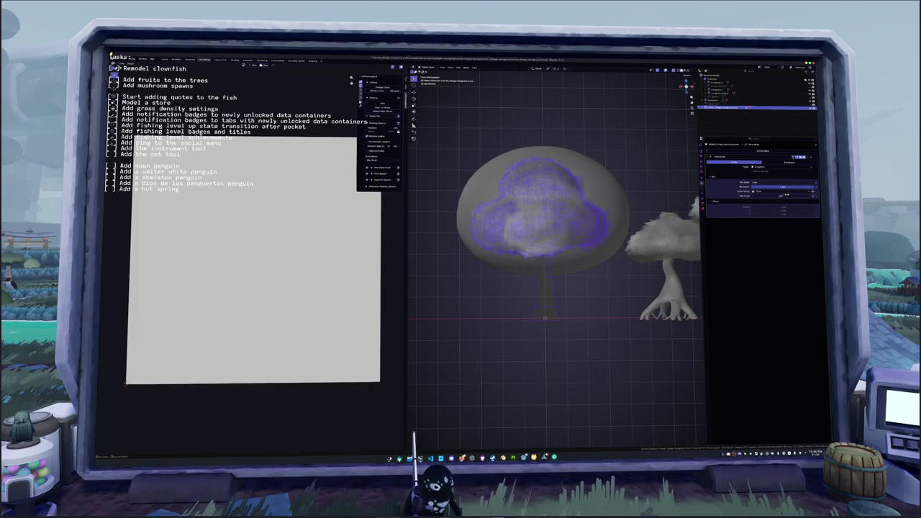
{"action": "key", "text": "ctrl+a"}
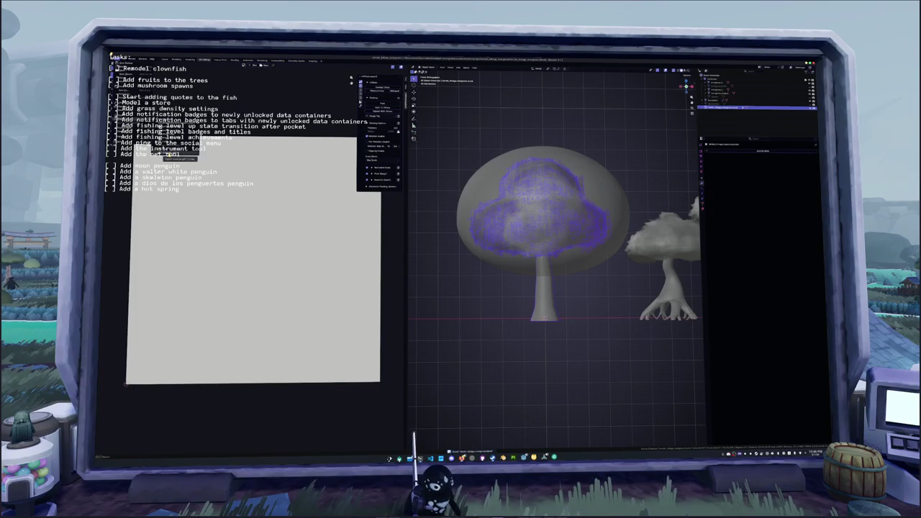
Export the mushroom tree model to a file.
{"action": "left_click", "coordinate": [173, 153]}
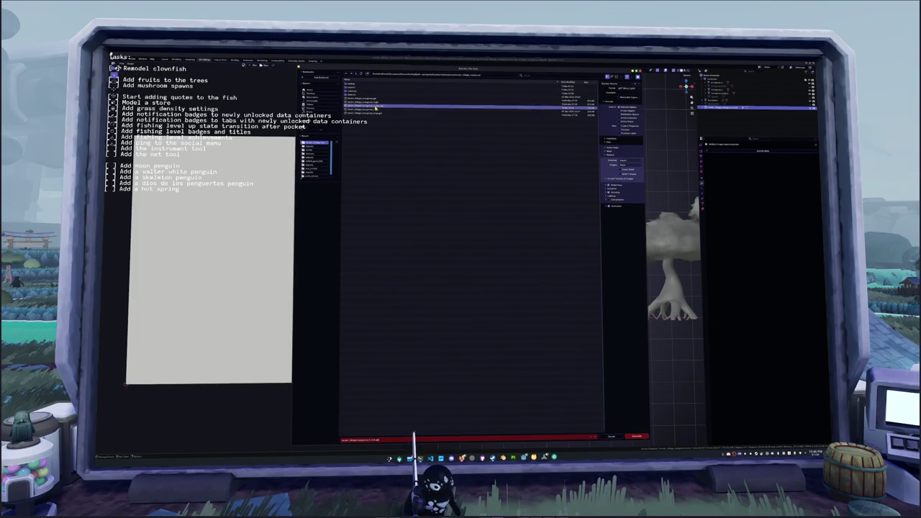
{"action": "left_click", "coordinate": [634, 436]}
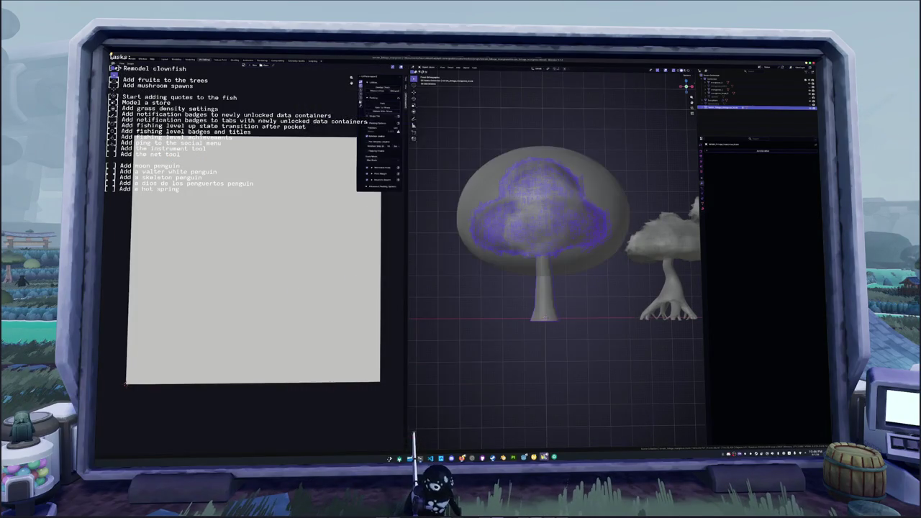
{"action": "key", "text": "alt+Tab"}
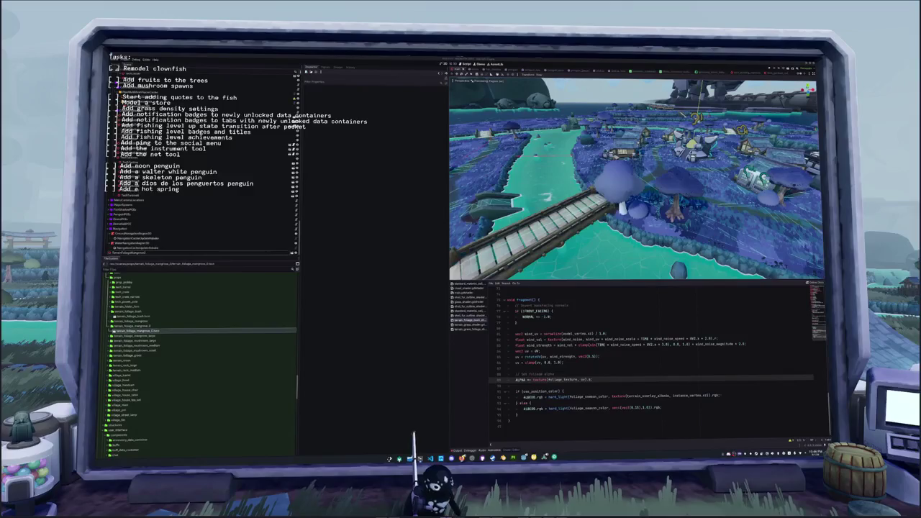
Check the FRONT_FACING line in the shader and select a mushroom tree in the village scene.
{"action": "left_click", "coordinate": [684, 310]}
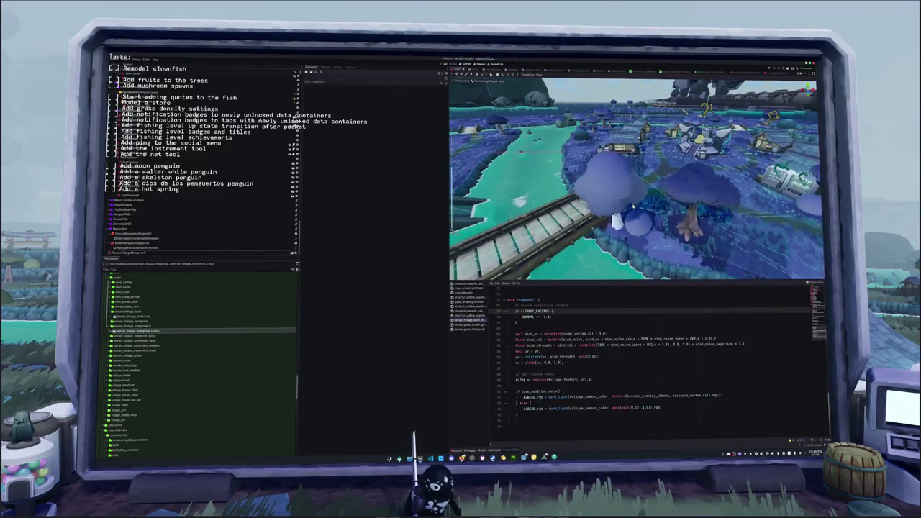
{"action": "left_click", "coordinate": [597, 245]}
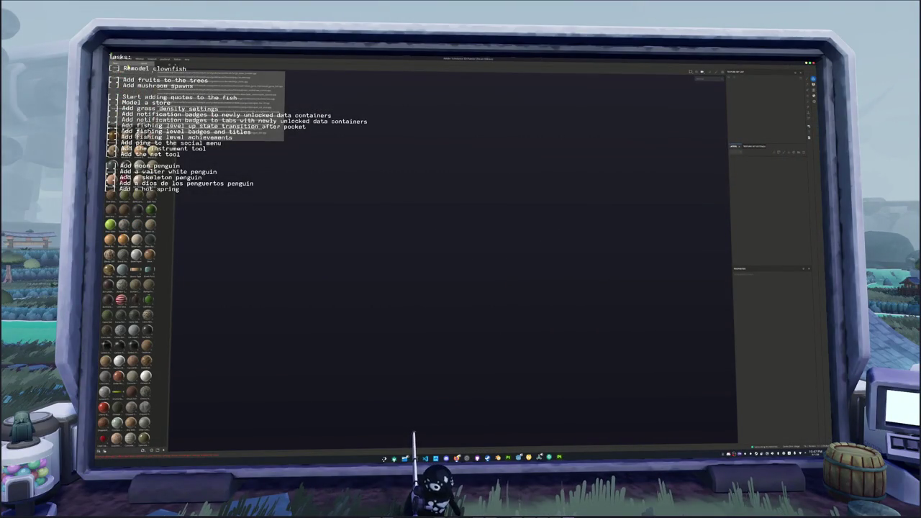
Create a new project from the exported tree mesh file and orbit the forked trunk.
{"action": "key", "text": "ctrl+n"}
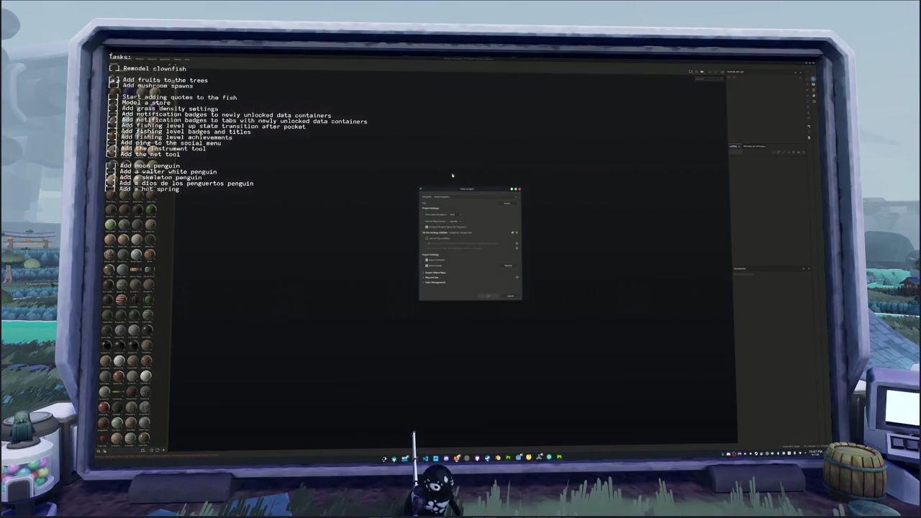
{"action": "left_click", "coordinate": [510, 205]}
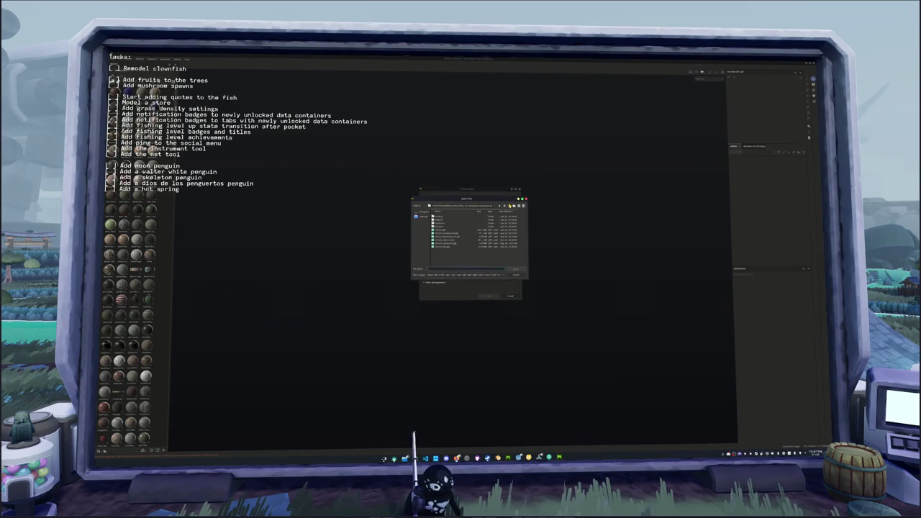
{"action": "key", "text": "BackSpace"}
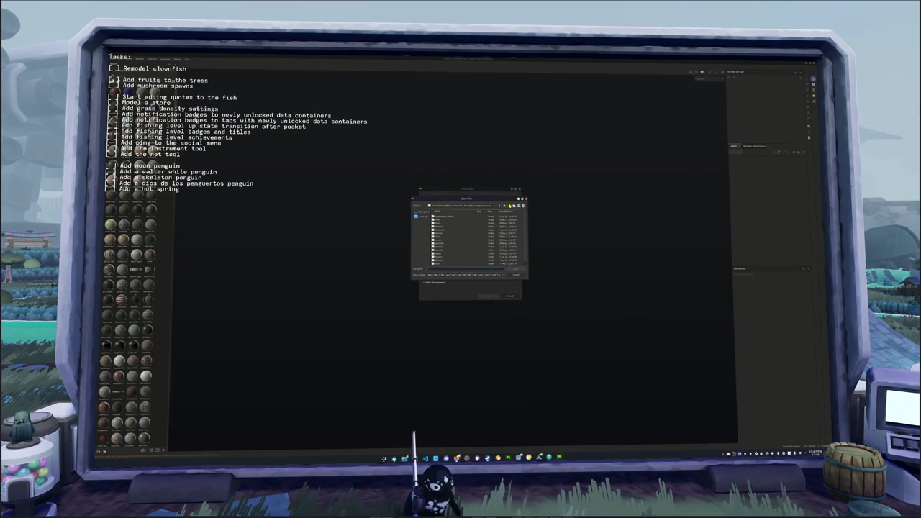
{"action": "double_click", "coordinate": [440, 235]}
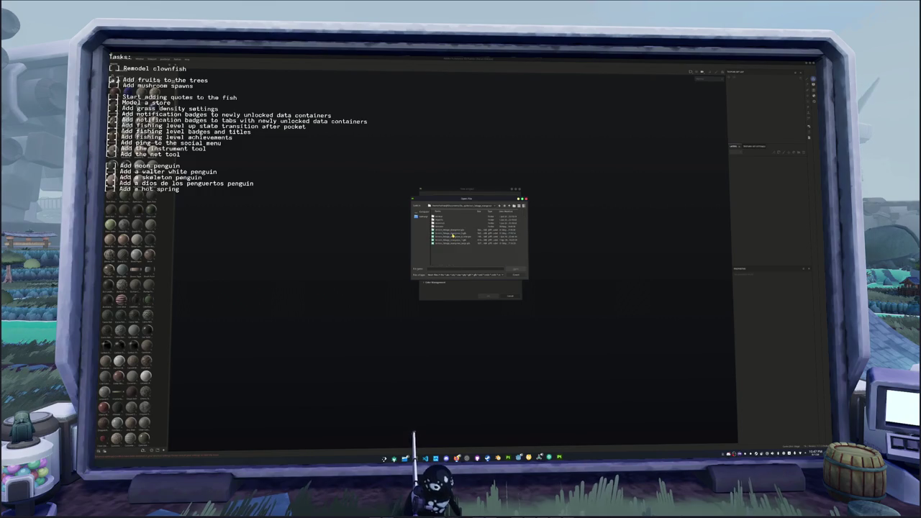
{"action": "double_click", "coordinate": [452, 237]}
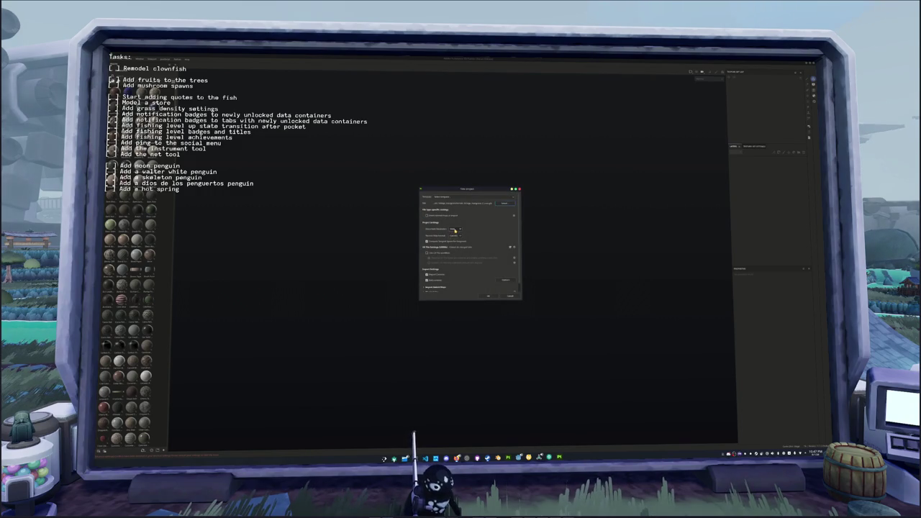
{"action": "left_click", "coordinate": [490, 295]}
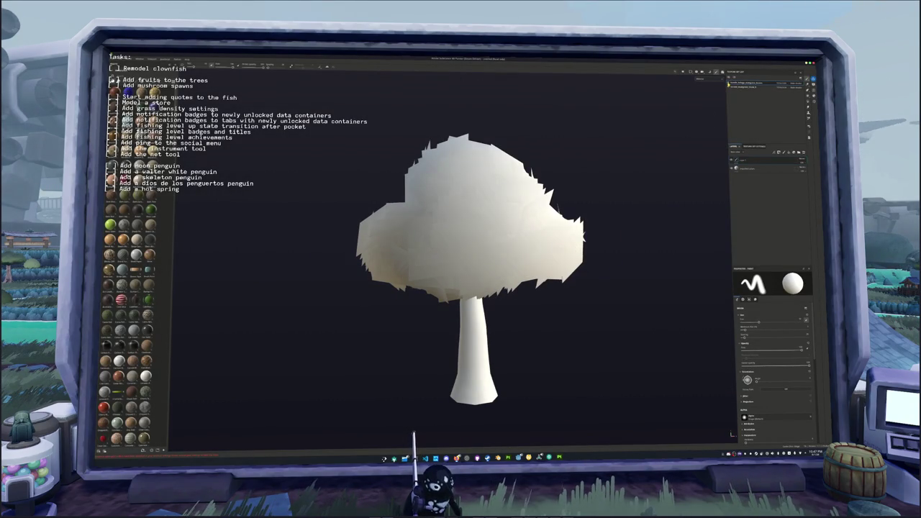
{"action": "mouse_move", "coordinate": [588, 225]}
{"action": "left_mouse_down"}
{"action": "mouse_move", "coordinate": [504, 223]}
{"action": "mouse_move", "coordinate": [533, 245]}
{"action": "mouse_move", "coordinate": [513, 253]}
{"action": "left_mouse_up"}
{"action": "key", "text": "ctrl+b"}
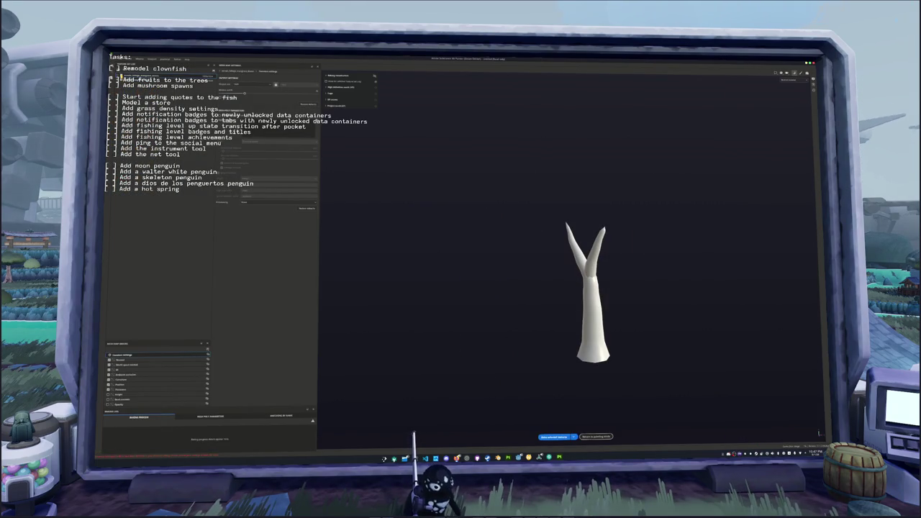
Bake the forked trunk's mesh maps at the chosen output size and return to painting.
{"action": "left_click", "coordinate": [244, 84]}
{"action": "left_click", "coordinate": [237, 101]}
{"action": "left_click", "coordinate": [554, 437]}
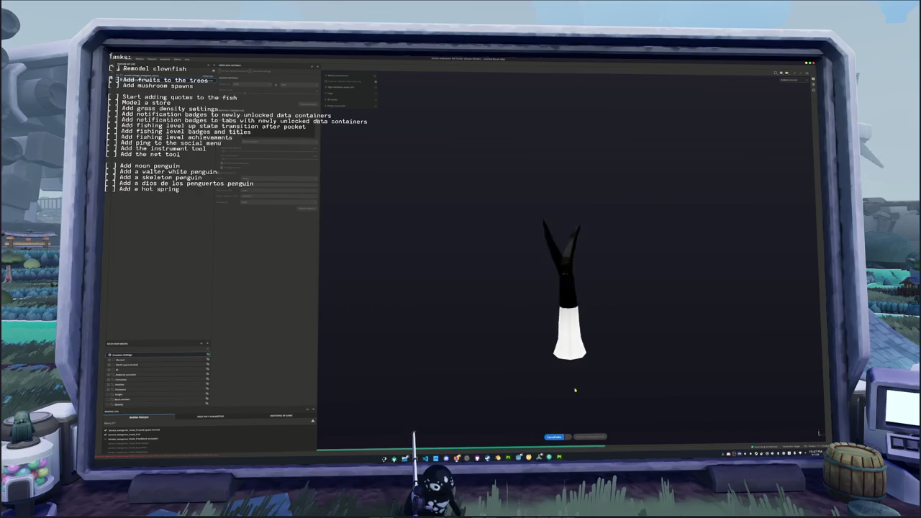
{"action": "left_click", "coordinate": [590, 437]}
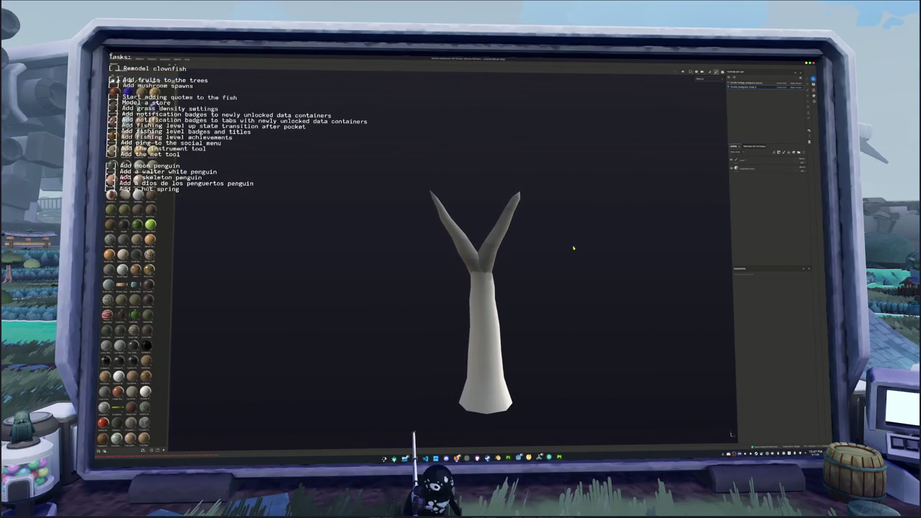
Glance at Blender, come back to Substance Painter and bring up the open-project dialog.
{"action": "key", "text": "alt+Tab"}
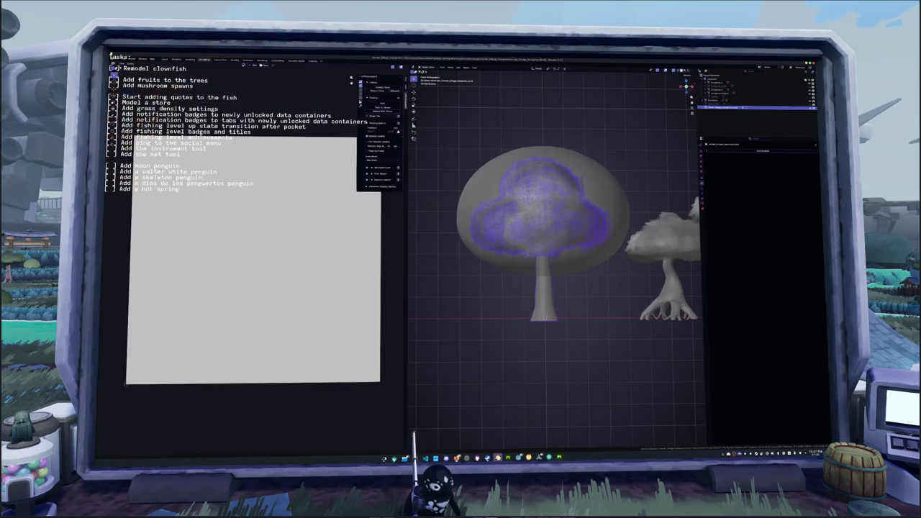
{"action": "key", "text": "alt+Tab"}
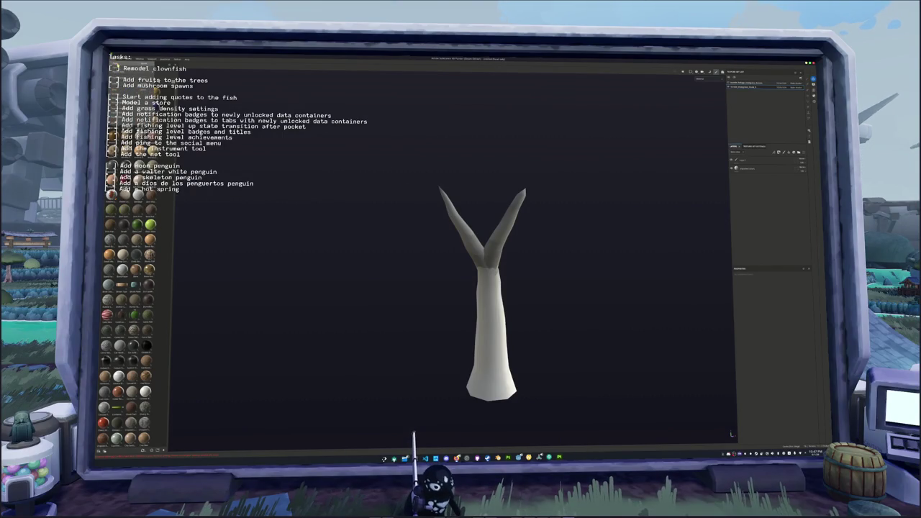
{"action": "key", "text": "ctrl+o"}
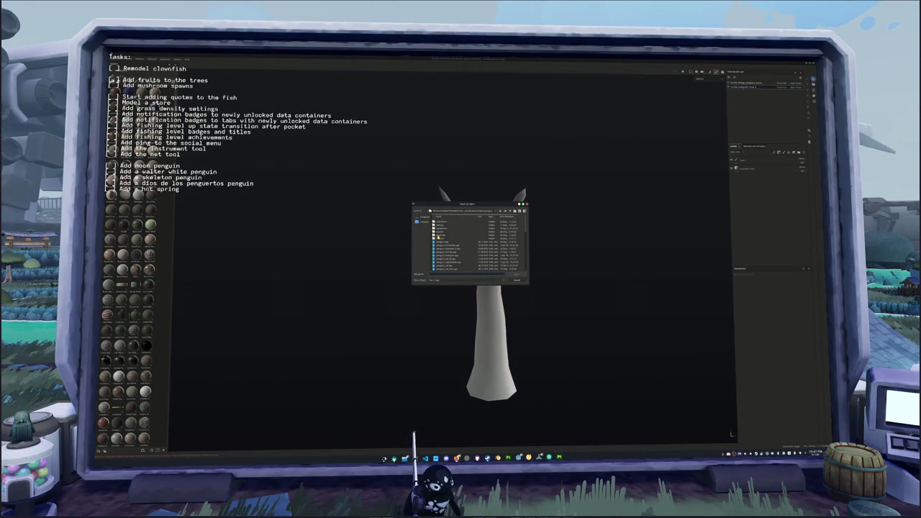
Start a new project from the chosen trunk mesh file.
{"action": "double_click", "coordinate": [438, 236]}
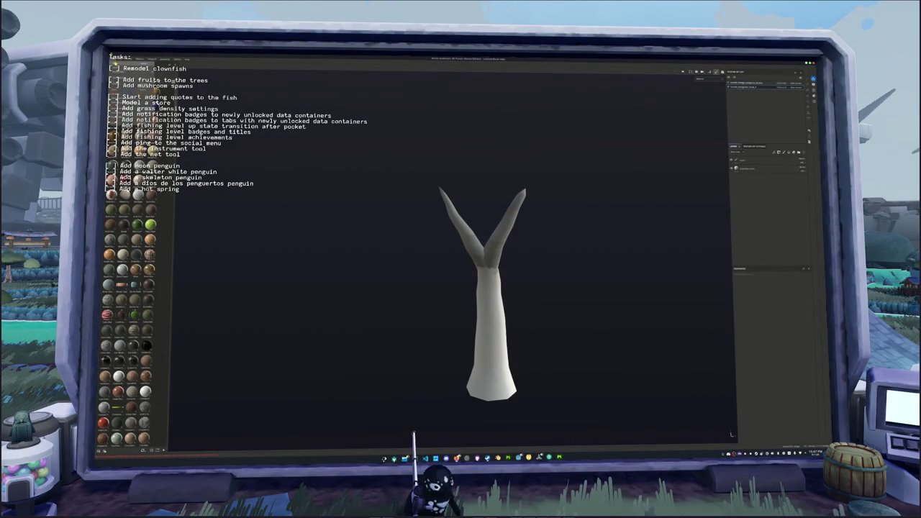
{"action": "left_click", "coordinate": [507, 203]}
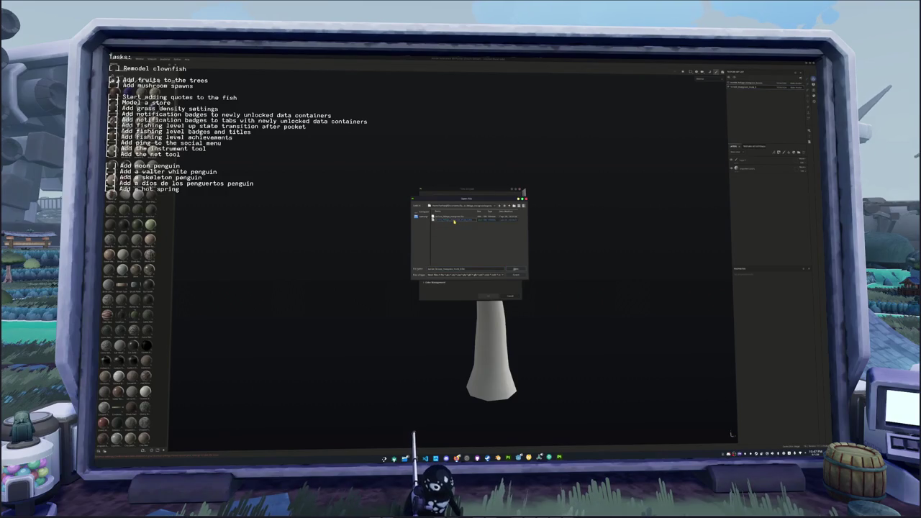
{"action": "double_click", "coordinate": [461, 242]}
{"action": "left_click", "coordinate": [488, 295]}
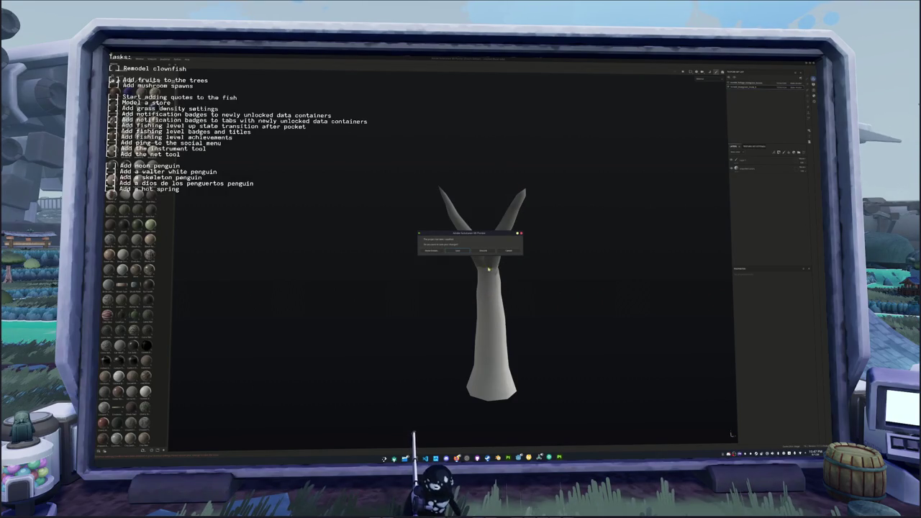
Save the project in a different folder with '_bridge' added to its file name.
{"action": "left_click", "coordinate": [458, 251]}
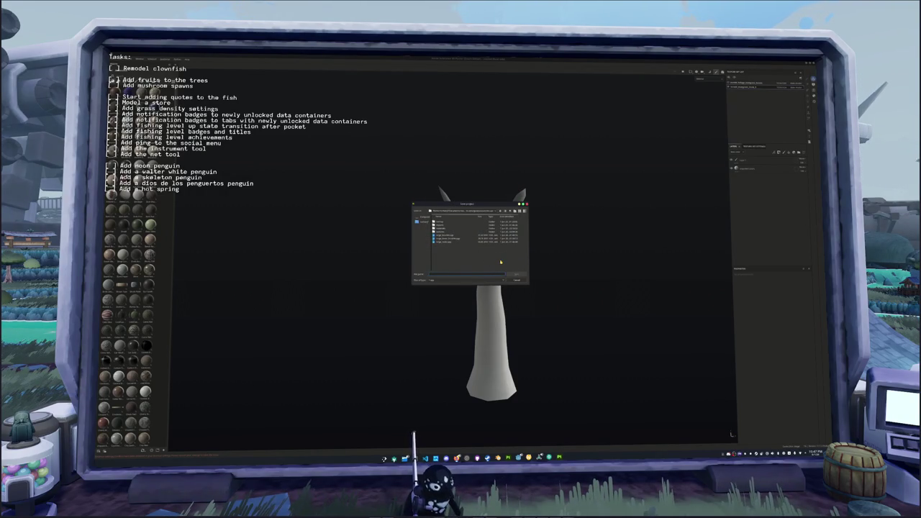
{"action": "left_click", "coordinate": [476, 213]}
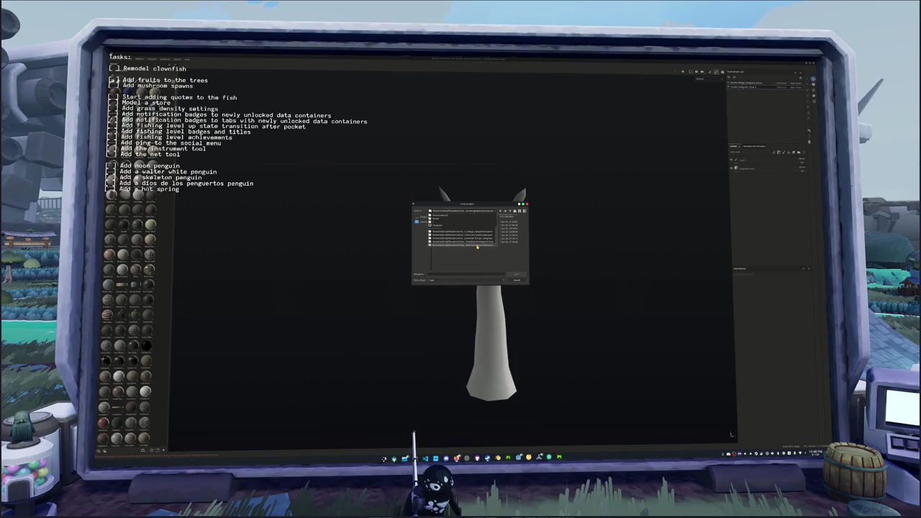
{"action": "left_click", "coordinate": [475, 239]}
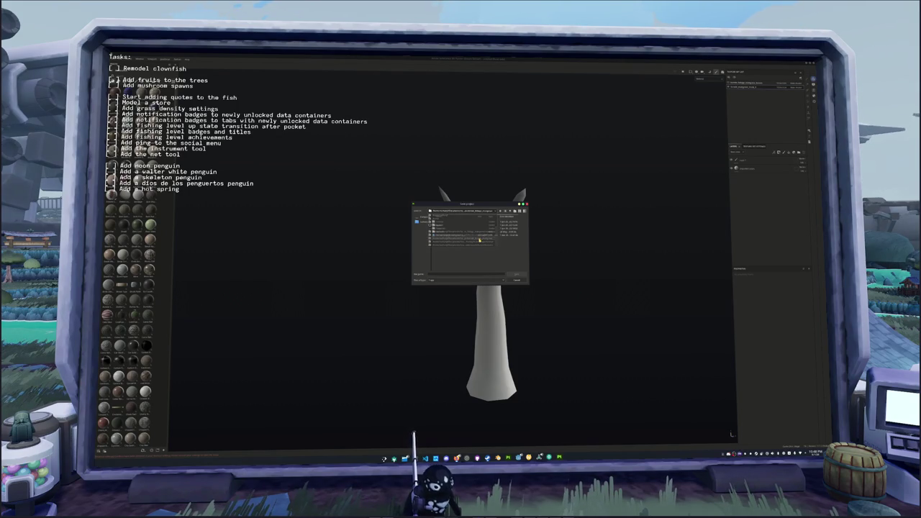
{"action": "left_click", "coordinate": [449, 272]}
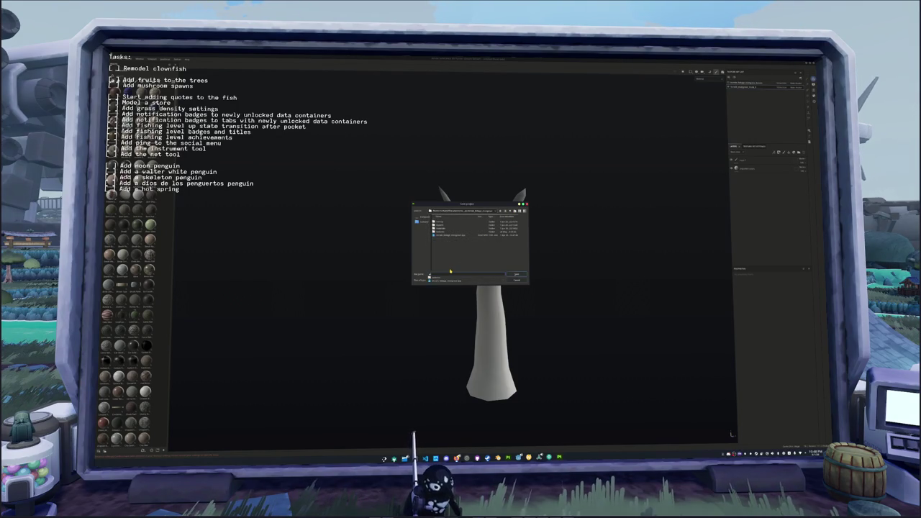
{"action": "type", "text": "_bridge"}
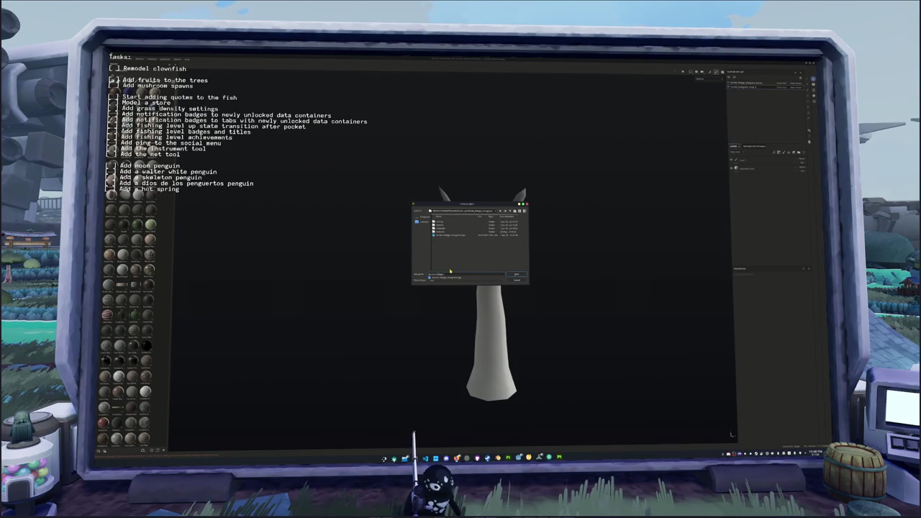
{"action": "key", "text": "Escape"}
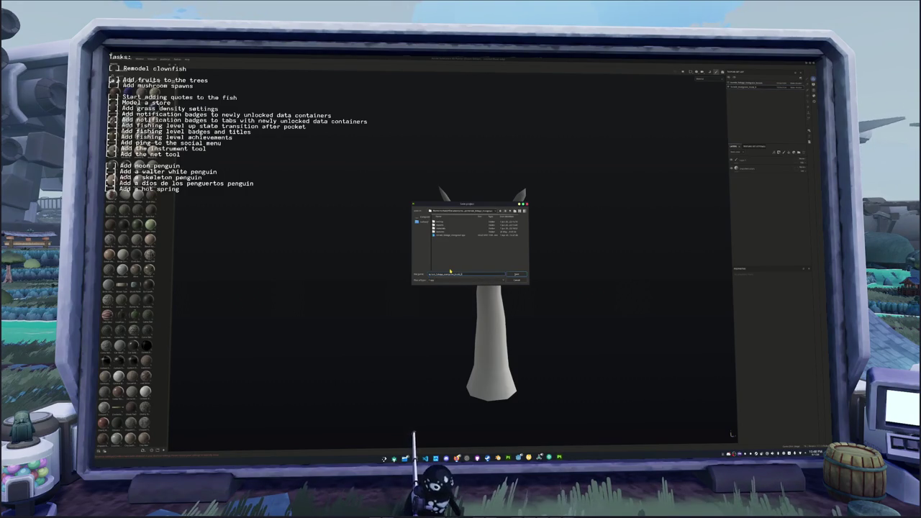
{"action": "key", "text": "Return"}
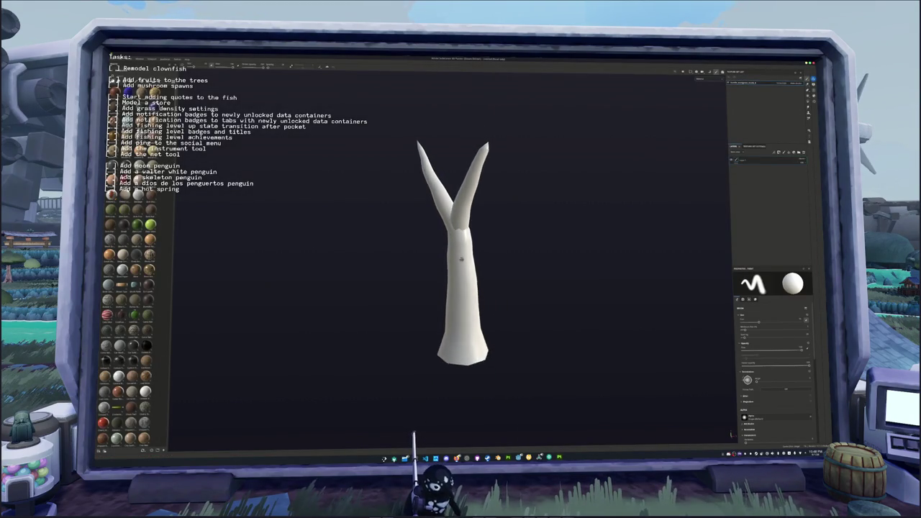
Save over the existing project file, confirming the overwrite, and reopen Bake Mesh Maps.
{"action": "key", "text": "ctrl+s"}
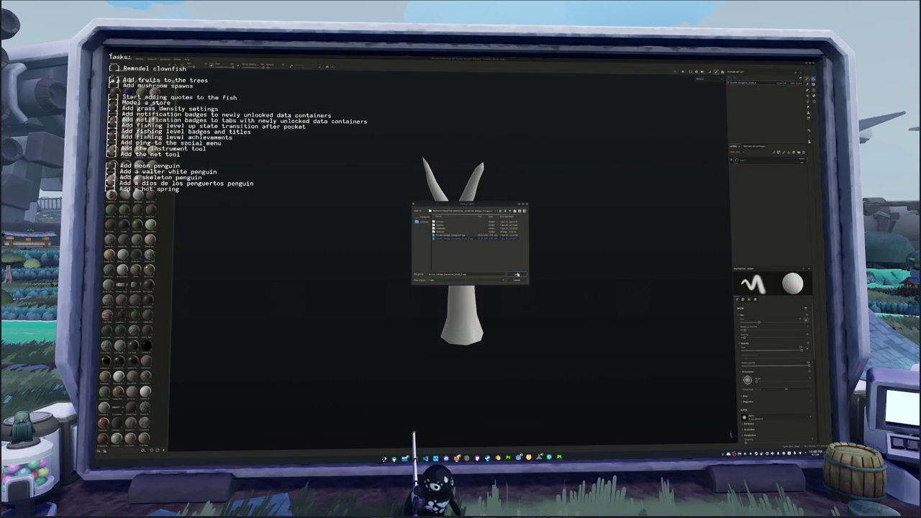
{"action": "left_click", "coordinate": [517, 274]}
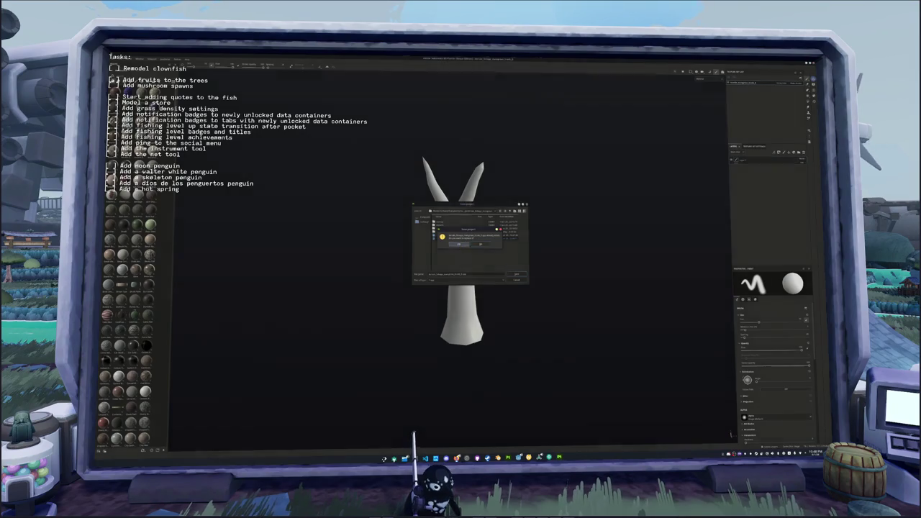
{"action": "key", "text": "Return"}
{"action": "key", "text": "ctrl+shift+b"}
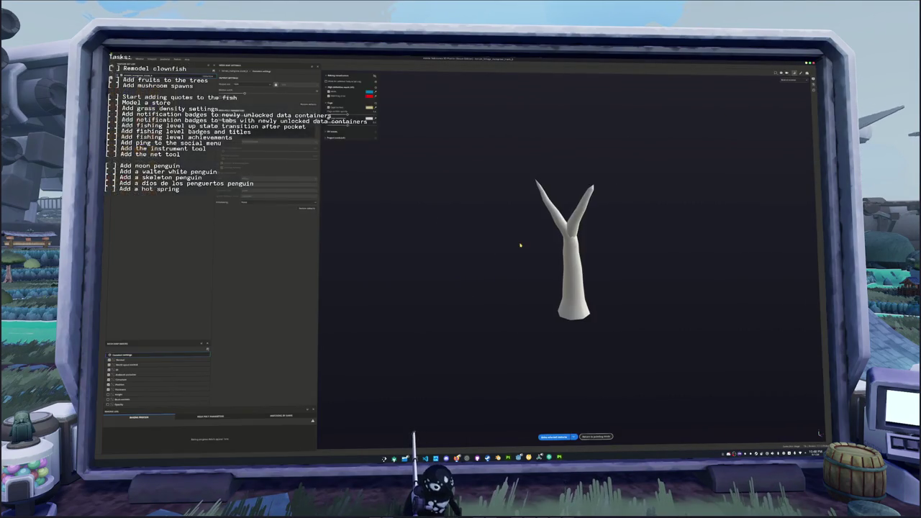
Bake the tree's mesh maps, return to painting, and preview one channel before going back to Material view.
{"action": "left_click", "coordinate": [552, 436]}
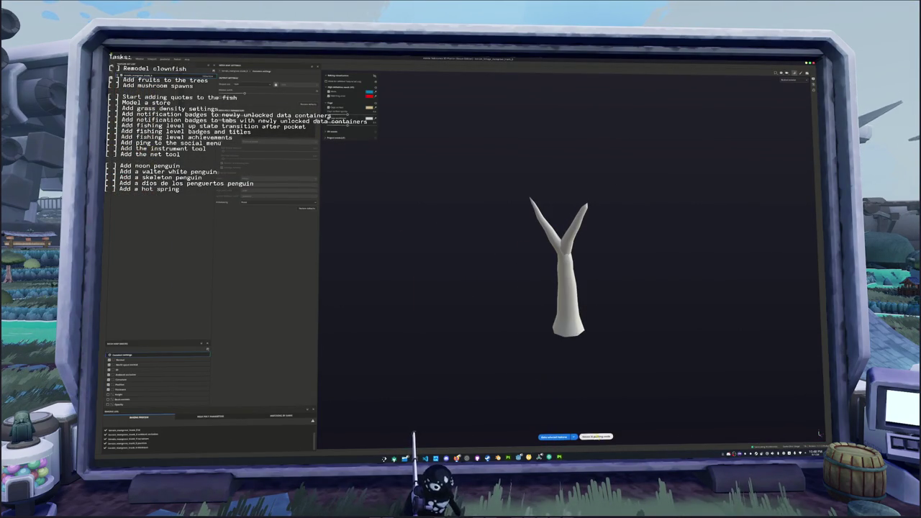
{"action": "left_click", "coordinate": [584, 436]}
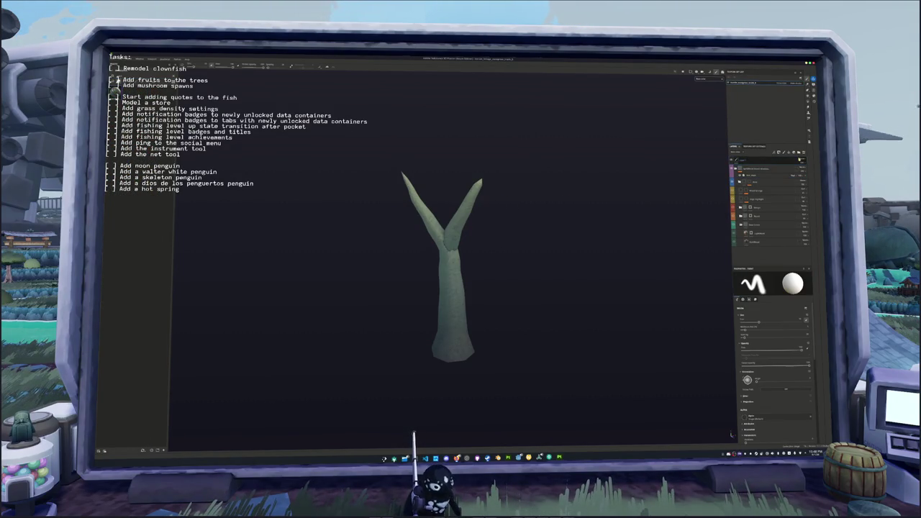
{"action": "left_click", "coordinate": [702, 77]}
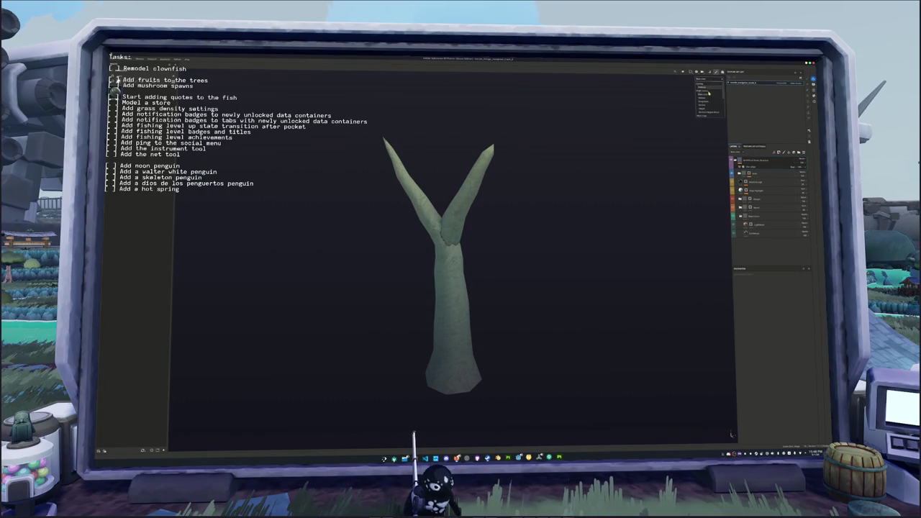
{"action": "left_click", "coordinate": [705, 97]}
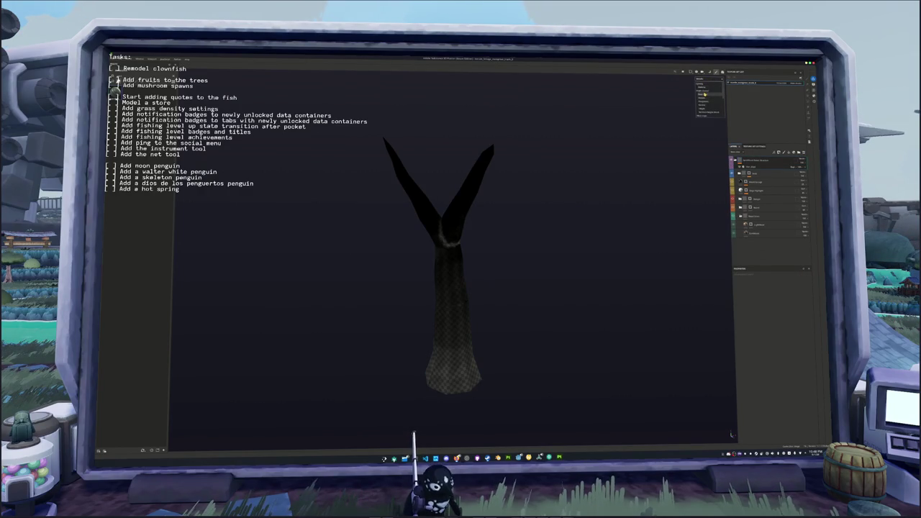
{"action": "left_click", "coordinate": [754, 182]}
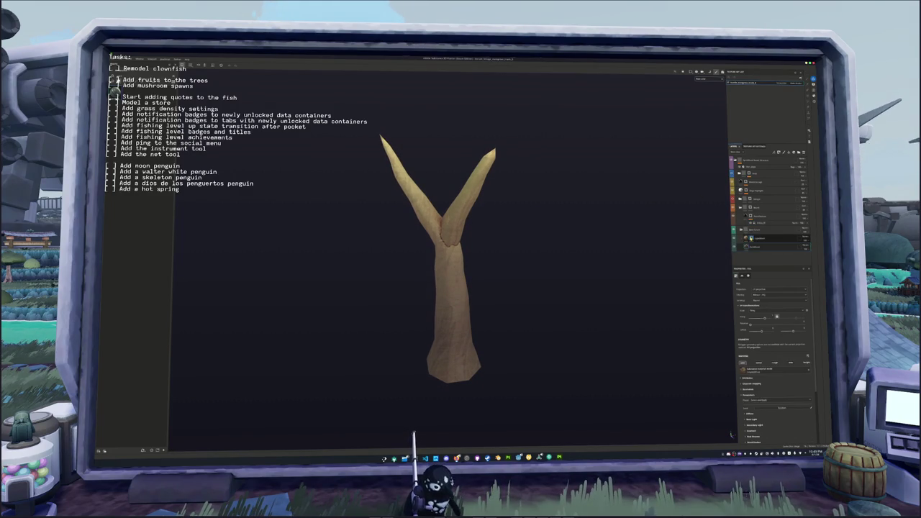
Add a fill effect to the trunk layer using a striped wood-grain grayscale preset.
{"action": "left_click", "coordinate": [756, 244]}
{"action": "right_click", "coordinate": [752, 238]}
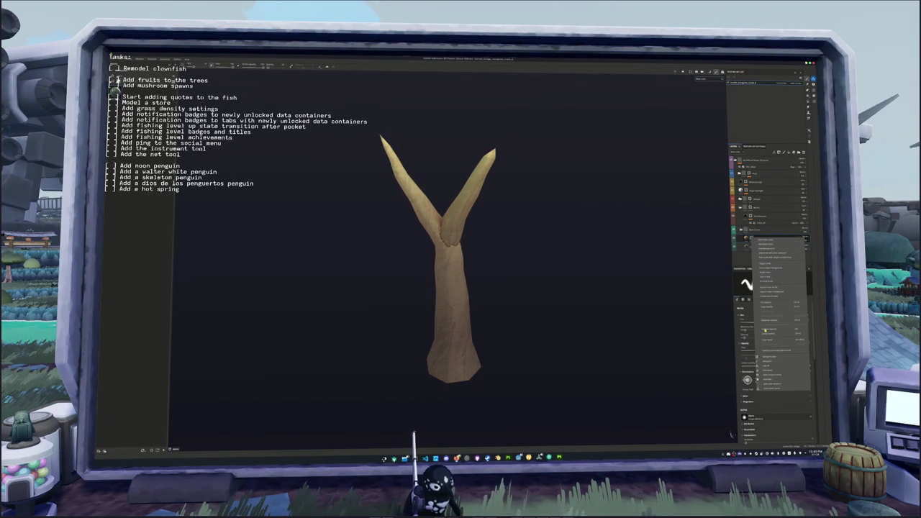
{"action": "left_click", "coordinate": [769, 366]}
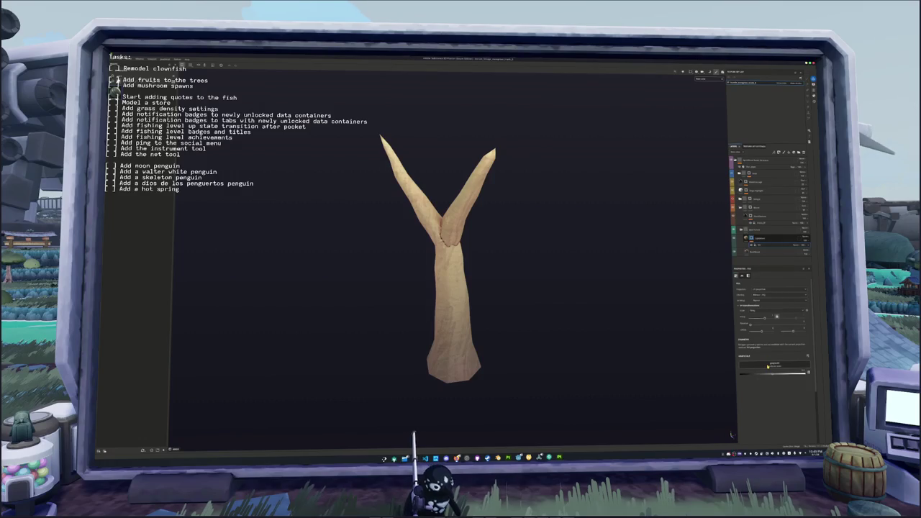
{"action": "left_click", "coordinate": [768, 365]}
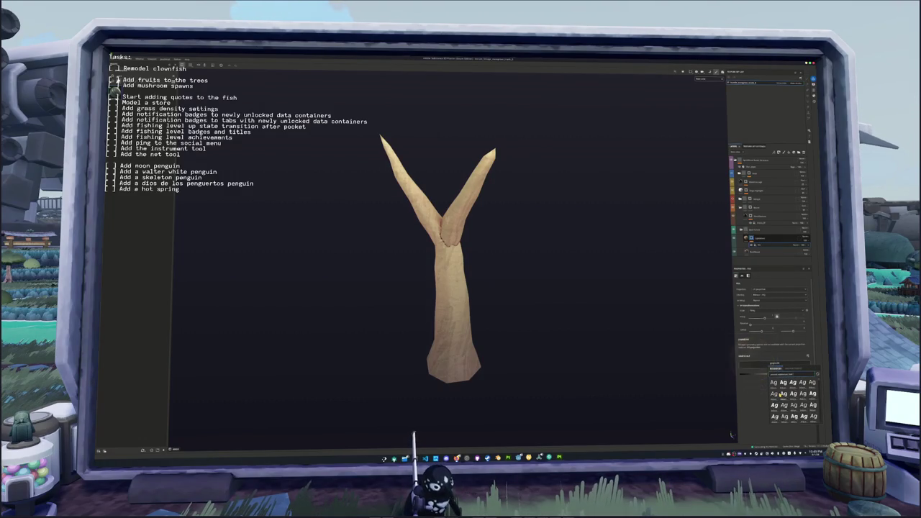
{"action": "scroll", "coordinate": [791, 399], "scroll_direction": "down", "scroll_amount": 2}
{"action": "scroll", "coordinate": [784, 398], "scroll_direction": "down", "scroll_amount": 2}
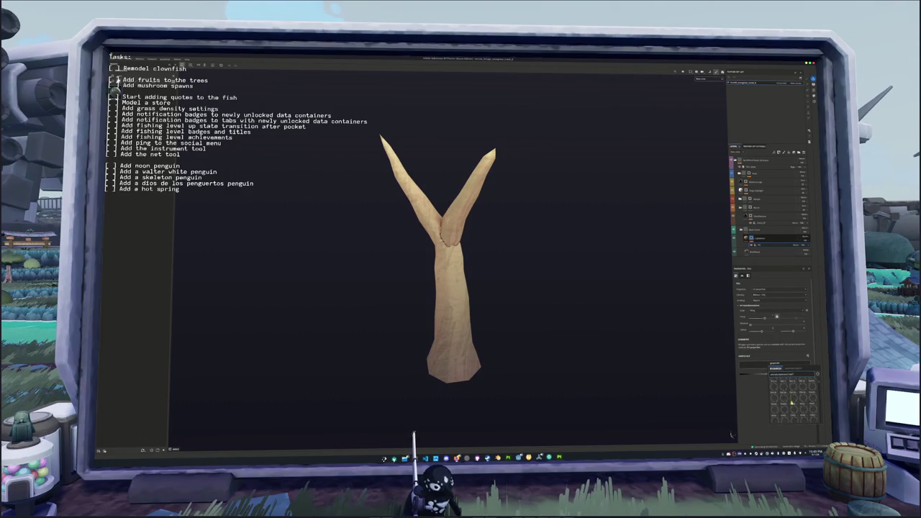
{"action": "scroll", "coordinate": [792, 403], "scroll_direction": "down", "scroll_amount": 3}
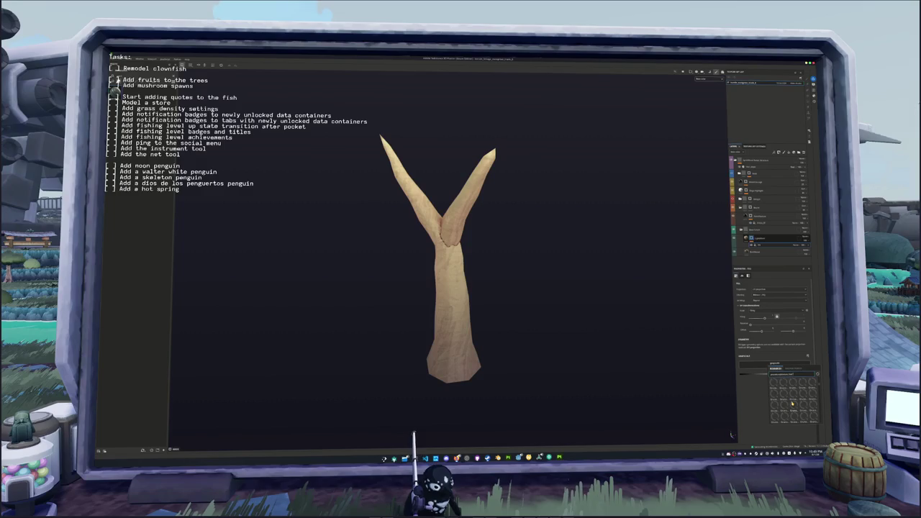
{"action": "scroll", "coordinate": [793, 404], "scroll_direction": "up", "scroll_amount": 6}
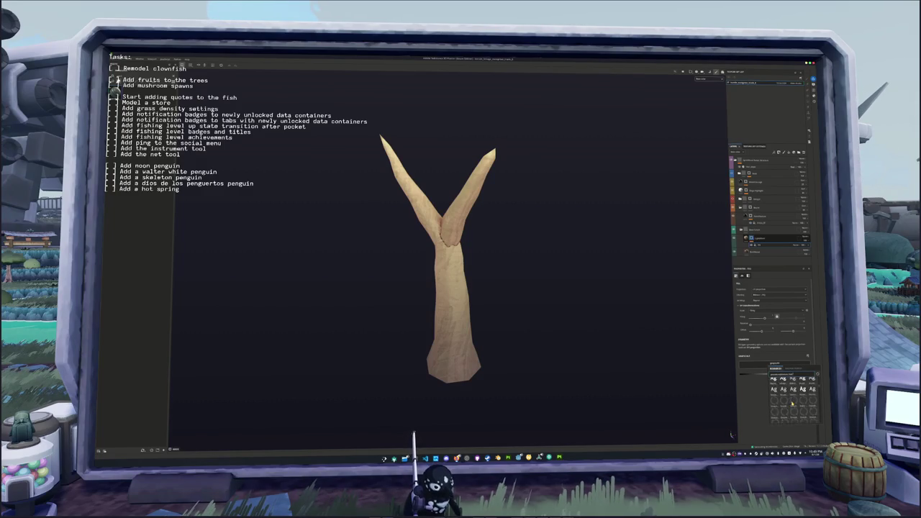
{"action": "scroll", "coordinate": [792, 403], "scroll_direction": "down", "scroll_amount": 5}
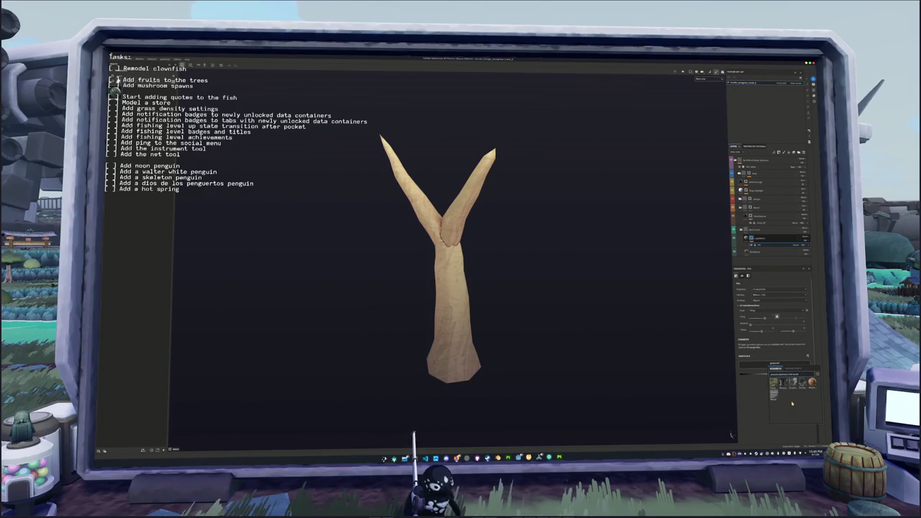
{"action": "left_click", "coordinate": [774, 383]}
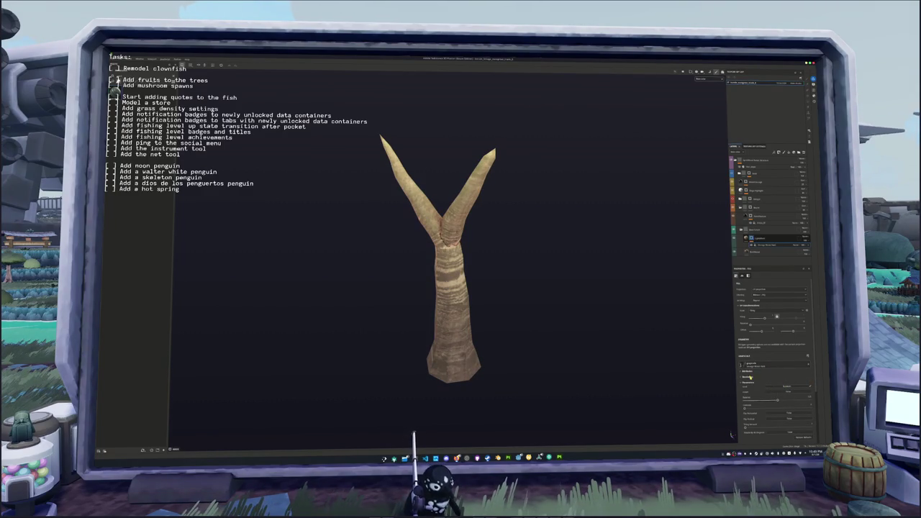
Set the fill's projection to Cylinder so the grain wraps around the trunk.
{"action": "left_click", "coordinate": [752, 291]}
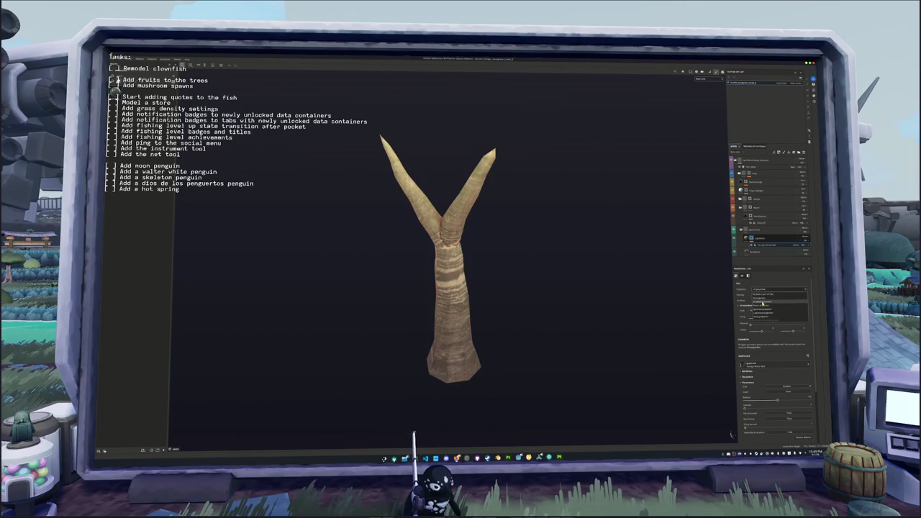
{"action": "left_click", "coordinate": [761, 313]}
{"action": "scroll", "coordinate": [596, 338], "scroll_direction": "down", "scroll_amount": 4}
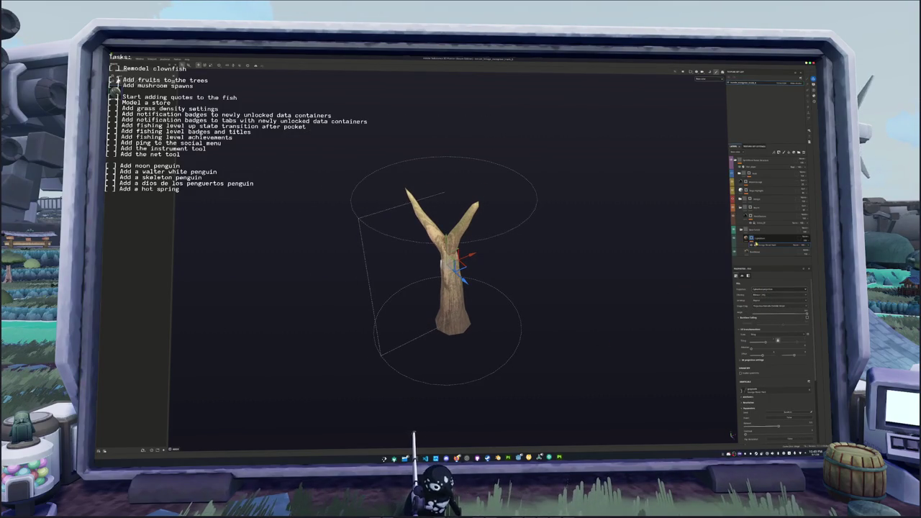
Max out the wood-grain settings for smoother, lighter bark detail, then select the fill's parent layer.
{"action": "scroll", "coordinate": [762, 373], "scroll_direction": "down", "scroll_amount": 2}
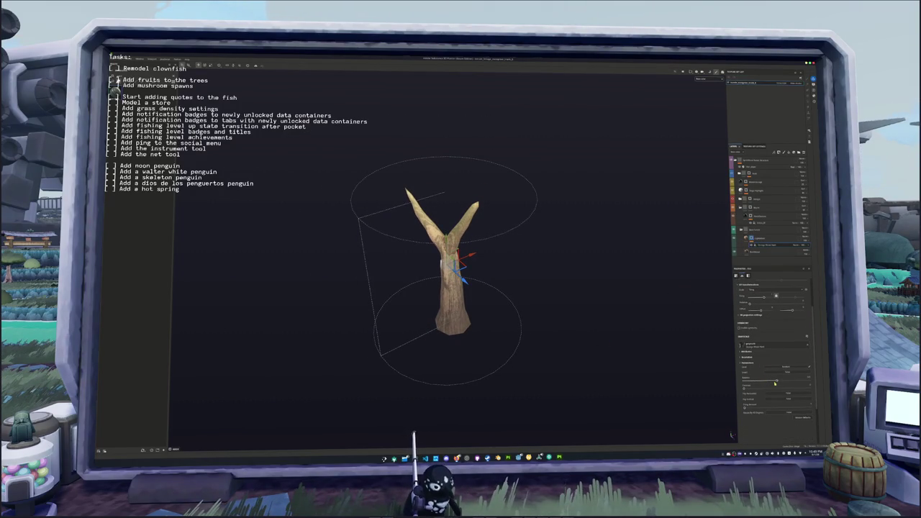
{"action": "left_click", "coordinate": [742, 379]}
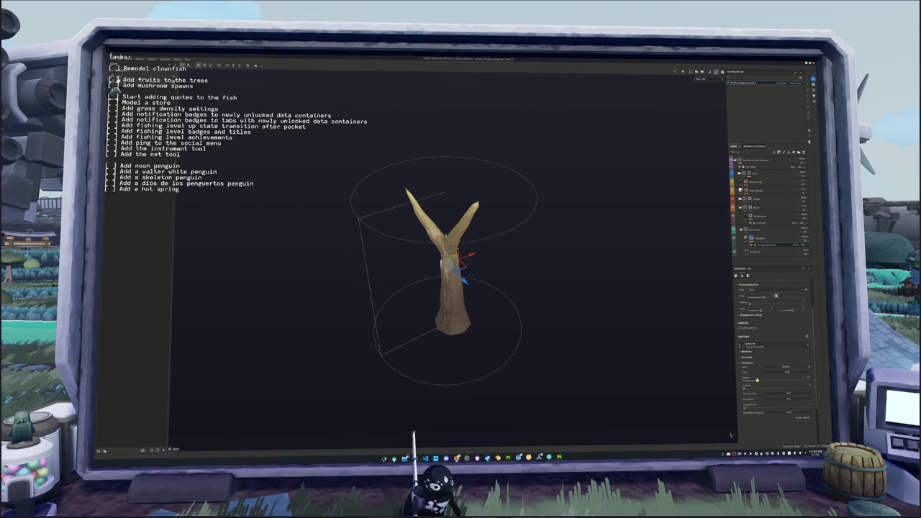
{"action": "left_click_drag", "start_coordinate": [745, 387], "coordinate": [819, 384]}
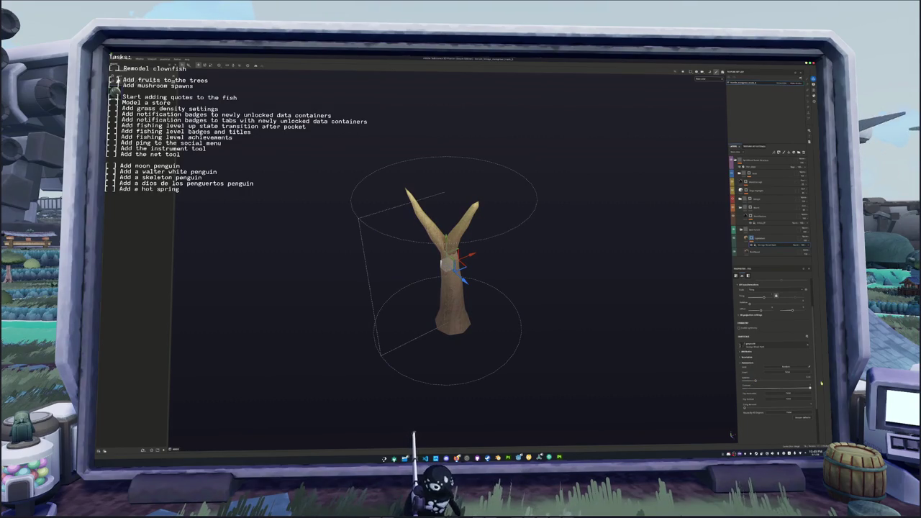
{"action": "left_click_drag", "start_coordinate": [756, 381], "coordinate": [766, 382]}
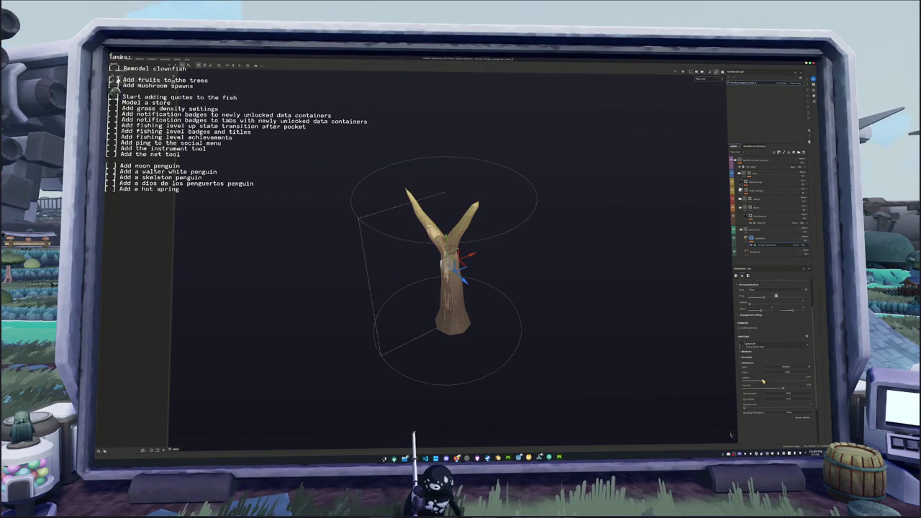
{"action": "scroll", "coordinate": [657, 288], "scroll_direction": "up", "scroll_amount": 3}
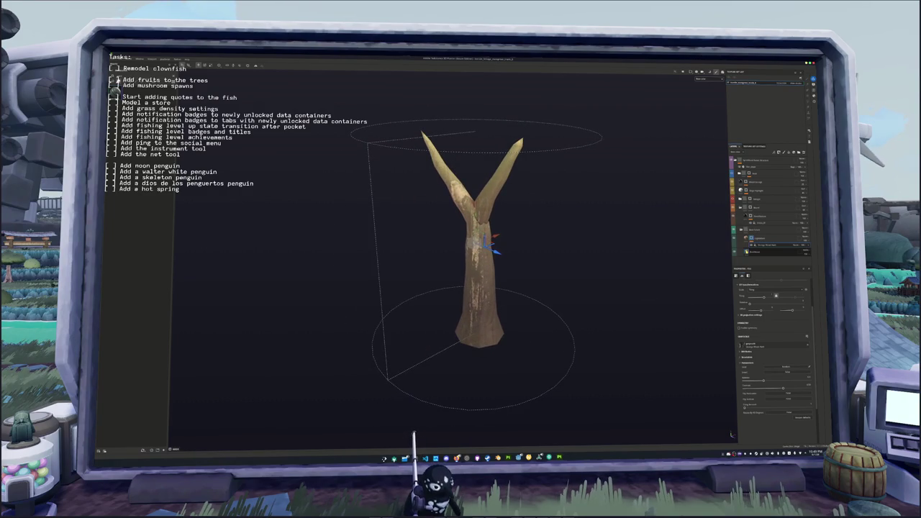
{"action": "left_click", "coordinate": [803, 247]}
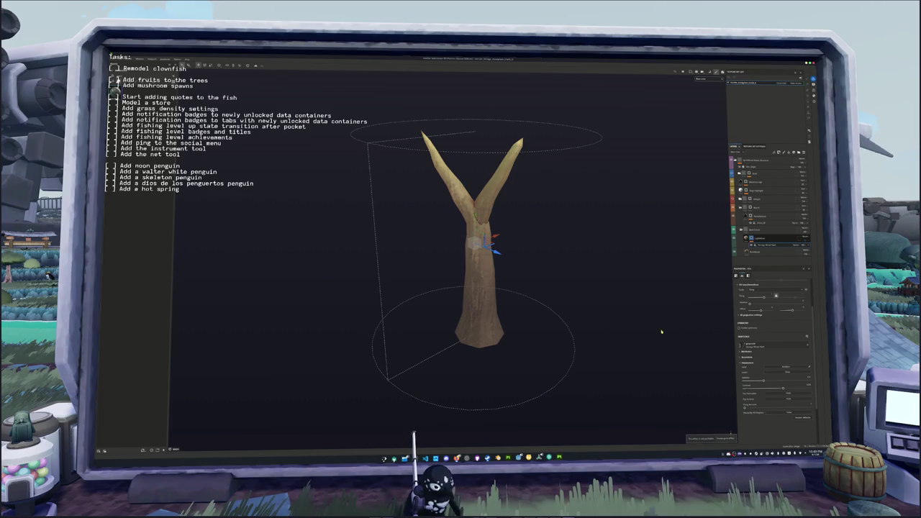
{"action": "scroll", "coordinate": [665, 331], "scroll_direction": "up", "scroll_amount": 3}
{"action": "scroll", "coordinate": [611, 338], "scroll_direction": "down", "scroll_amount": 2}
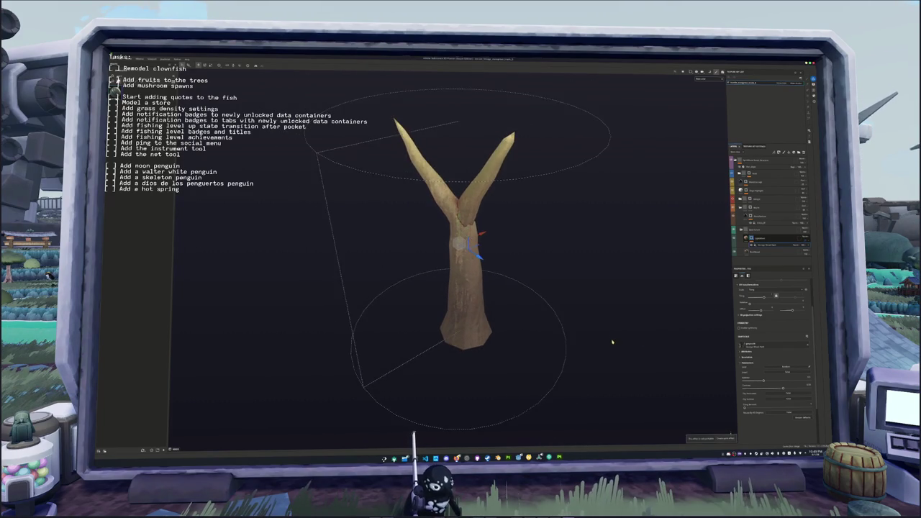
{"action": "left_click", "coordinate": [799, 240]}
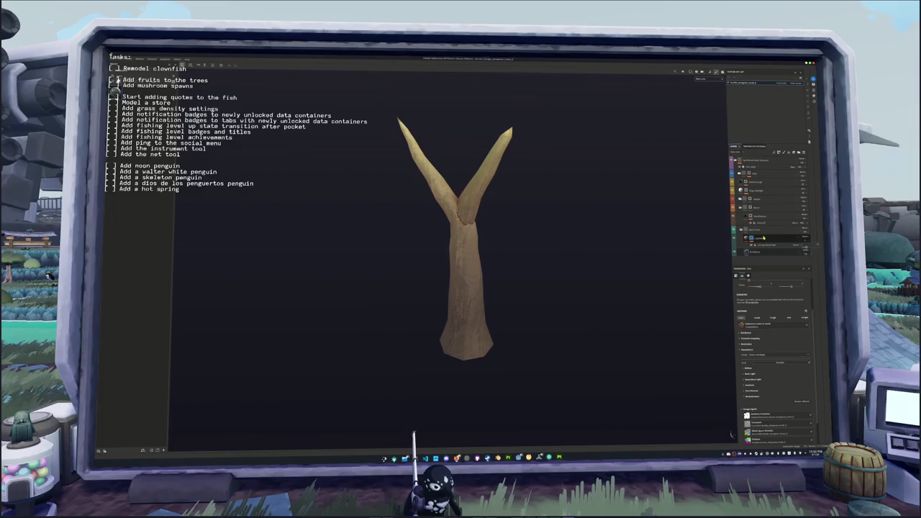
Tidy the layer folders and drag the chosen trunk layer above the Lightbox group.
{"action": "left_click", "coordinate": [739, 216]}
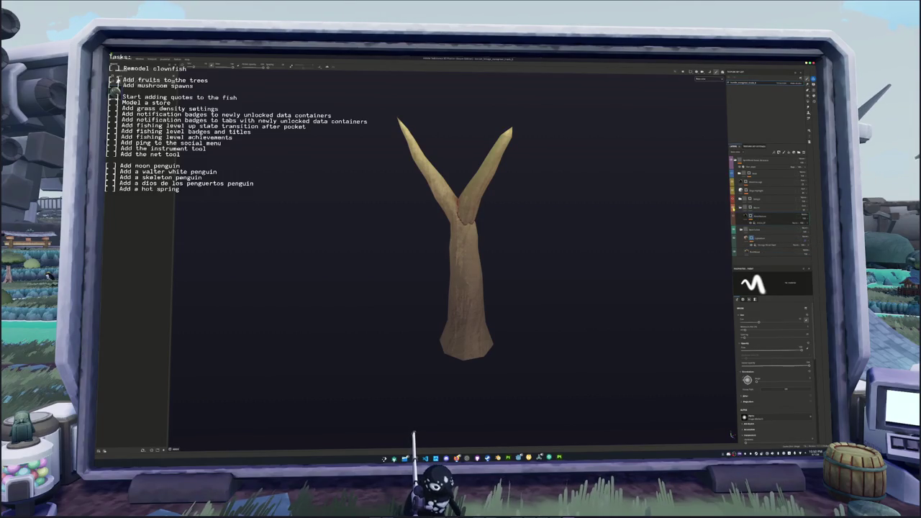
{"action": "left_click", "coordinate": [741, 207]}
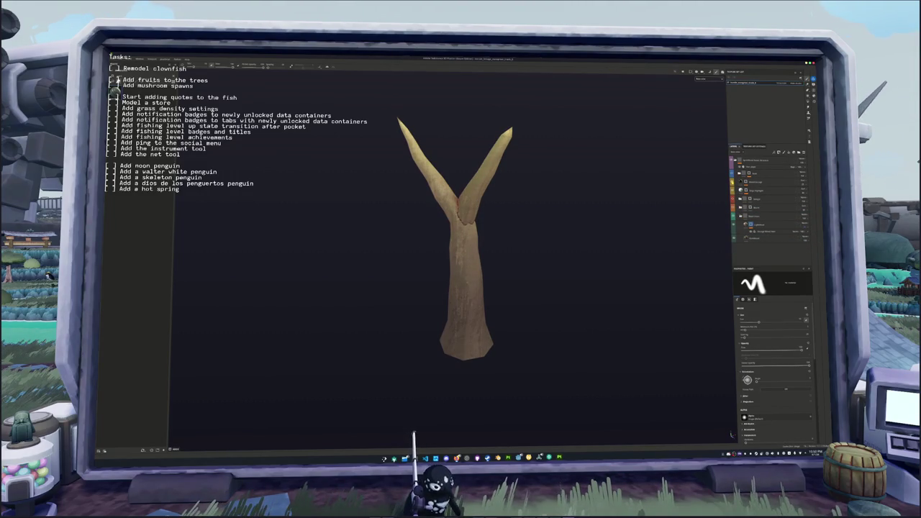
{"action": "left_click", "coordinate": [755, 183]}
{"action": "left_click", "coordinate": [739, 183]}
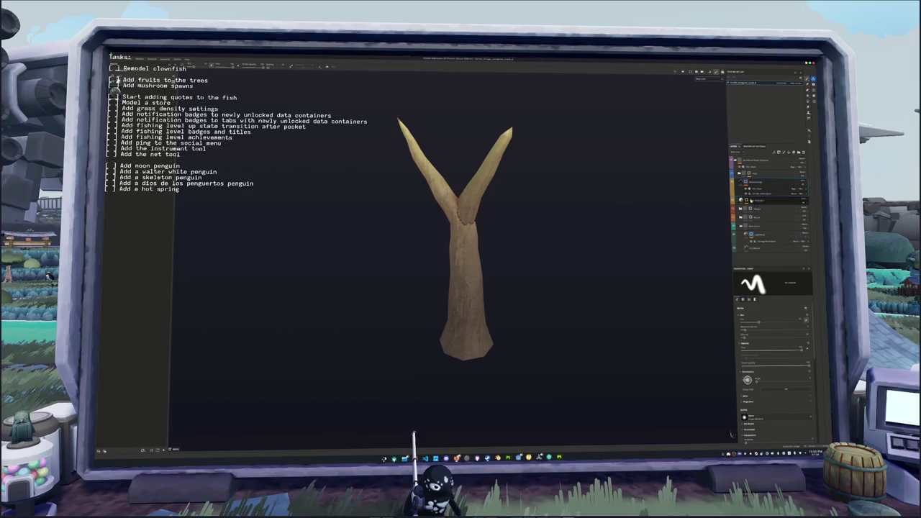
{"action": "left_click", "coordinate": [739, 200]}
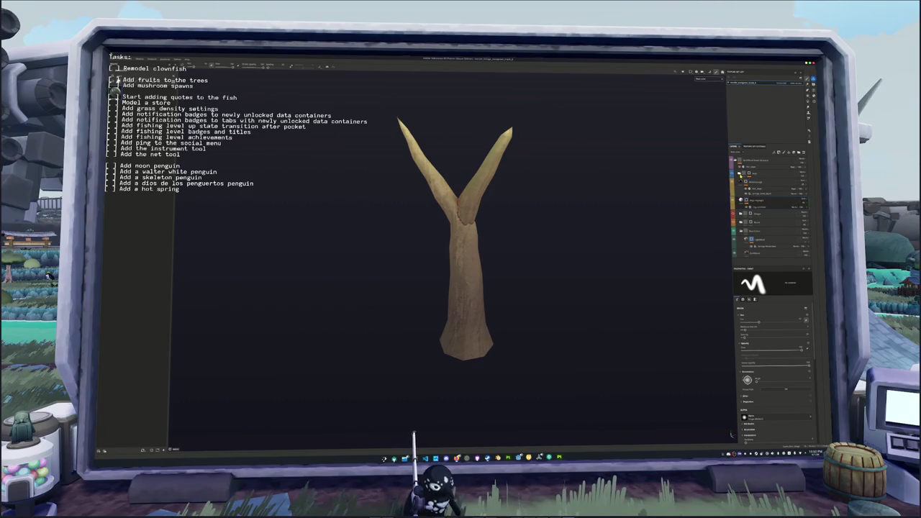
{"action": "left_click", "coordinate": [739, 160]}
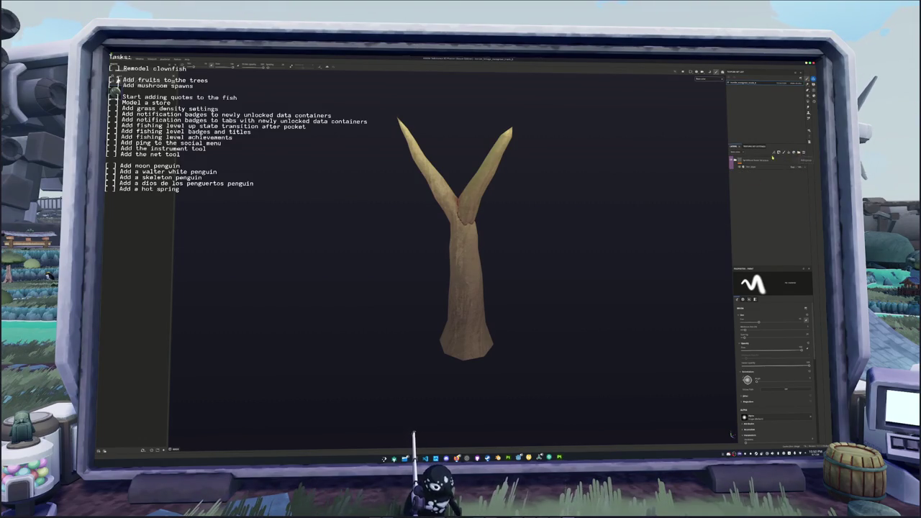
{"action": "left_click", "coordinate": [735, 160]}
{"action": "left_click", "coordinate": [755, 254]}
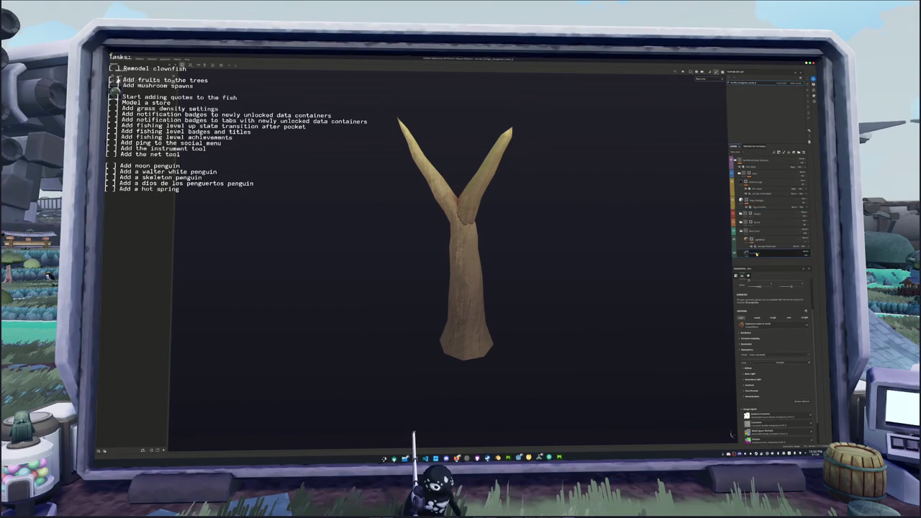
{"action": "left_click_drag", "start_coordinate": [755, 253], "coordinate": [754, 240]}
Give the layer a new base colour and bring up its preset and pattern choices.
{"action": "left_click", "coordinate": [748, 369]}
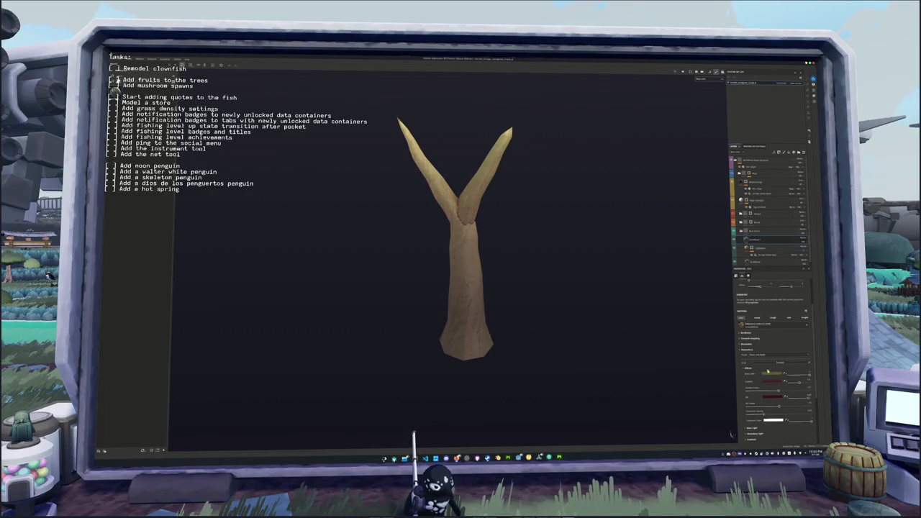
{"action": "left_click", "coordinate": [749, 381]}
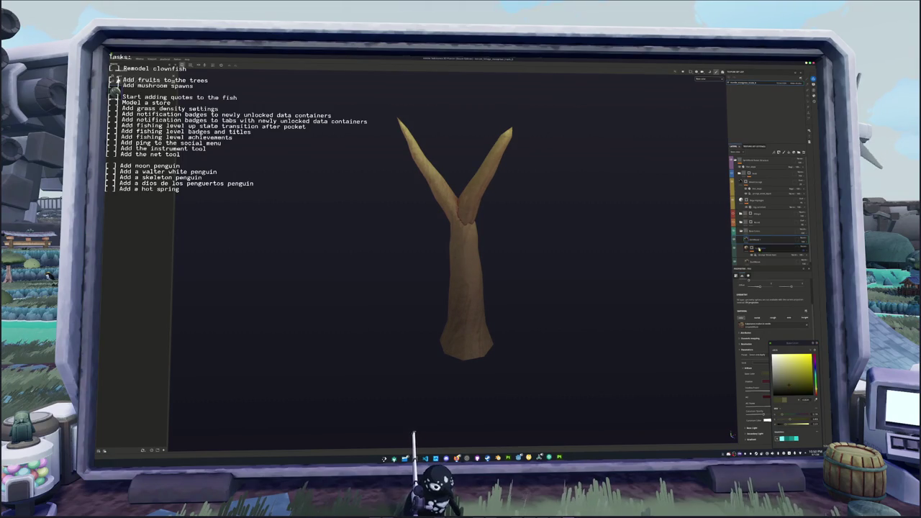
{"action": "left_click", "coordinate": [750, 241]}
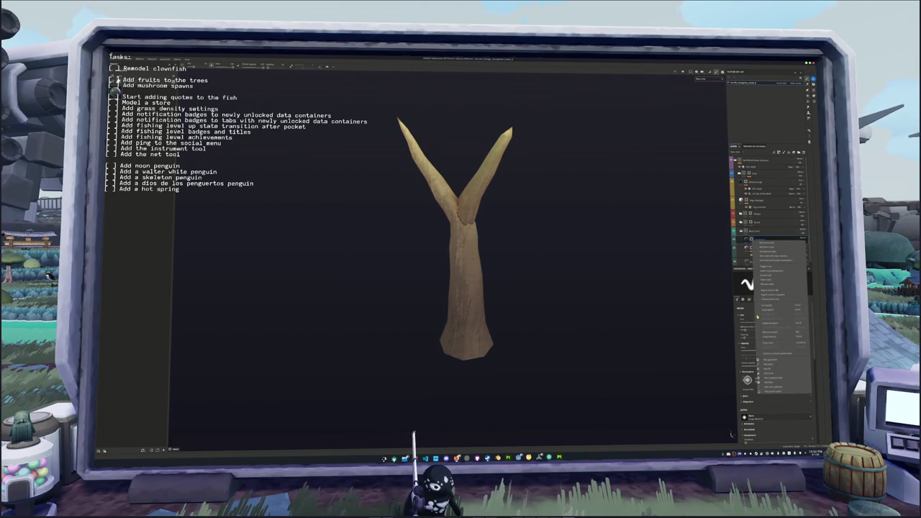
{"action": "left_click", "coordinate": [766, 320]}
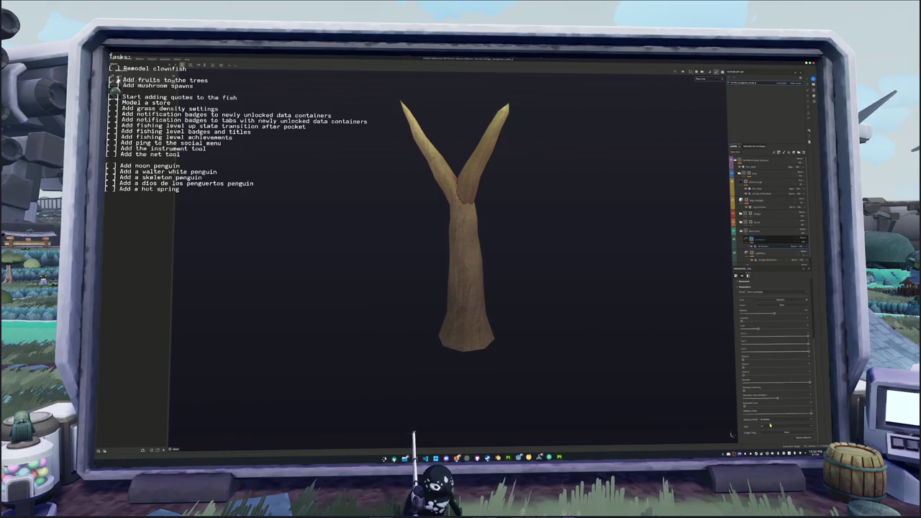
{"action": "left_click", "coordinate": [764, 426]}
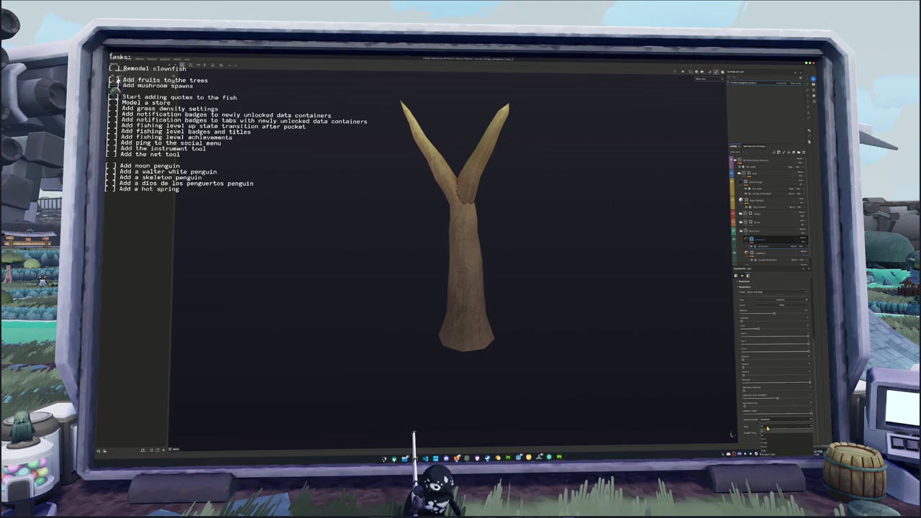
Try cracked and enlarged cell bark patterns, ending on thin crack lines.
{"action": "left_click", "coordinate": [765, 449]}
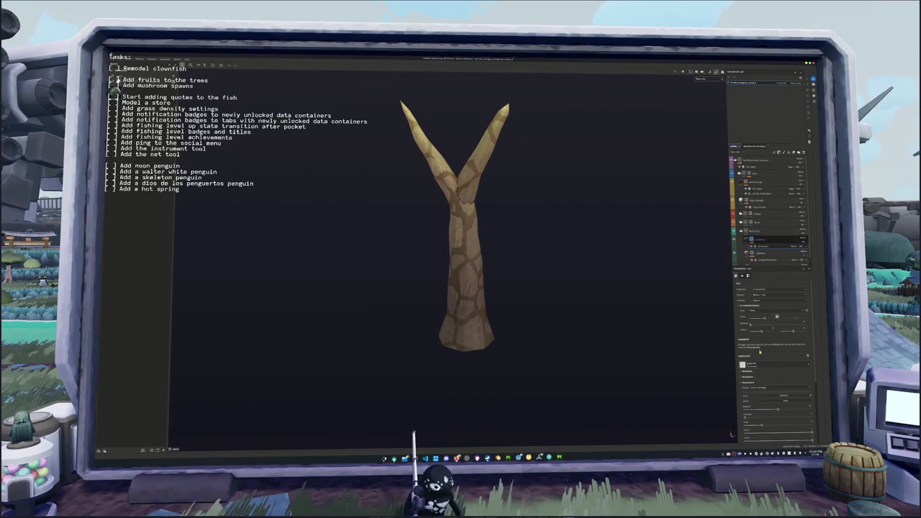
{"action": "scroll", "coordinate": [756, 354], "scroll_direction": "down", "scroll_amount": 3}
{"action": "left_click", "coordinate": [758, 389]}
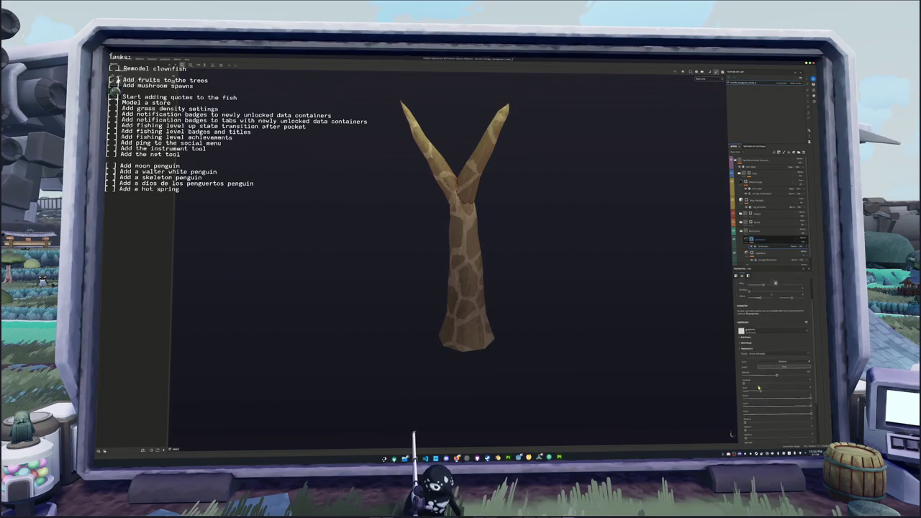
{"action": "left_click_drag", "start_coordinate": [752, 359], "coordinate": [752, 360]}
{"action": "scroll", "coordinate": [755, 385], "scroll_direction": "down", "scroll_amount": 2}
{"action": "left_click", "coordinate": [746, 427]}
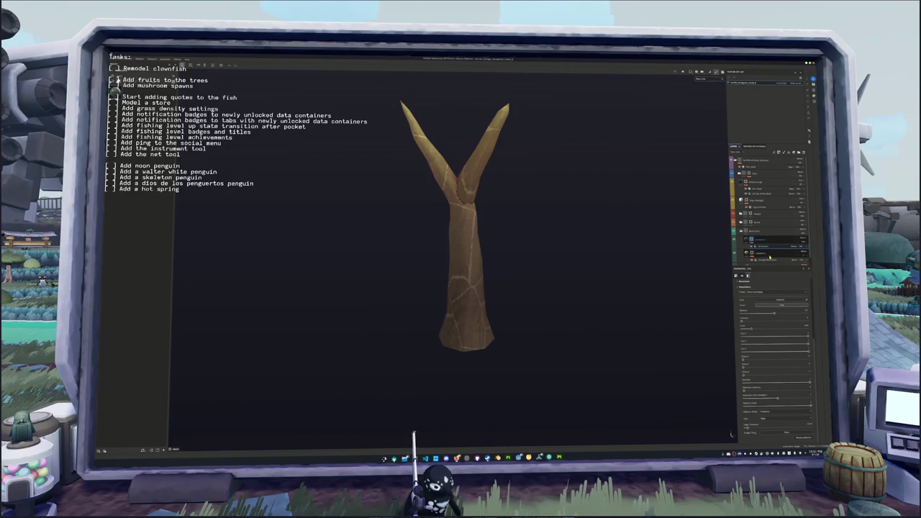
Raise a filter value on the trunk shading and hide the crack-line layer for a smoother trunk.
{"action": "left_click", "coordinate": [772, 244]}
{"action": "scroll", "coordinate": [763, 253], "scroll_direction": "down", "scroll_amount": 1}
{"action": "left_click", "coordinate": [761, 260]}
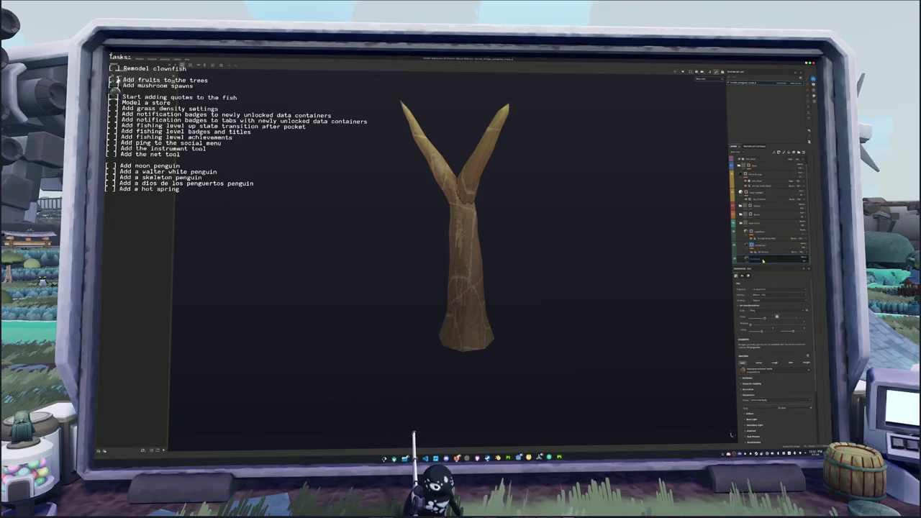
{"action": "scroll", "coordinate": [792, 257], "scroll_direction": "down", "scroll_amount": 1}
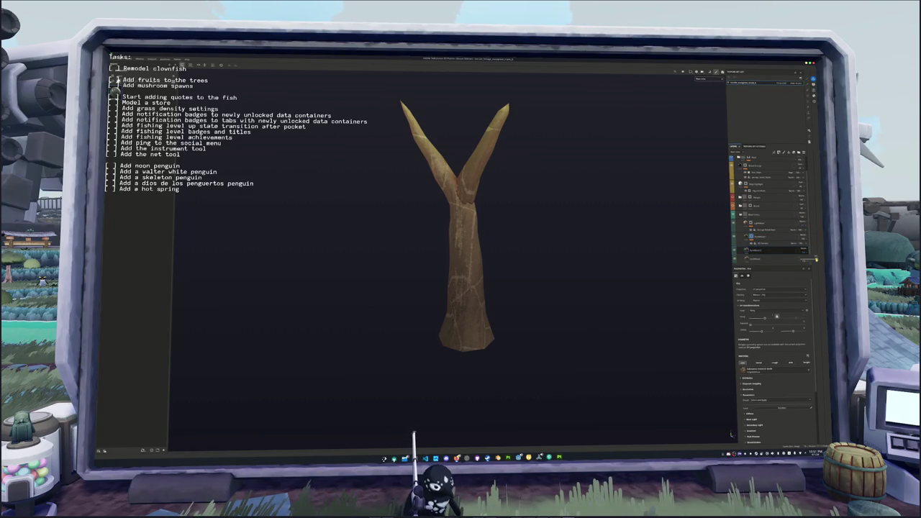
{"action": "left_click", "coordinate": [773, 243]}
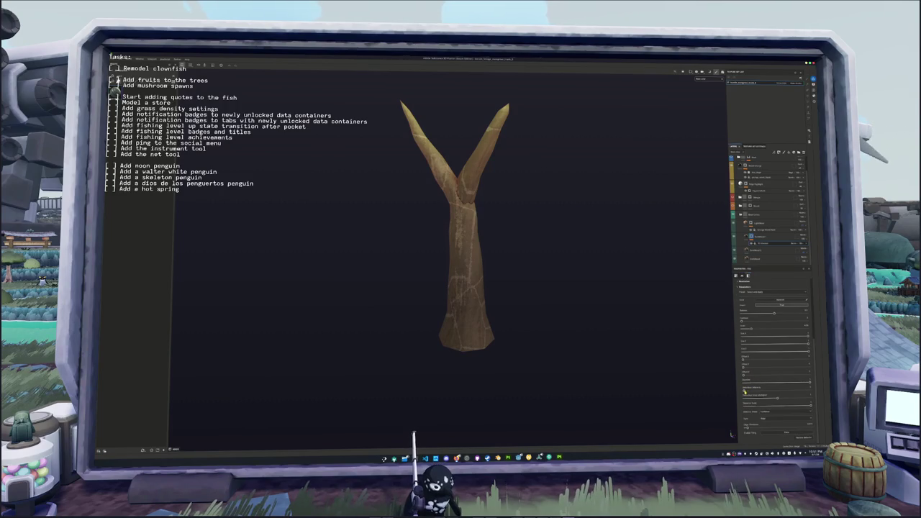
{"action": "mouse_move", "coordinate": [744, 392]}
{"action": "left_mouse_down"}
{"action": "mouse_move", "coordinate": [811, 390]}
{"action": "mouse_move", "coordinate": [738, 394]}
{"action": "left_mouse_up"}
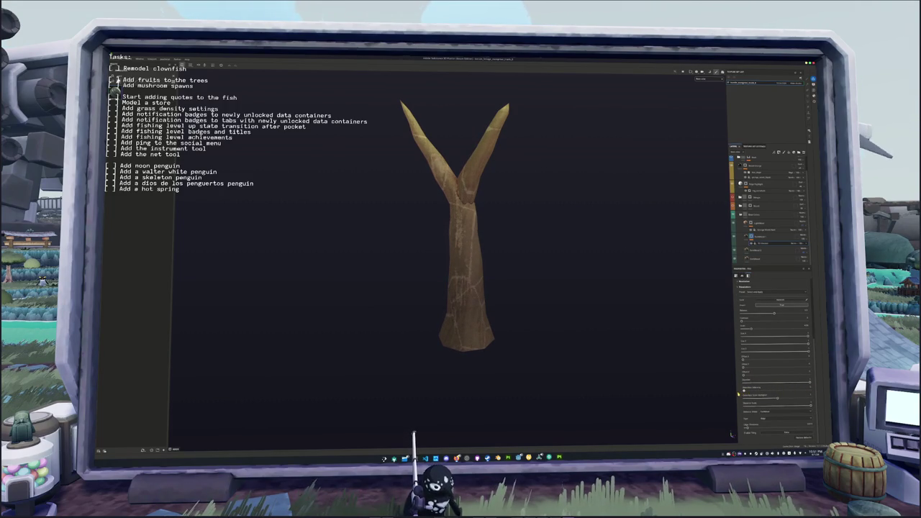
{"action": "left_click", "coordinate": [794, 247]}
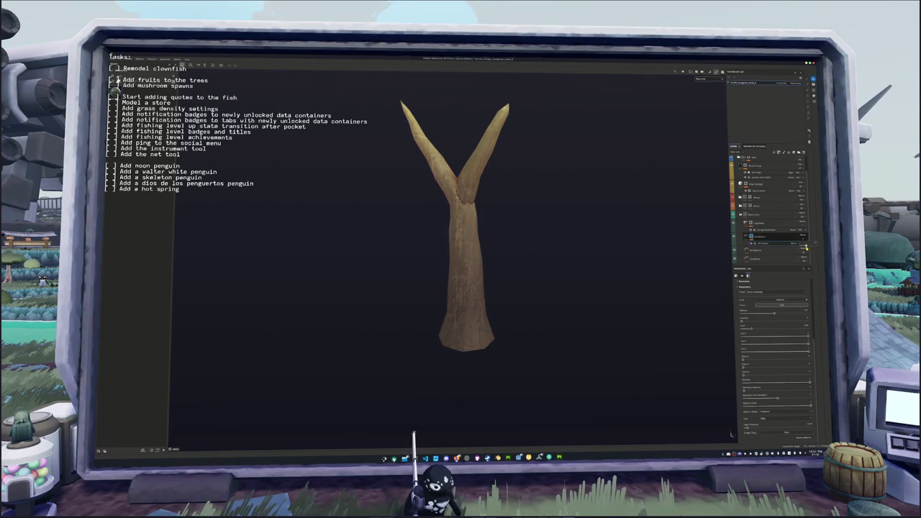
{"action": "mouse_move", "coordinate": [590, 308]}
{"action": "left_mouse_down"}
{"action": "mouse_move", "coordinate": [598, 381]}
{"action": "mouse_move", "coordinate": [577, 353]}
{"action": "mouse_move", "coordinate": [446, 323]}
{"action": "mouse_move", "coordinate": [547, 333]}
{"action": "left_mouse_up"}
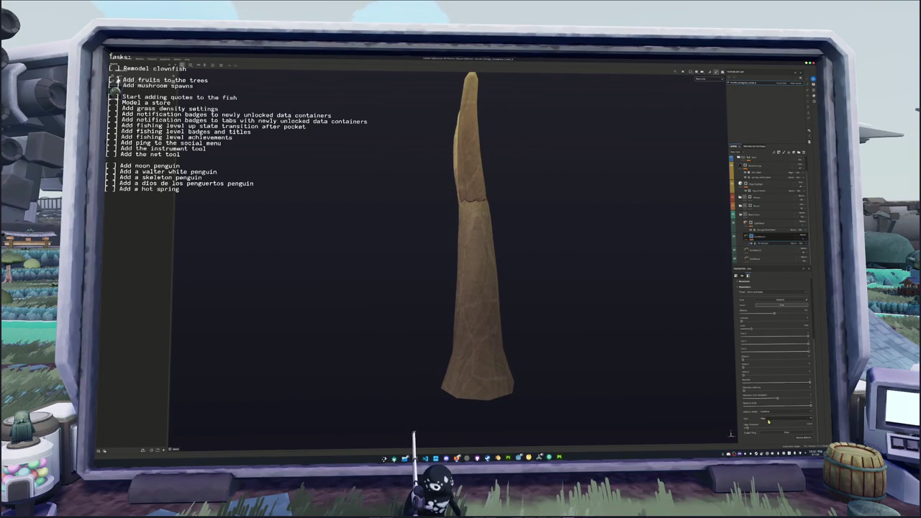
Move a fill layer beneath the Lightness layer and inspect its fill content on the Y-shaped trunk.
{"action": "left_click", "coordinate": [763, 232]}
{"action": "left_click_drag", "start_coordinate": [763, 232], "coordinate": [801, 241]}
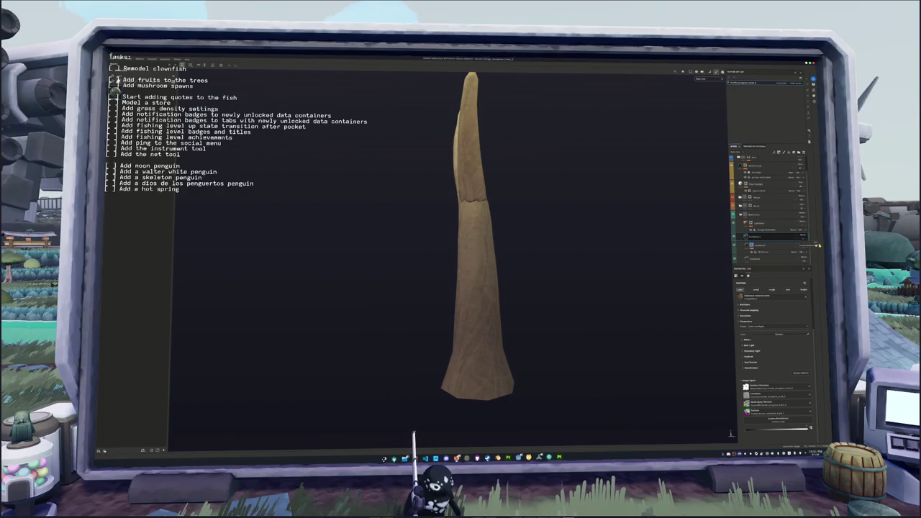
{"action": "left_click", "coordinate": [799, 246]}
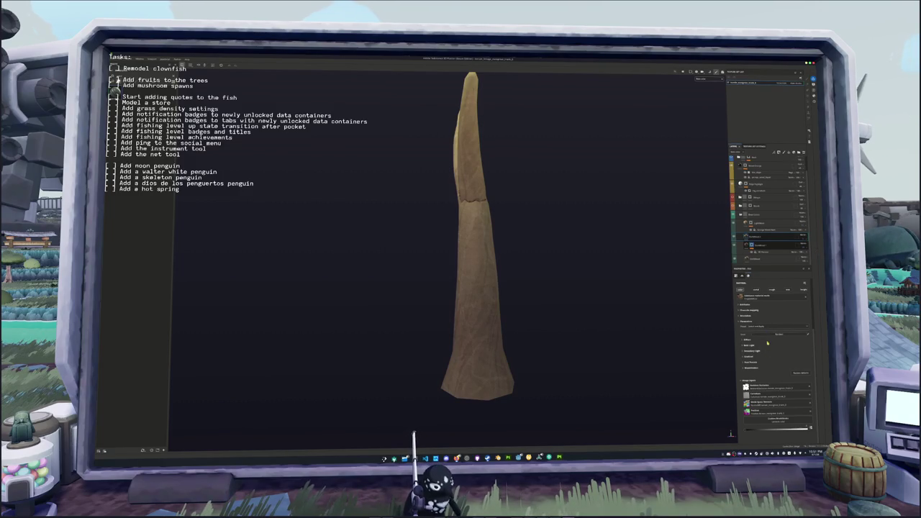
{"action": "left_click", "coordinate": [763, 252]}
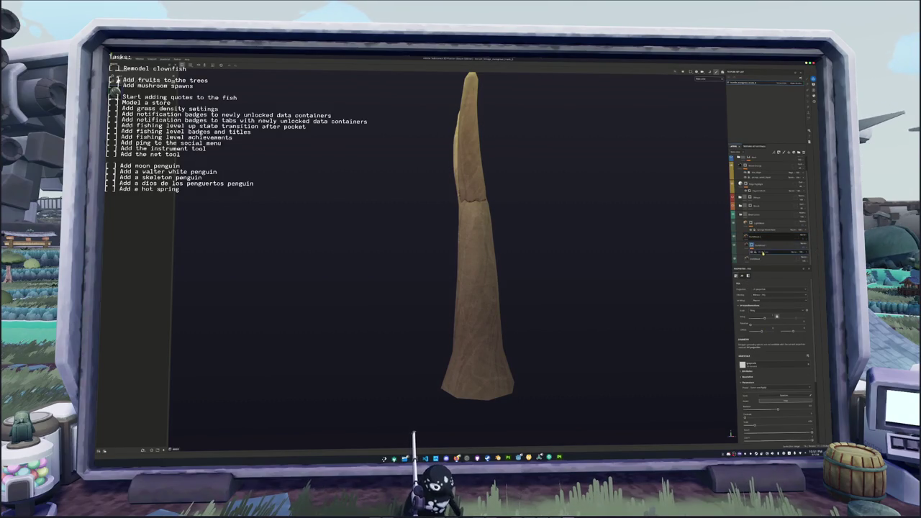
{"action": "scroll", "coordinate": [775, 378], "scroll_direction": "down", "scroll_amount": 2}
{"action": "mouse_move", "coordinate": [600, 331]}
{"action": "left_mouse_down"}
{"action": "mouse_move", "coordinate": [627, 319]}
{"action": "mouse_move", "coordinate": [636, 328]}
{"action": "left_mouse_up"}
Review the upper layers' filter settings and the Lightness layer, then open Export Textures.
{"action": "left_click", "coordinate": [757, 238]}
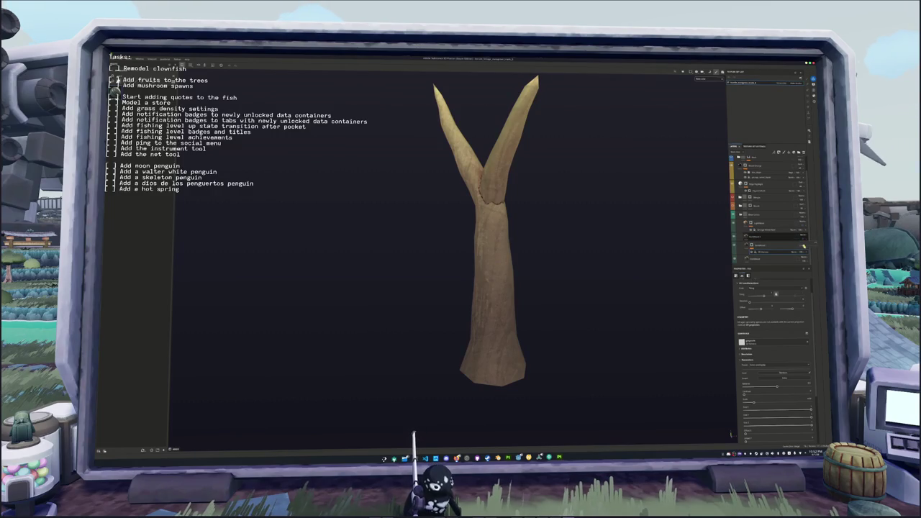
{"action": "scroll", "coordinate": [755, 245], "scroll_direction": "up", "scroll_amount": 1}
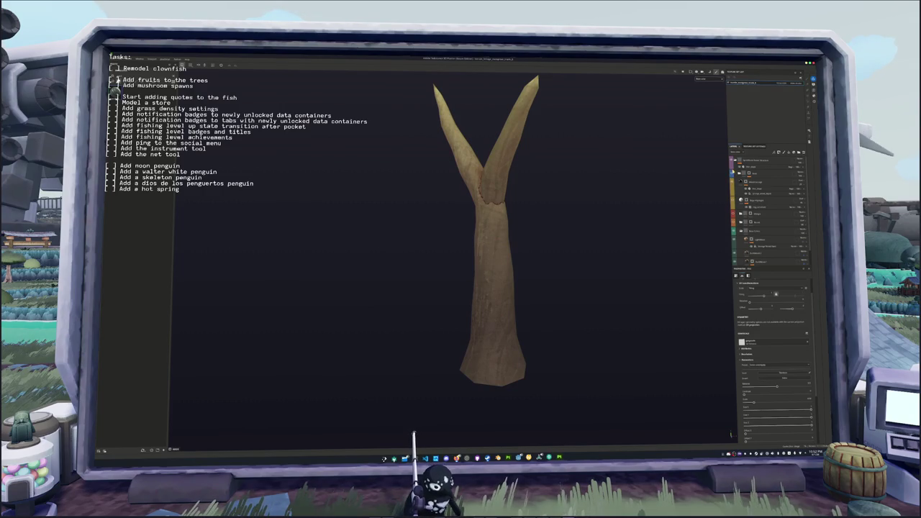
{"action": "left_click", "coordinate": [748, 167]}
{"action": "left_click", "coordinate": [752, 166]}
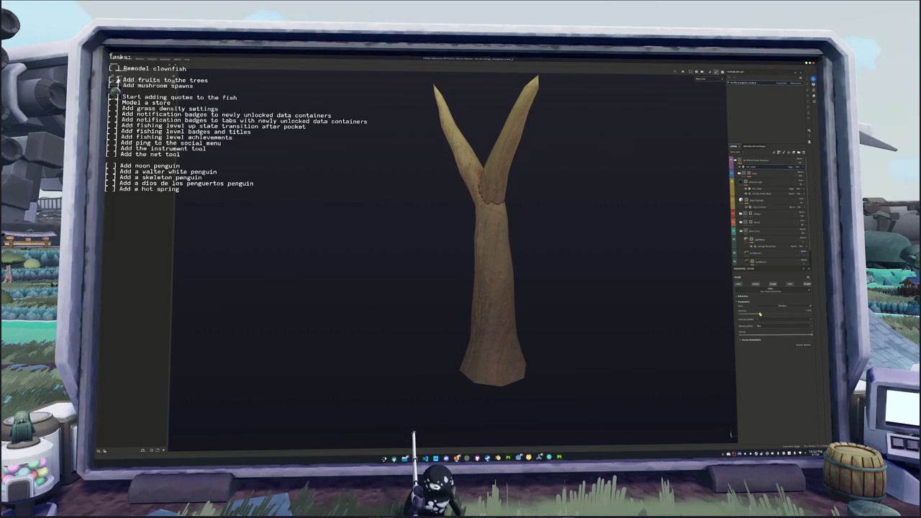
{"action": "scroll", "coordinate": [751, 227], "scroll_direction": "down", "scroll_amount": 1}
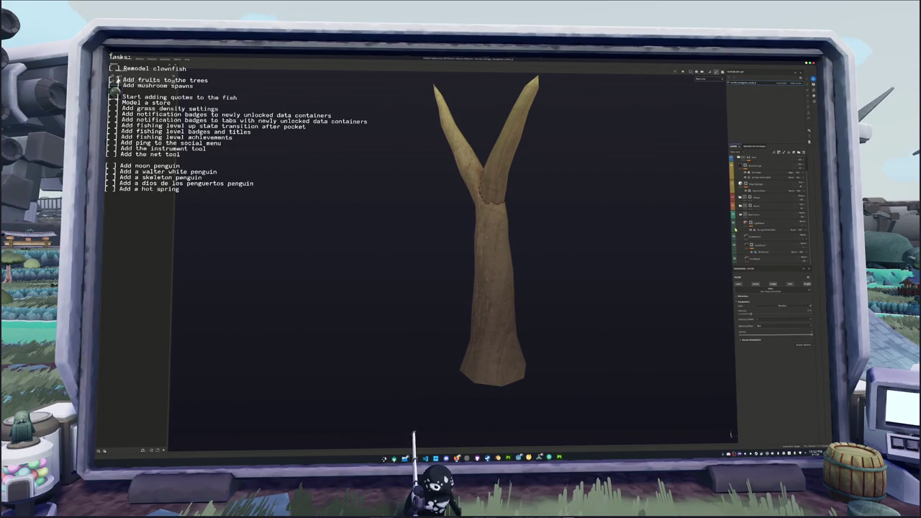
{"action": "left_click", "coordinate": [753, 224]}
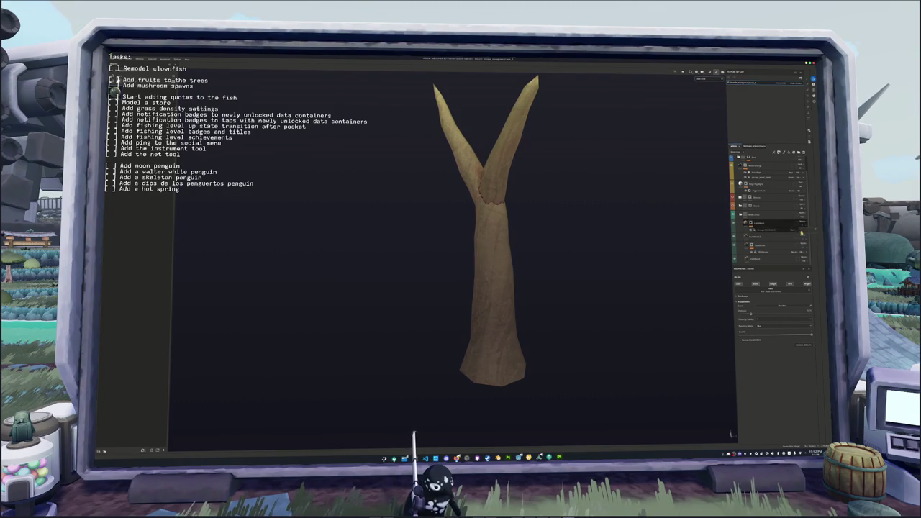
{"action": "left_click_drag", "start_coordinate": [619, 261], "coordinate": [606, 277]}
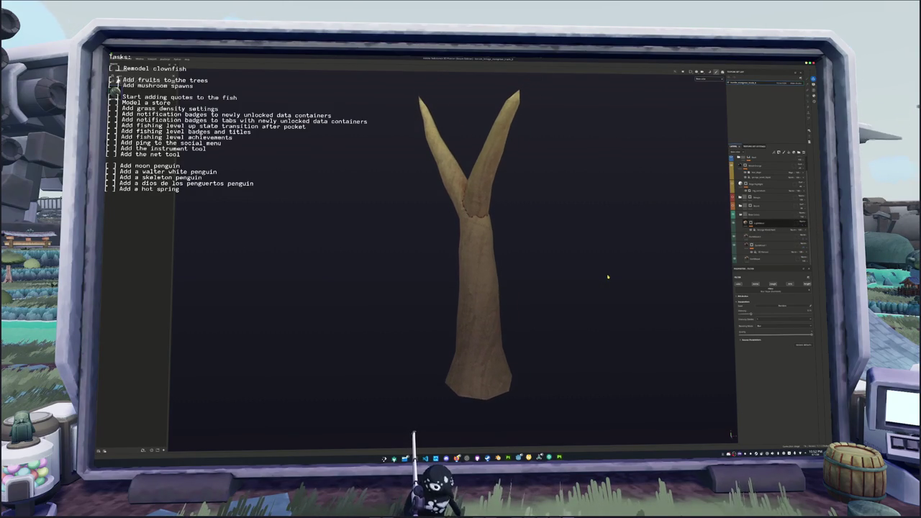
{"action": "scroll", "coordinate": [606, 277], "scroll_direction": "down", "scroll_amount": 4}
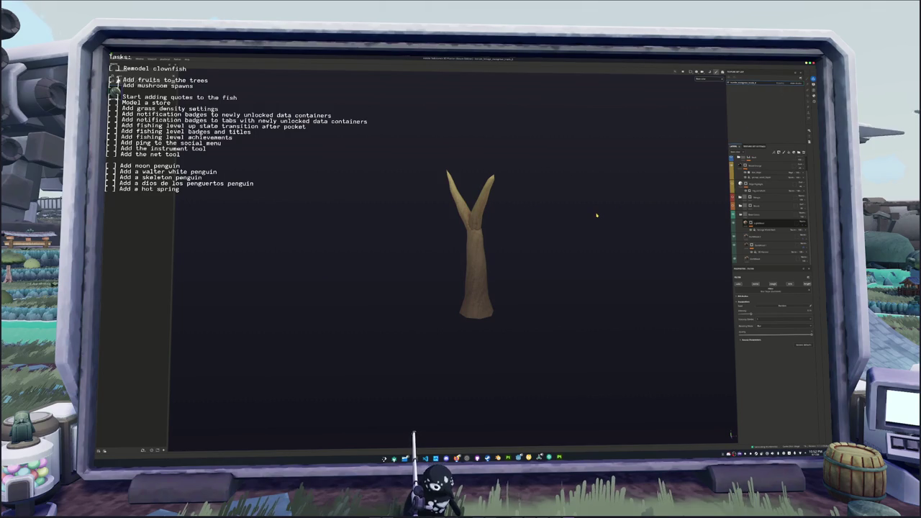
{"action": "scroll", "coordinate": [597, 214], "scroll_direction": "up", "scroll_amount": 2}
{"action": "key", "text": "ctrl+shift+e"}
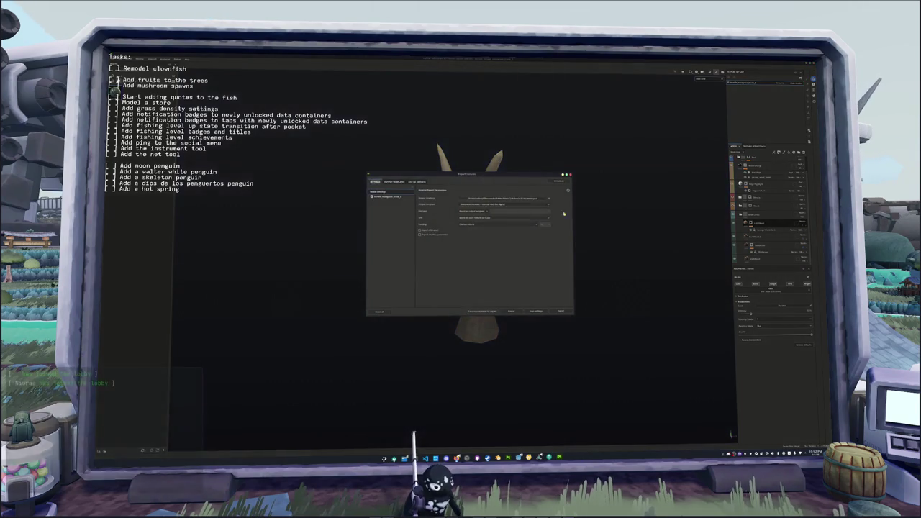
Export the trunk textures to a recent output folder, then switch to the Godot editor.
{"action": "left_click", "coordinate": [520, 201]}
{"action": "left_click", "coordinate": [483, 215]}
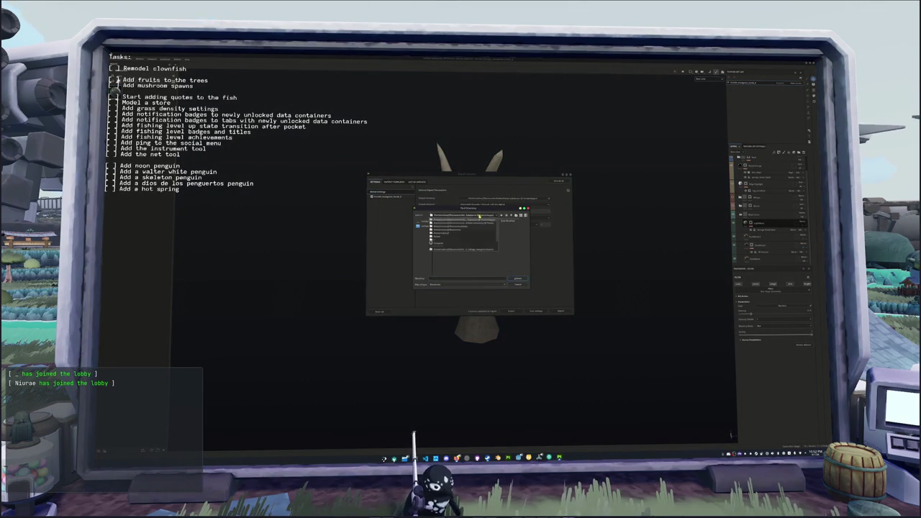
{"action": "left_click", "coordinate": [484, 237]}
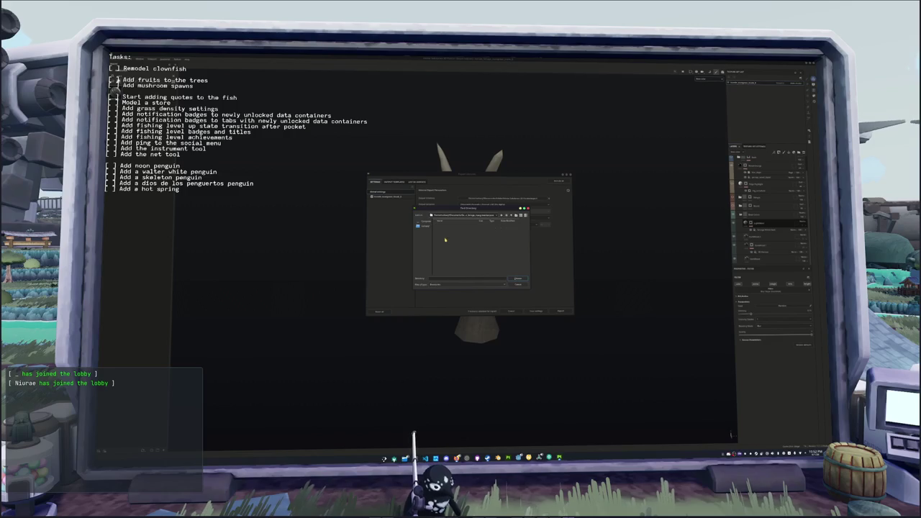
{"action": "left_click", "coordinate": [523, 279]}
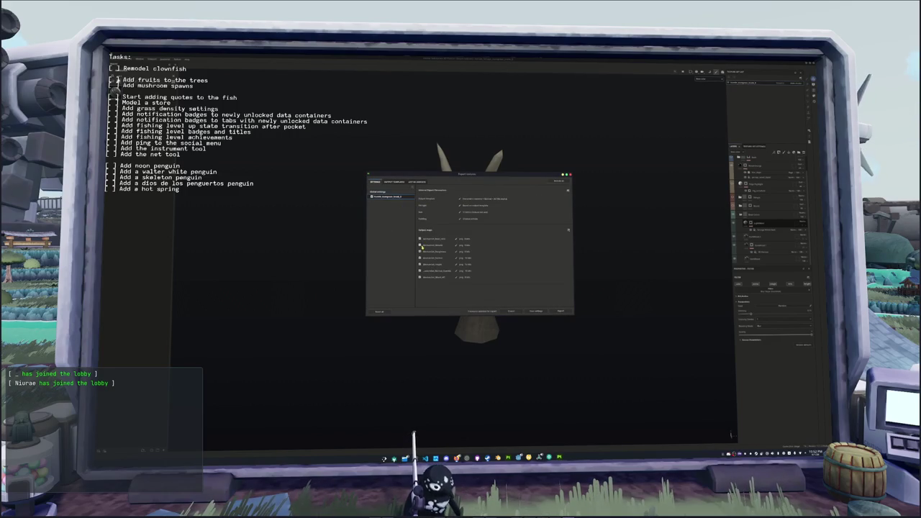
{"action": "left_click", "coordinate": [553, 311]}
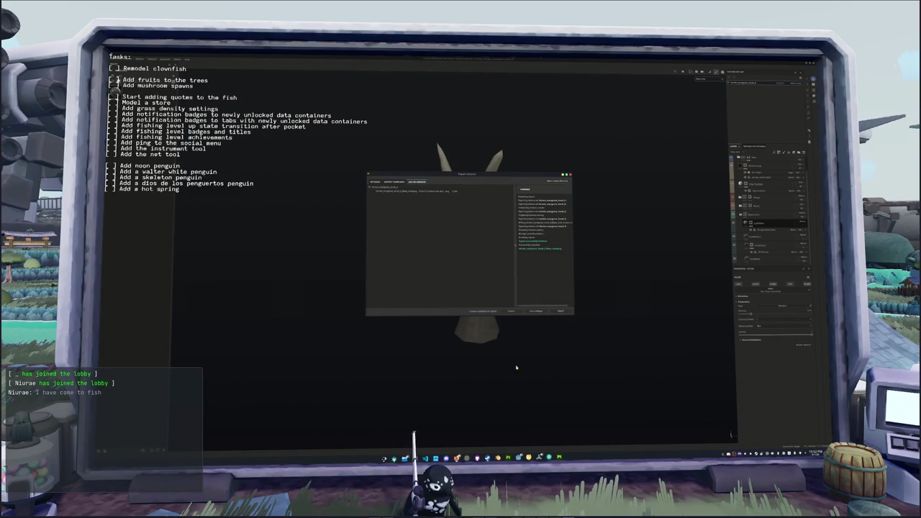
{"action": "key", "text": "alt+Tab"}
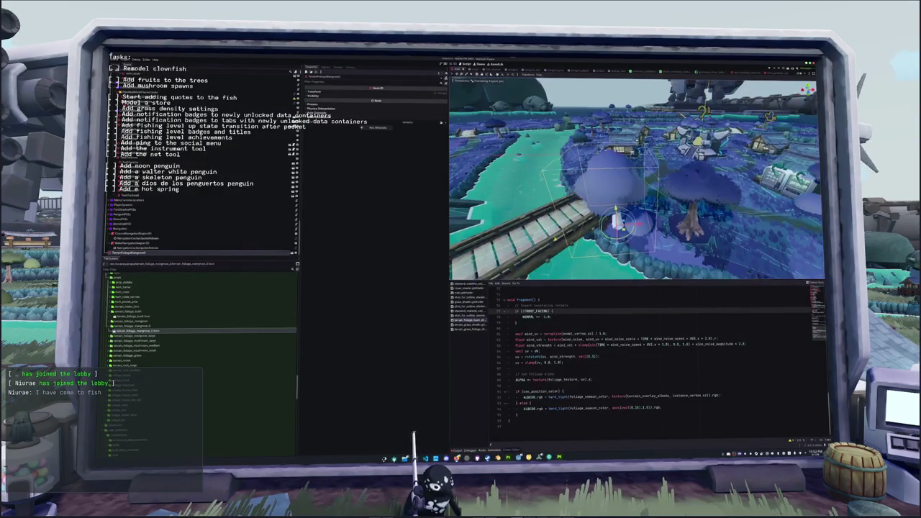
Open the tree scene and locate the mangrove material in the terrain_foliage_mangrove folder.
{"action": "double_click", "coordinate": [241, 297]}
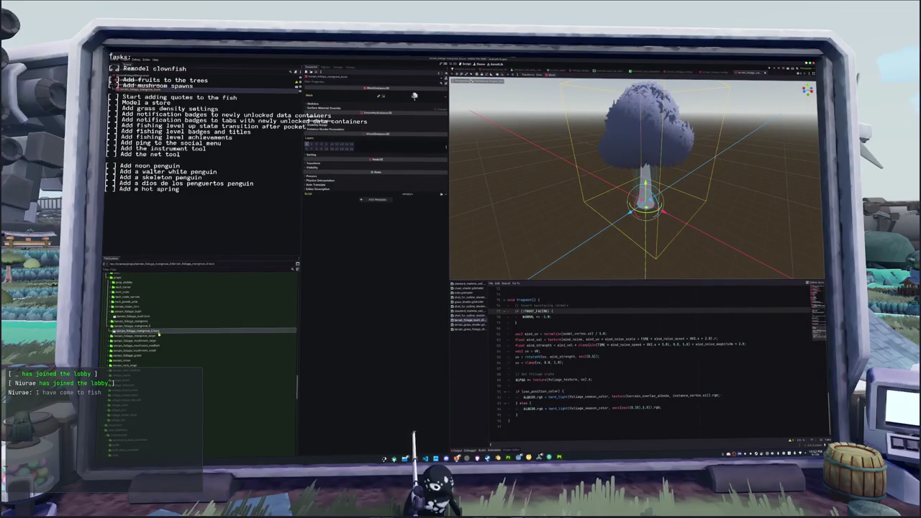
{"action": "scroll", "coordinate": [154, 338], "scroll_direction": "up", "scroll_amount": 15}
{"action": "scroll", "coordinate": [148, 343], "scroll_direction": "up", "scroll_amount": 10}
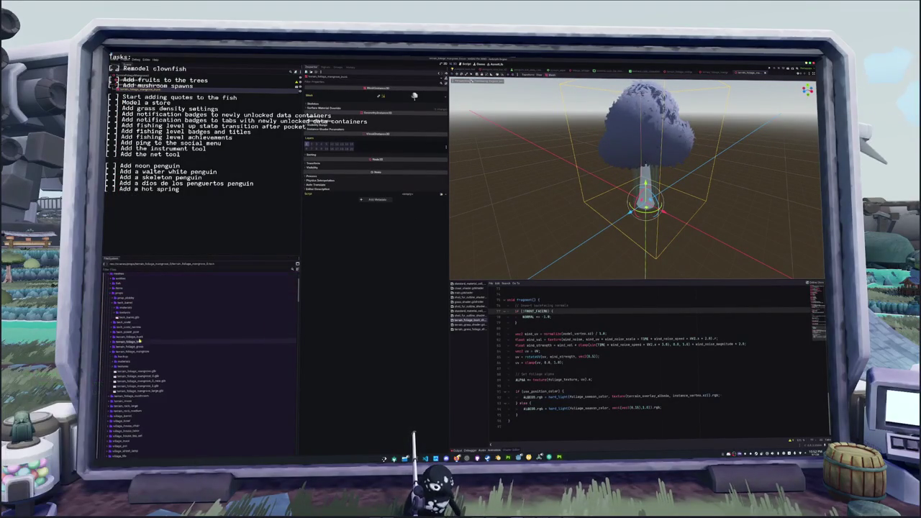
{"action": "scroll", "coordinate": [133, 342], "scroll_direction": "down", "scroll_amount": 1}
{"action": "left_click", "coordinate": [124, 347]}
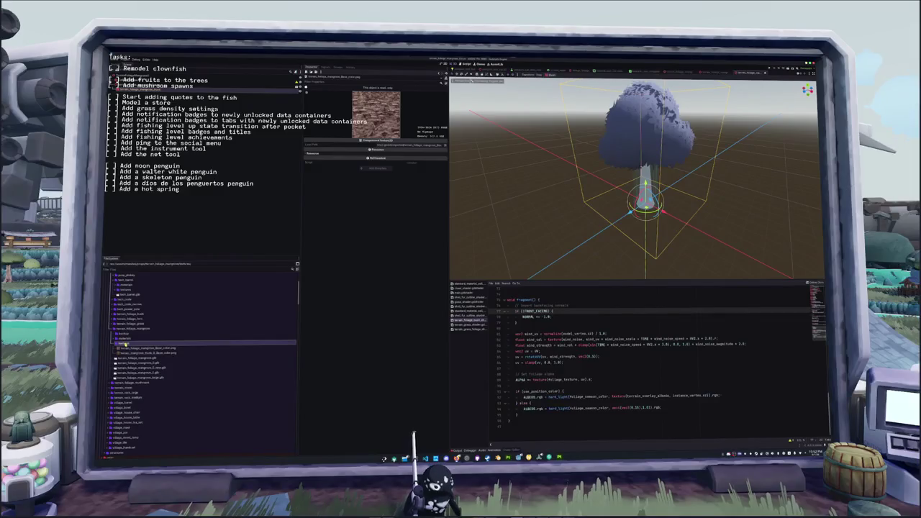
{"action": "left_click", "coordinate": [133, 329]}
{"action": "double_click", "coordinate": [127, 338]}
{"action": "scroll", "coordinate": [136, 331], "scroll_direction": "down", "scroll_amount": 1}
{"action": "left_click", "coordinate": [144, 322]}
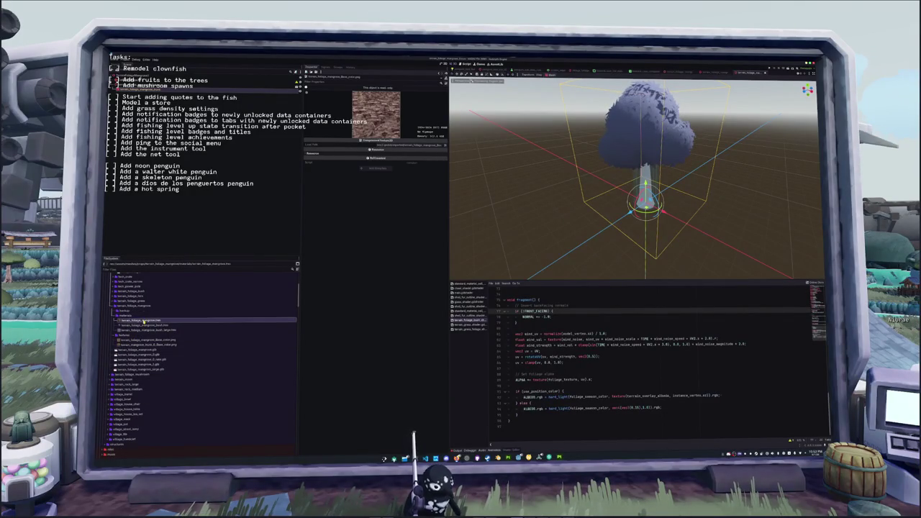
Duplicate the mangrove material and set its Albedo texture to the exported bark texture.
{"action": "key", "text": "ctrl+d"}
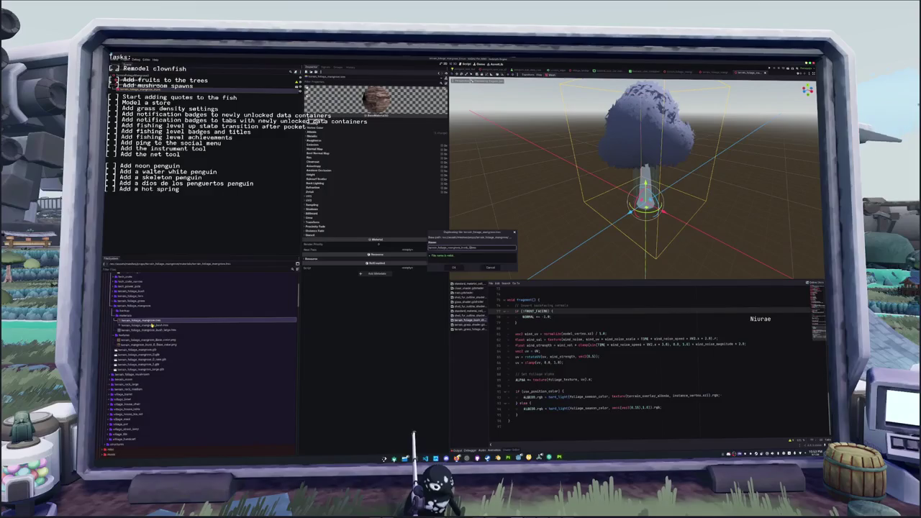
{"action": "key", "text": "Return"}
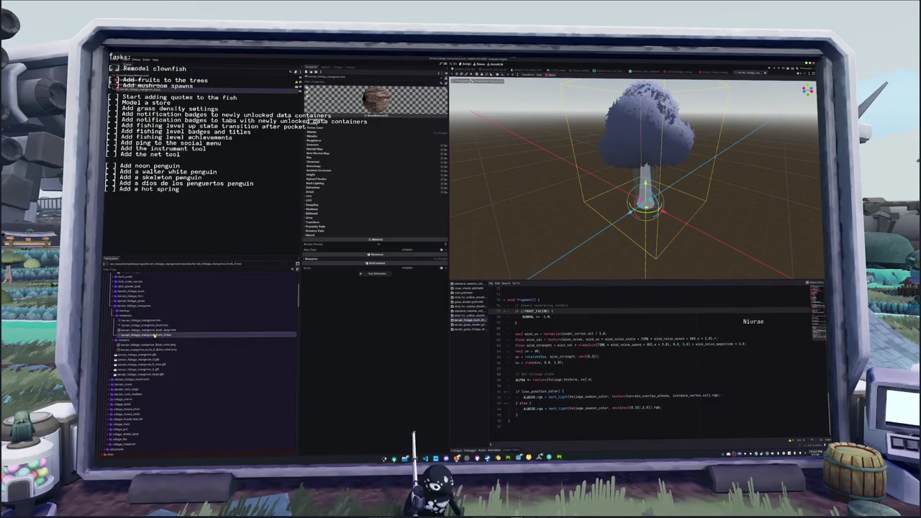
{"action": "left_click", "coordinate": [354, 132]}
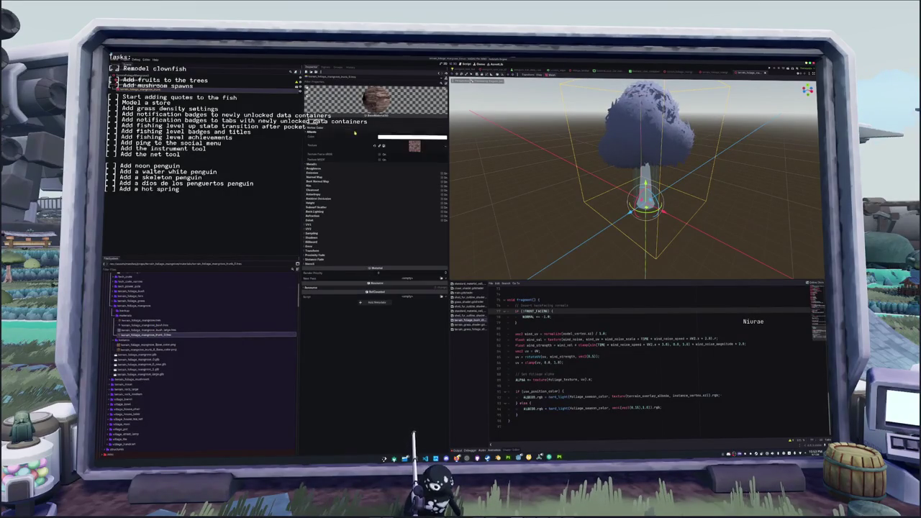
{"action": "left_click", "coordinate": [441, 146]}
{"action": "left_click", "coordinate": [421, 267]}
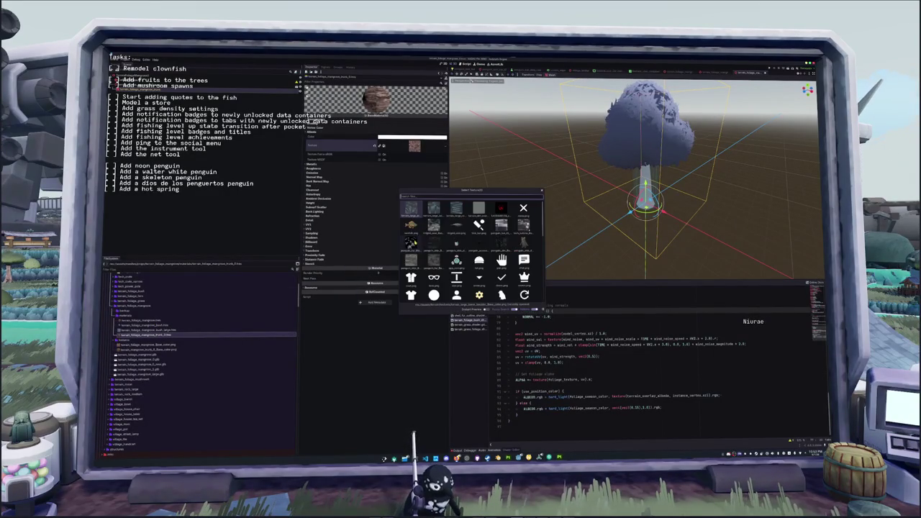
{"action": "scroll", "coordinate": [416, 244], "scroll_direction": "down", "scroll_amount": 5}
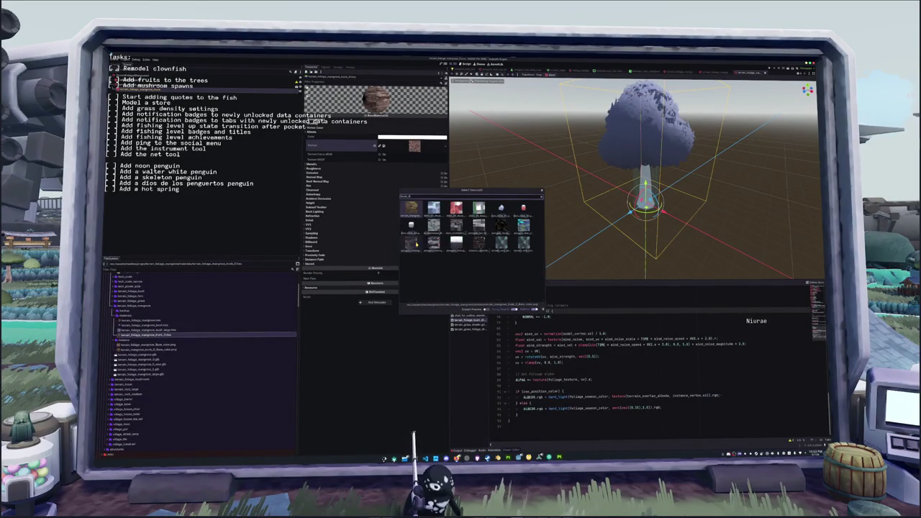
{"action": "double_click", "coordinate": [416, 245]}
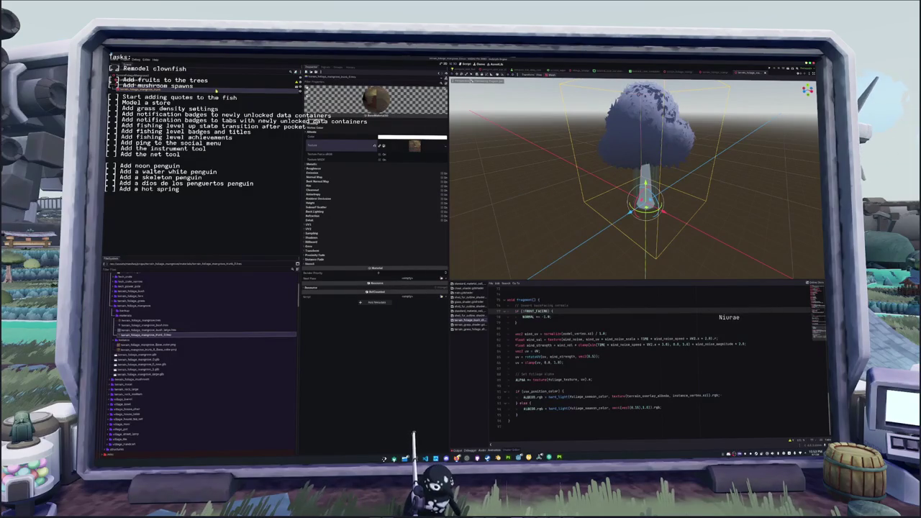
Assign the new material as the trunk mesh's Surface Material Override and return to the main scene.
{"action": "left_click", "coordinate": [306, 73]}
{"action": "left_click", "coordinate": [441, 115]}
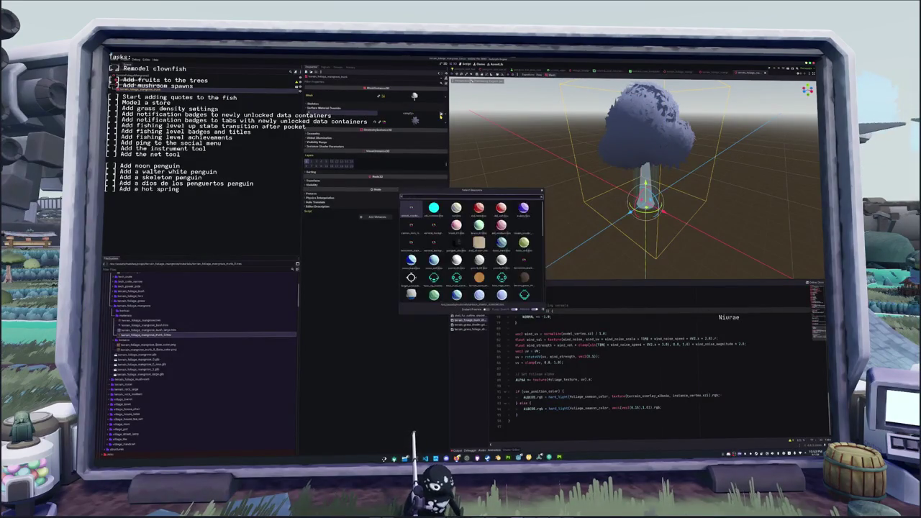
{"action": "double_click", "coordinate": [411, 216]}
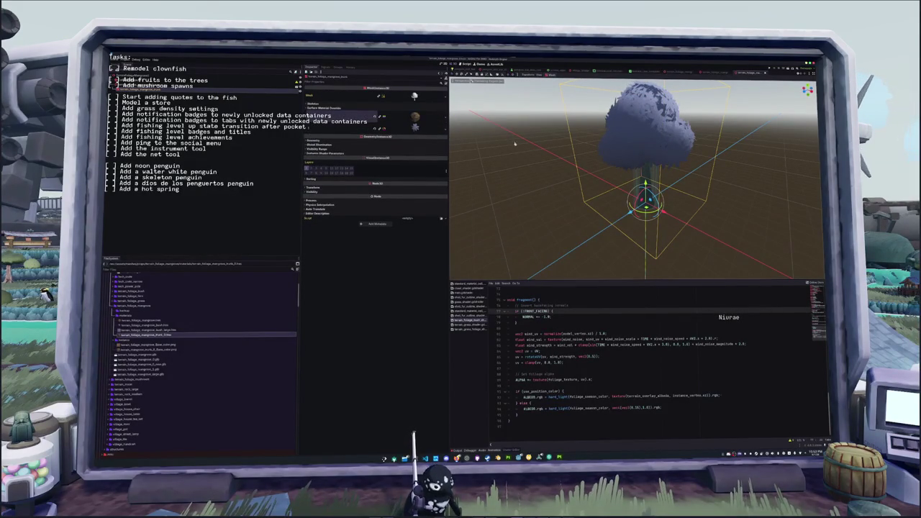
{"action": "left_click", "coordinate": [531, 180]}
{"action": "scroll", "coordinate": [531, 180], "scroll_direction": "up", "scroll_amount": 5}
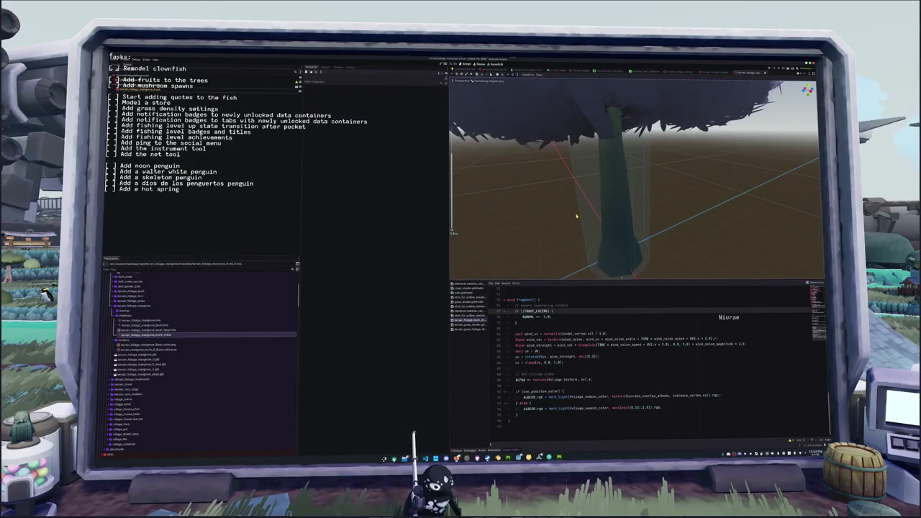
{"action": "scroll", "coordinate": [583, 218], "scroll_direction": "down", "scroll_amount": 5}
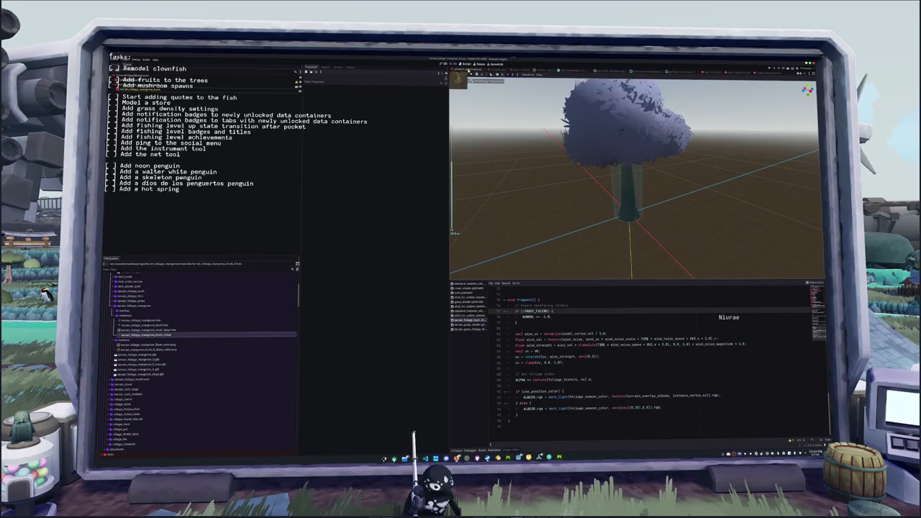
{"action": "left_click", "coordinate": [465, 70]}
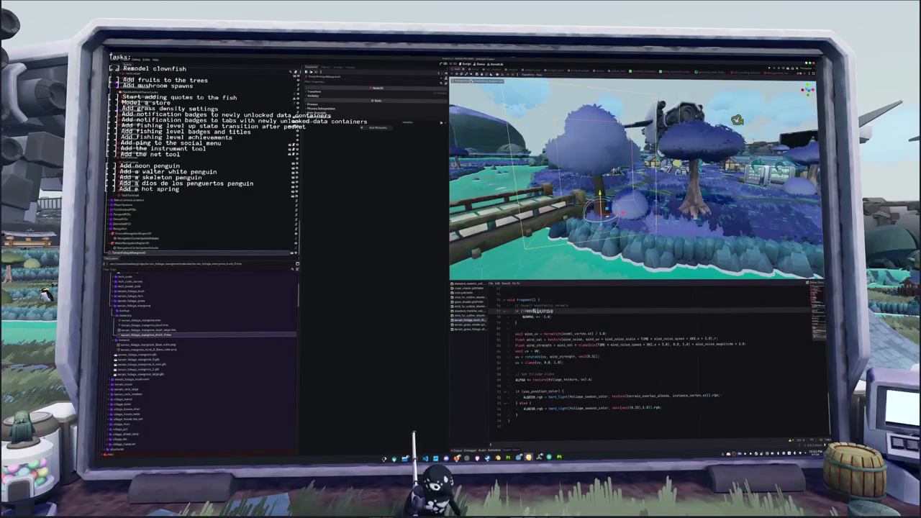
Switch to Substance Painter and open the two-tree mangrove trunk .spp project from the project folders.
{"action": "key", "text": "alt+Tab"}
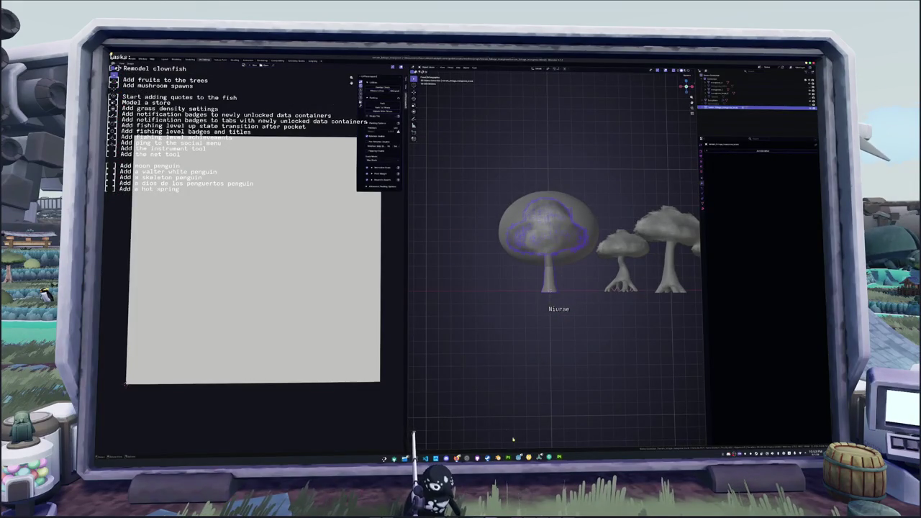
{"action": "key", "text": "alt+Tab"}
{"action": "left_click", "coordinate": [115, 59]}
{"action": "mouse_move", "coordinate": [129, 73]}
{"action": "left_click", "coordinate": [216, 84]}
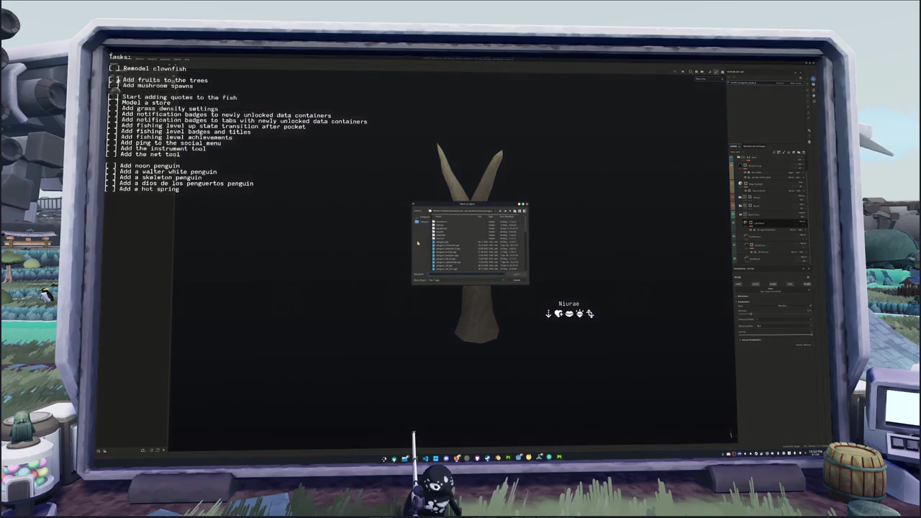
{"action": "double_click", "coordinate": [457, 236]}
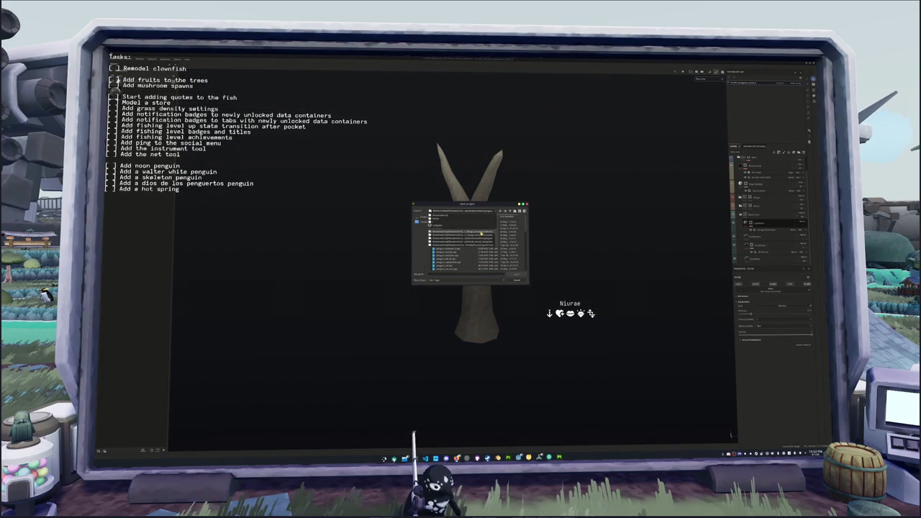
{"action": "left_click", "coordinate": [510, 211]}
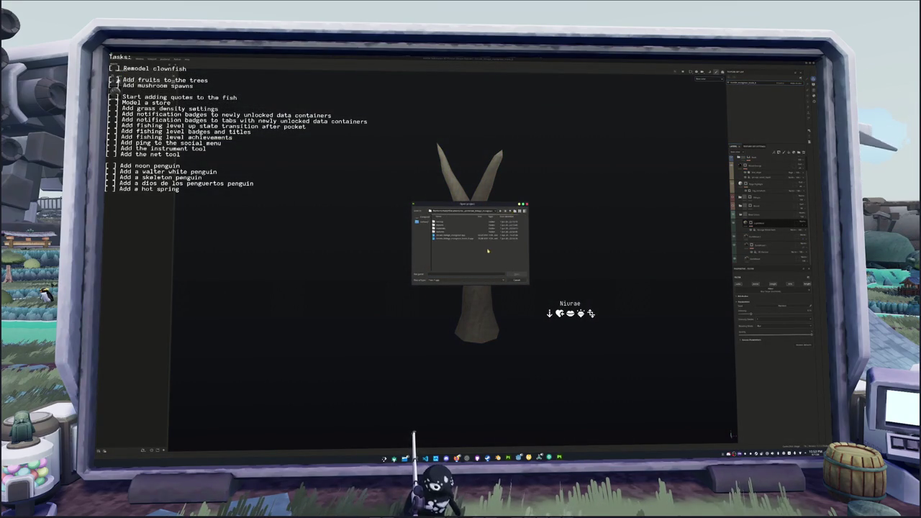
{"action": "double_click", "coordinate": [458, 238]}
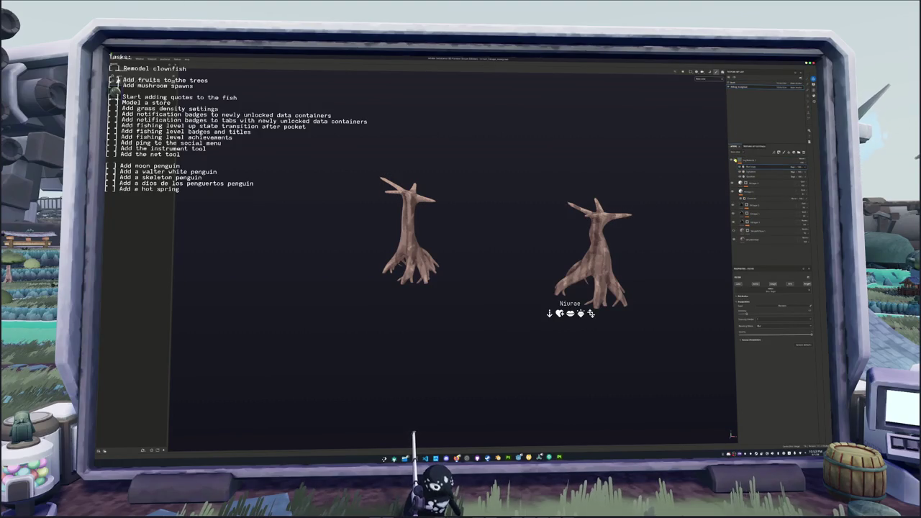
Select the top layer and bring up the materials library from its context menu.
{"action": "left_click", "coordinate": [748, 159]}
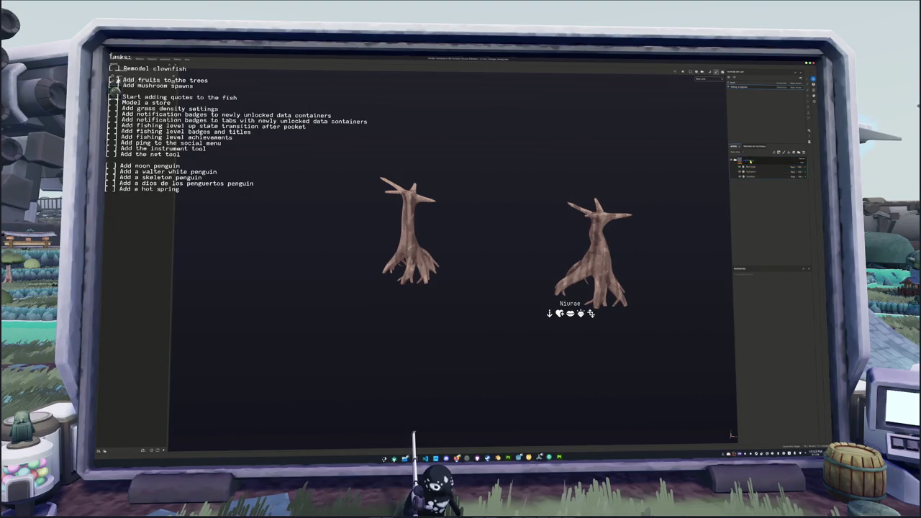
{"action": "right_click", "coordinate": [750, 162]}
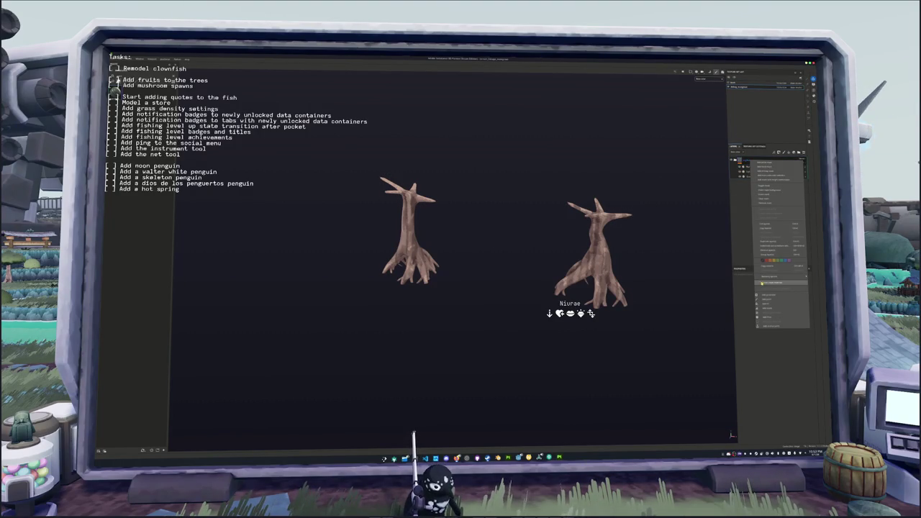
{"action": "left_click", "coordinate": [759, 282]}
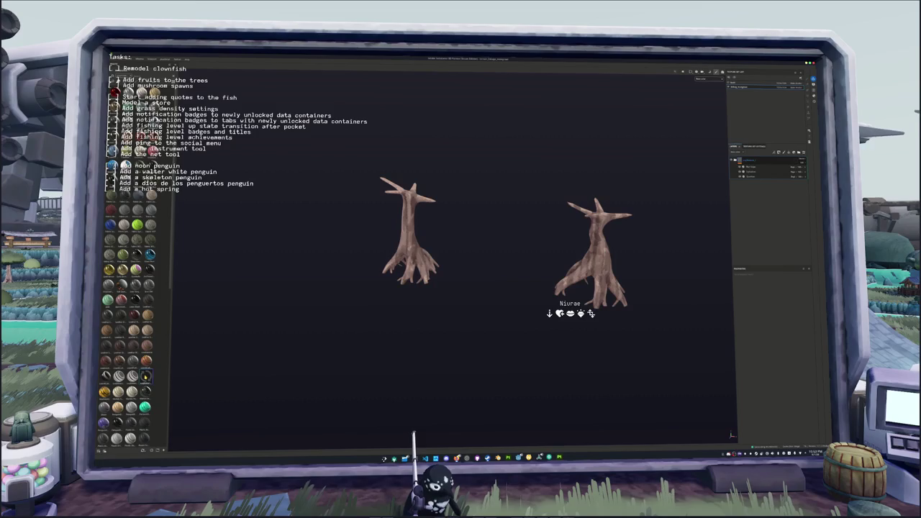
Reopen the Y-shaped trunk project from Recent Files, answering the save-changes prompt.
{"action": "mouse_move", "coordinate": [146, 375]}
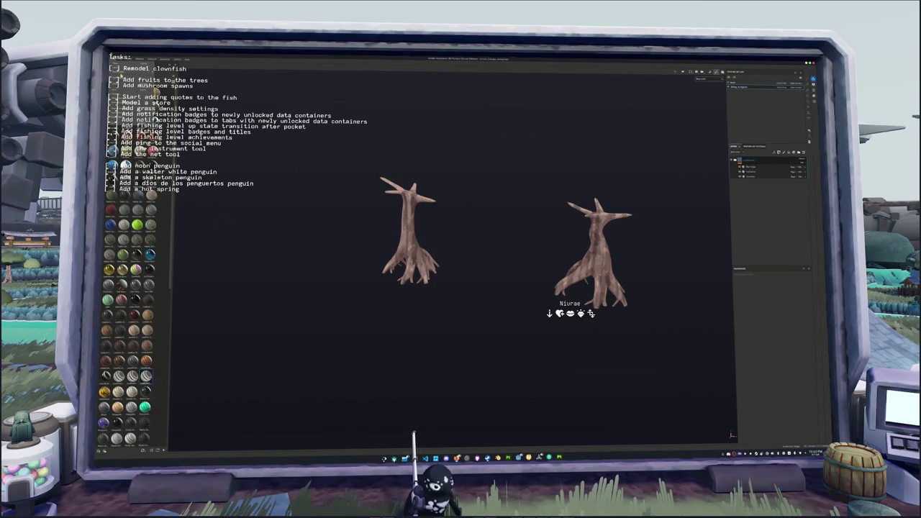
{"action": "left_click", "coordinate": [158, 59]}
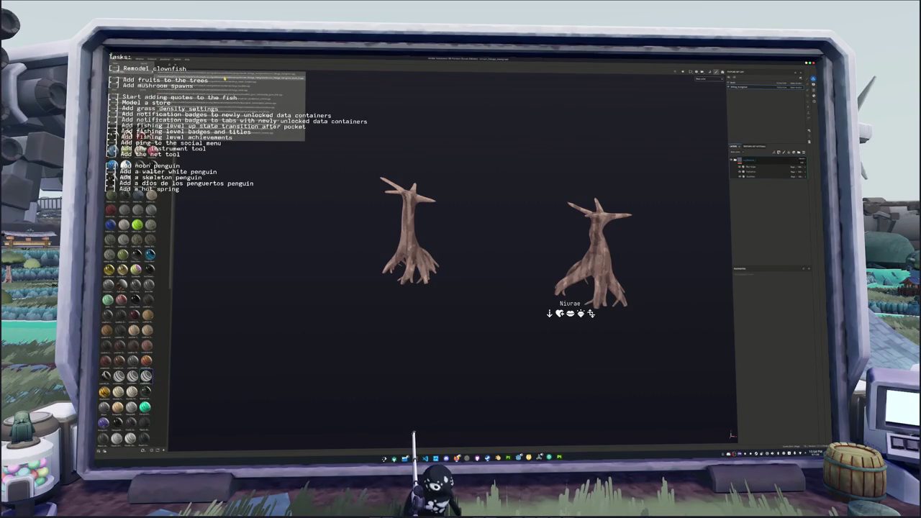
{"action": "left_click", "coordinate": [224, 79]}
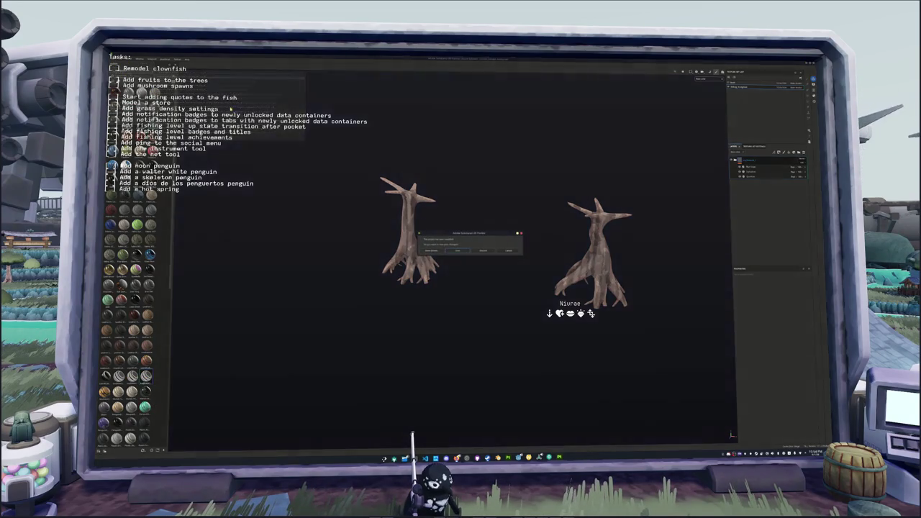
{"action": "left_click", "coordinate": [457, 252]}
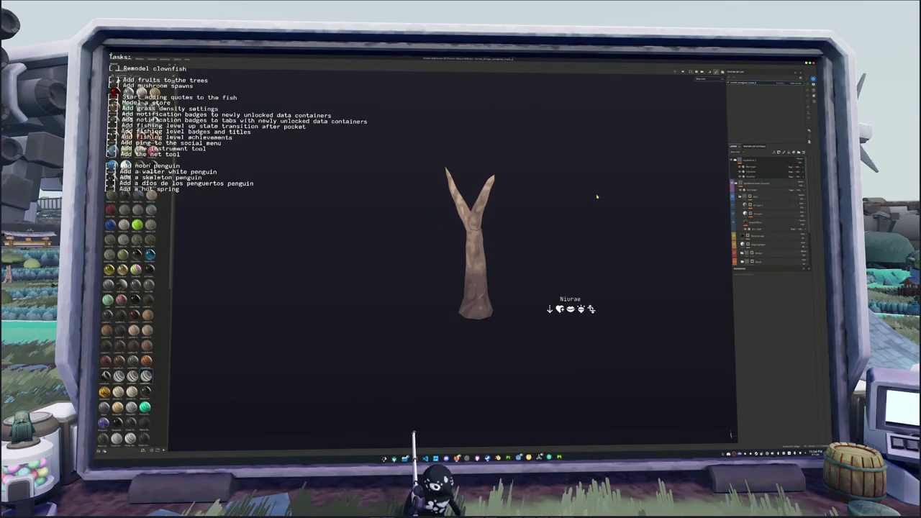
Export the trunk textures with Ctrl+Shift+E, then switch to Godot and run the game with F5.
{"action": "mouse_move", "coordinate": [559, 200]}
{"action": "left_mouse_down"}
{"action": "mouse_move", "coordinate": [368, 223]}
{"action": "mouse_move", "coordinate": [584, 210]}
{"action": "left_mouse_up"}
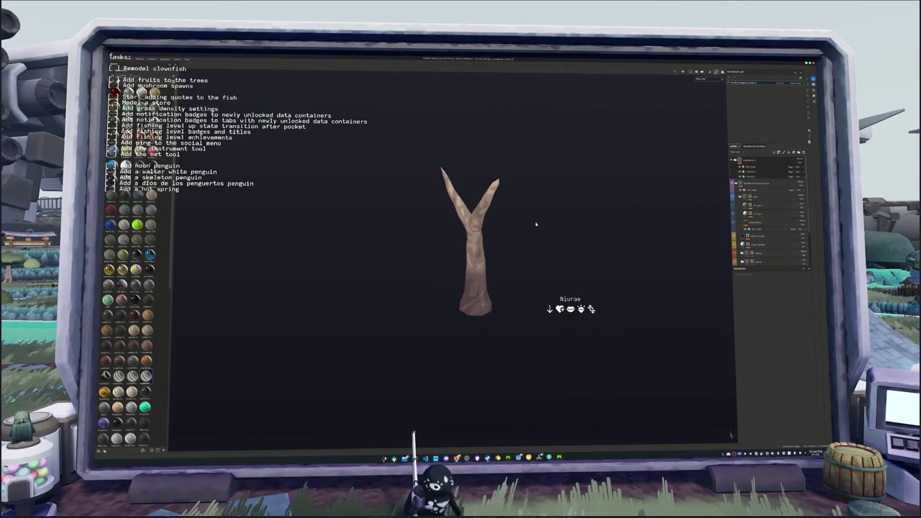
{"action": "key", "text": "ctrl+shift+e"}
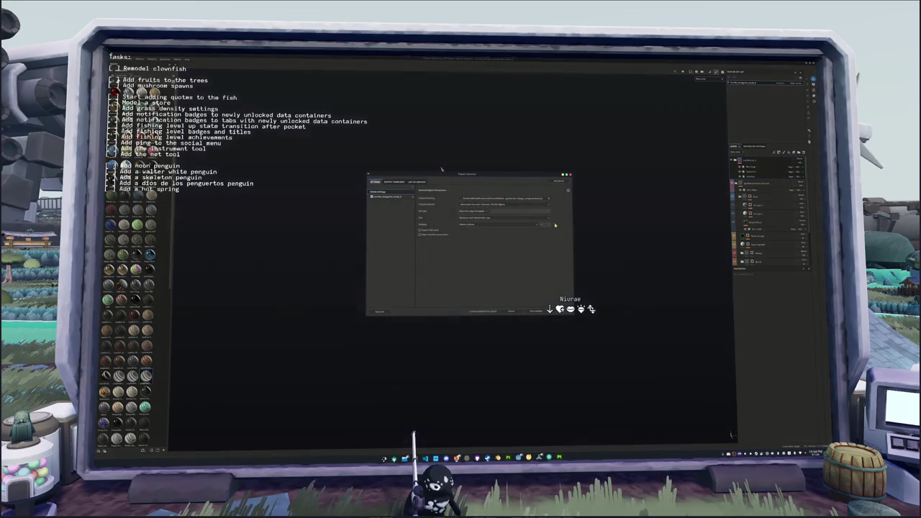
{"action": "key", "text": "Escape"}
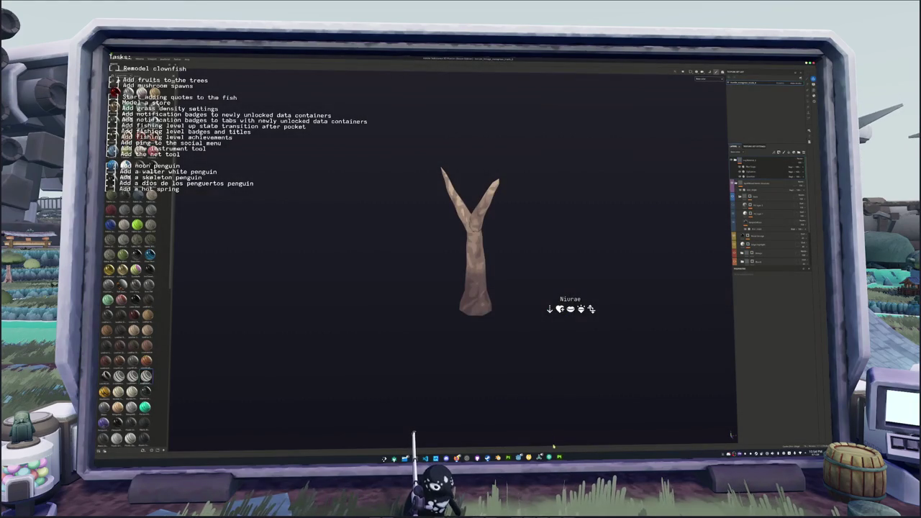
{"action": "key", "text": "alt+Tab"}
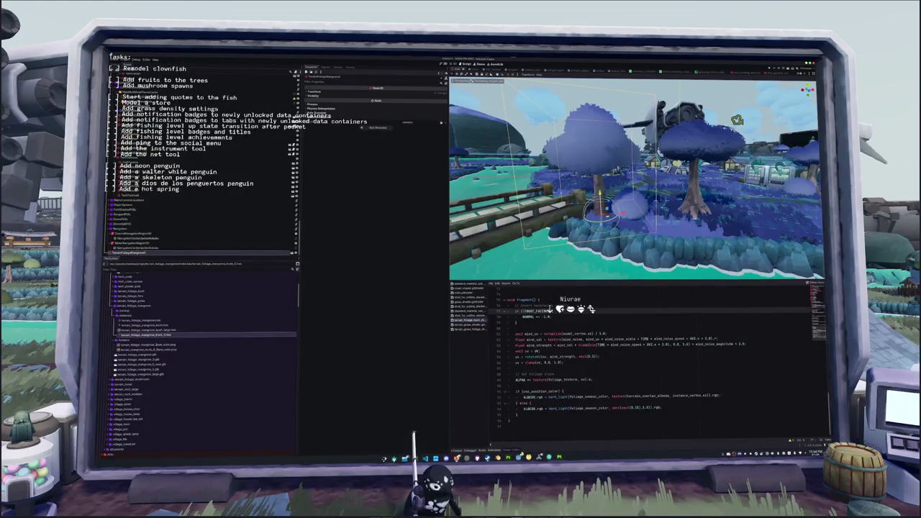
{"action": "key", "text": "F5"}
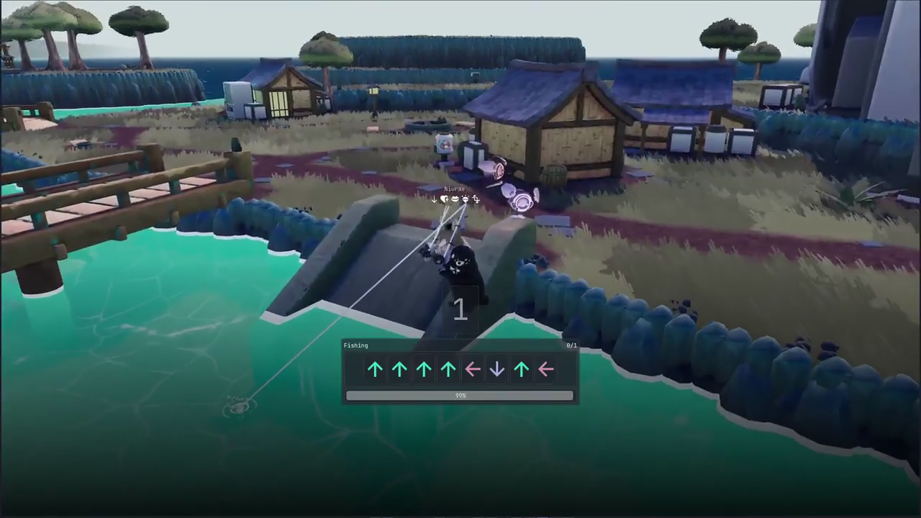
Enter the remaining Up, Left, Down, Up, Left arrows to land the first fish.
{"action": "key", "text": "Up"}
{"action": "key", "text": "Up"}
{"action": "key", "text": "Left"}
{"action": "key", "text": "Down"}
{"action": "key", "text": "Up"}
{"action": "key", "text": "Left"}
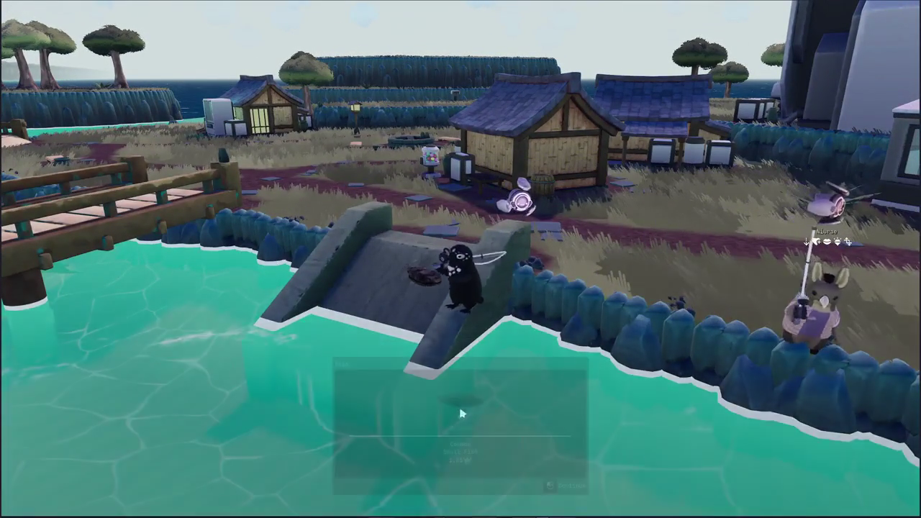
Walk the penguin off the dam, swim across the river, and climb out beside the fishing rabbit.
{"action": "key", "text": "w"}
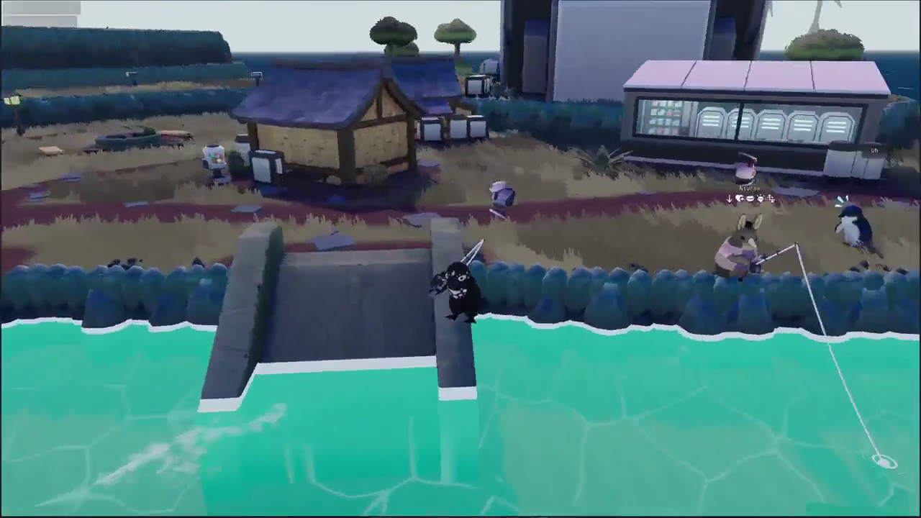
{"action": "key", "text": "w"}
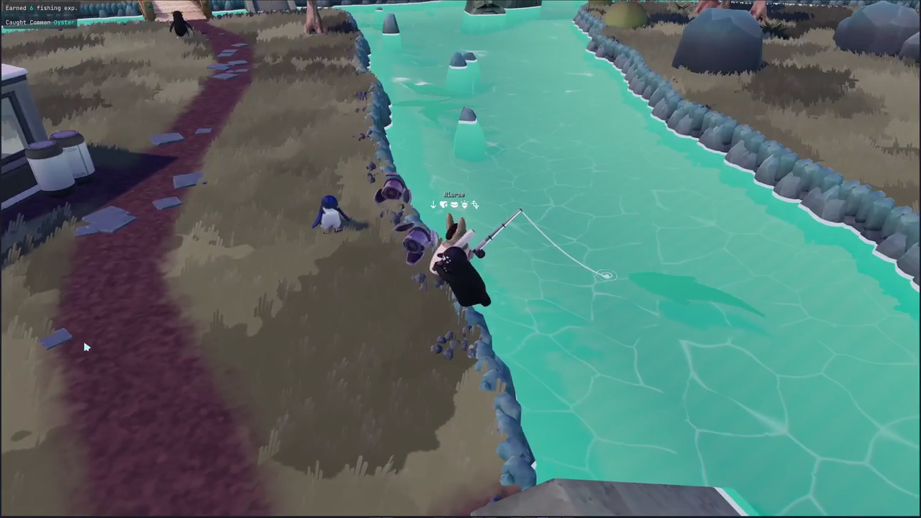
{"action": "key", "text": "d"}
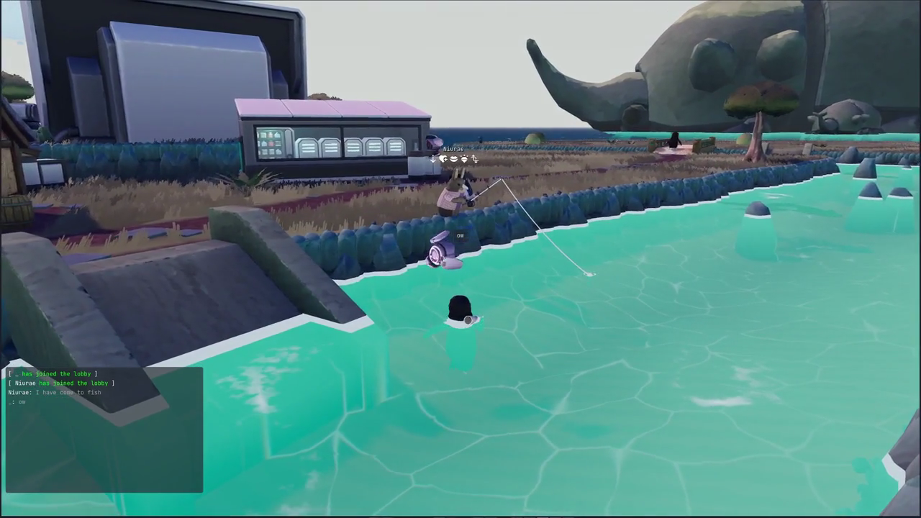
{"action": "key", "text": "w"}
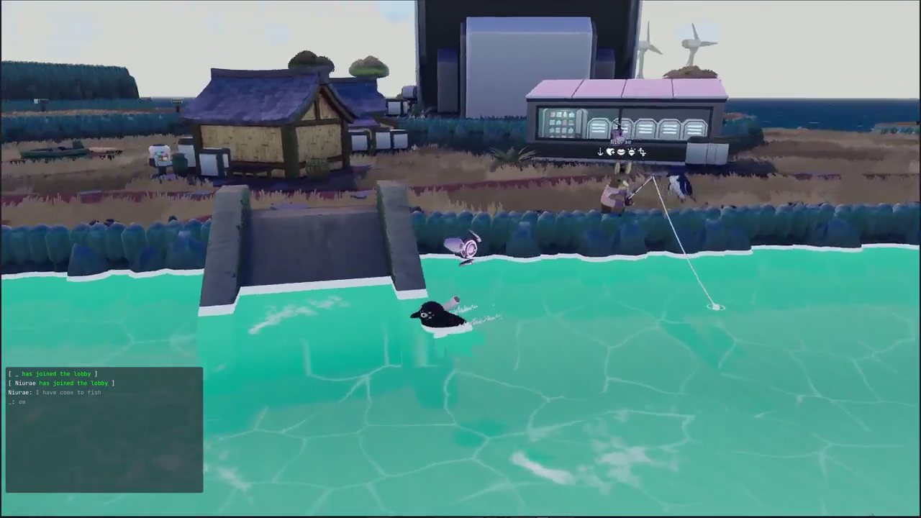
{"action": "key", "text": "w"}
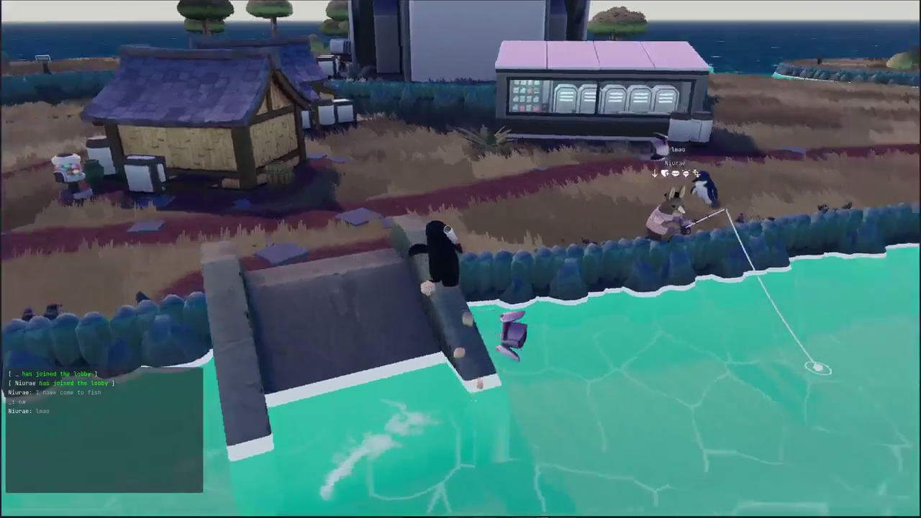
{"action": "key", "text": "w"}
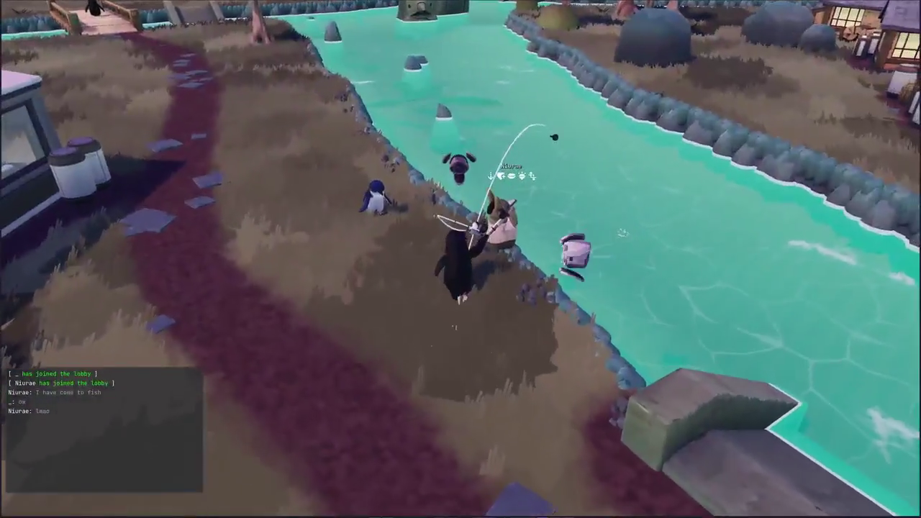
{"action": "key", "text": "w"}
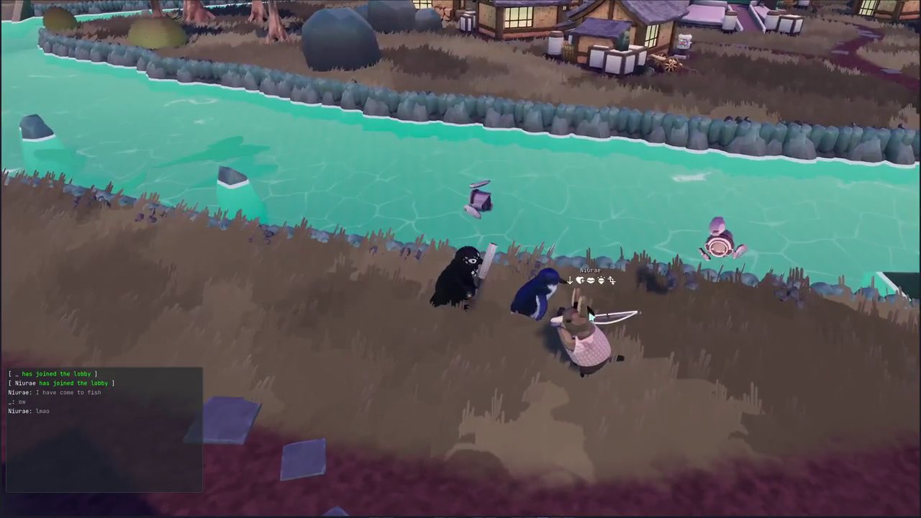
{"action": "key", "text": "d"}
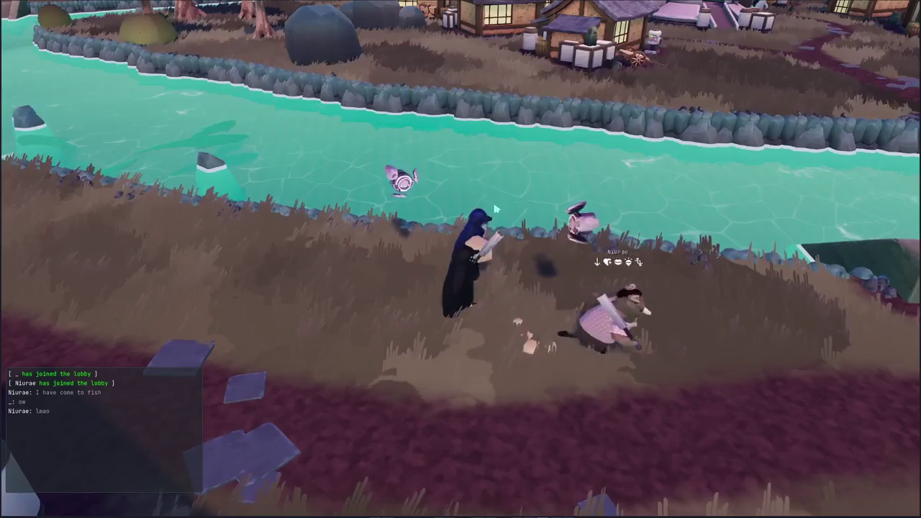
Walk along the riverbank to the water's edge, cast the line, and hook a second fish.
{"action": "key", "text": "a"}
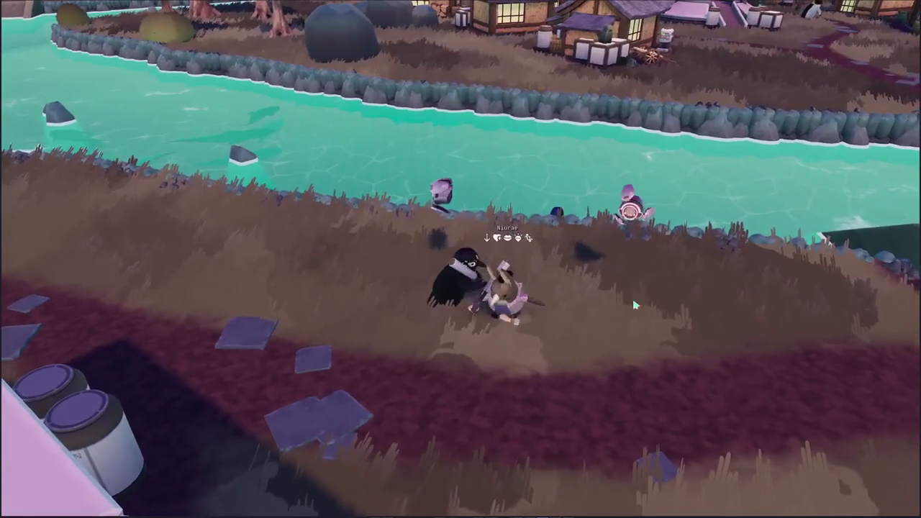
{"action": "key", "text": "d"}
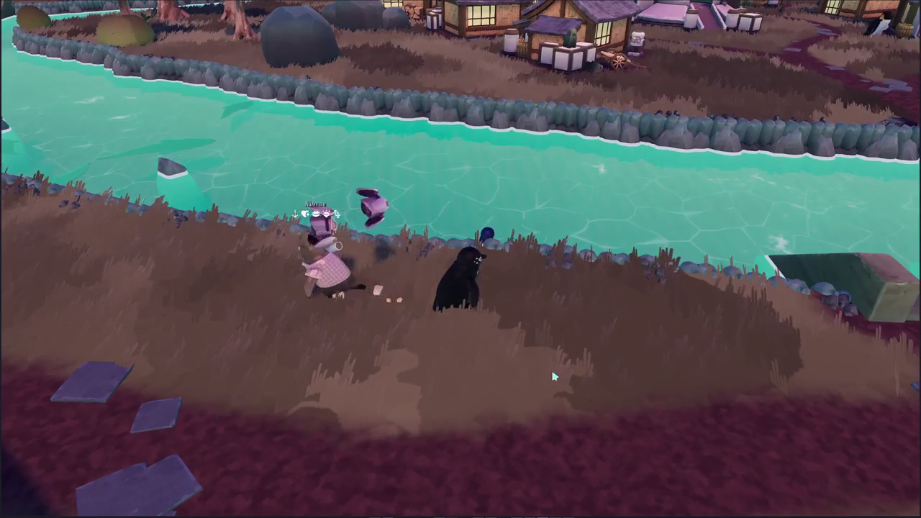
{"action": "key", "text": "a"}
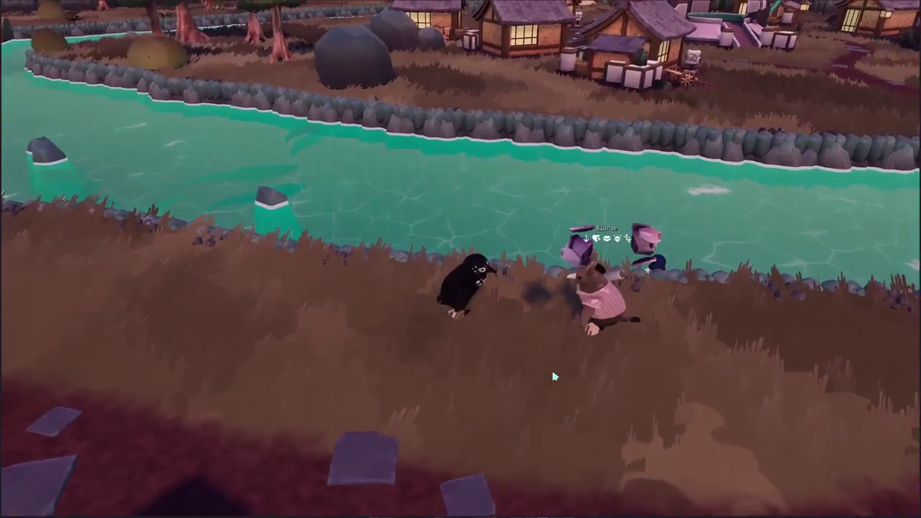
{"action": "key", "text": "Tab"}
{"action": "key", "text": "a"}
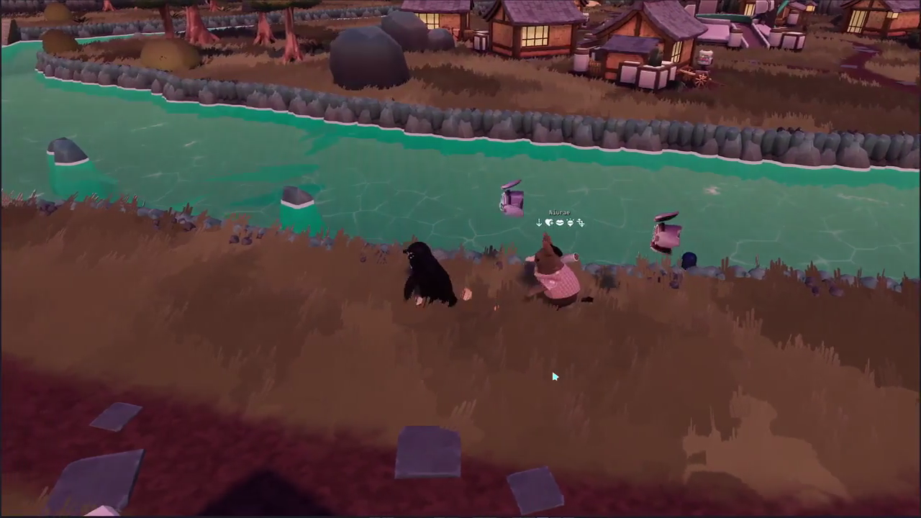
{"action": "key", "text": "w"}
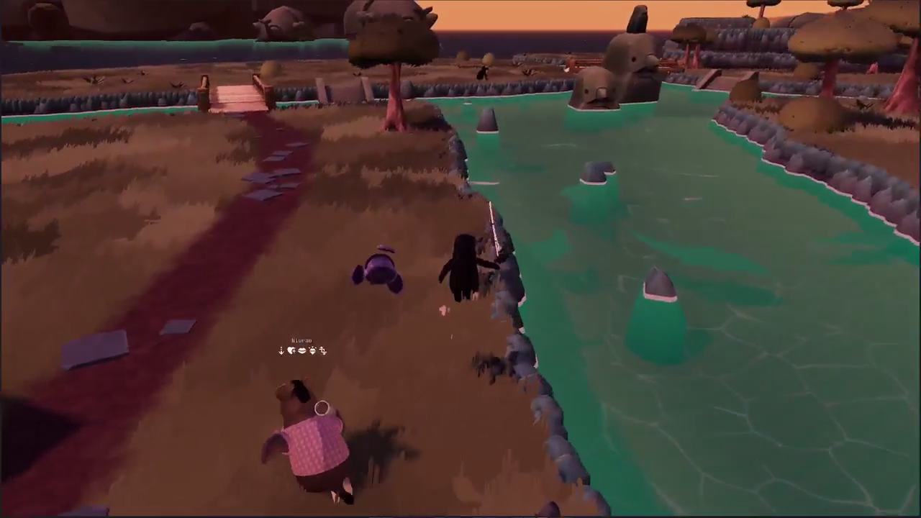
{"action": "key", "text": "w"}
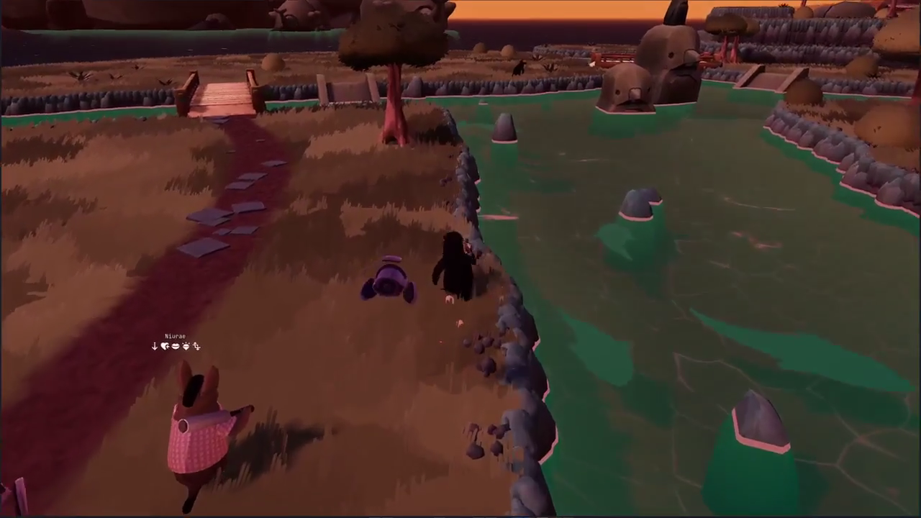
{"action": "key", "text": "d"}
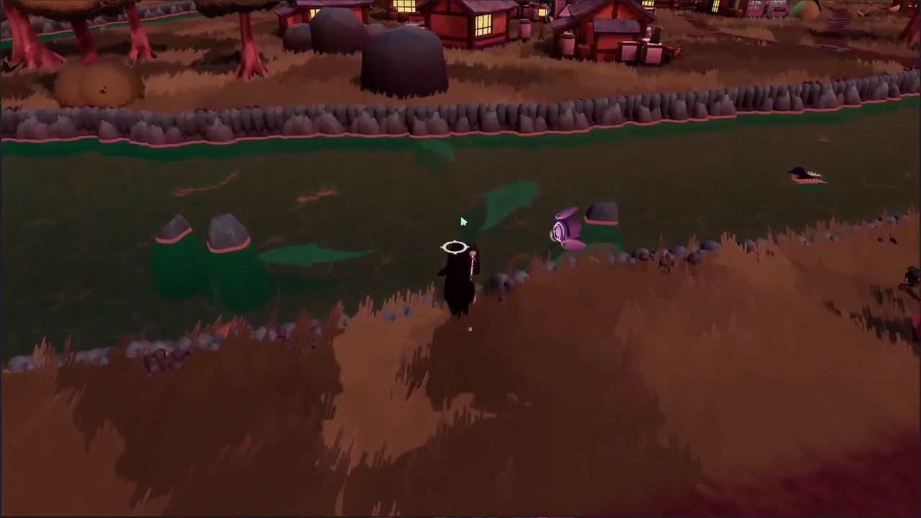
{"action": "left_click", "coordinate": [384, 384]}
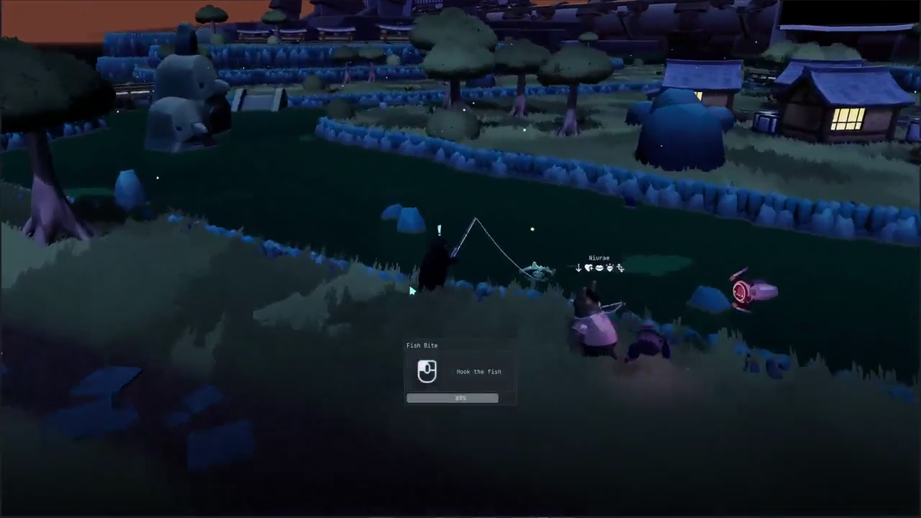
{"action": "left_click", "coordinate": [417, 301]}
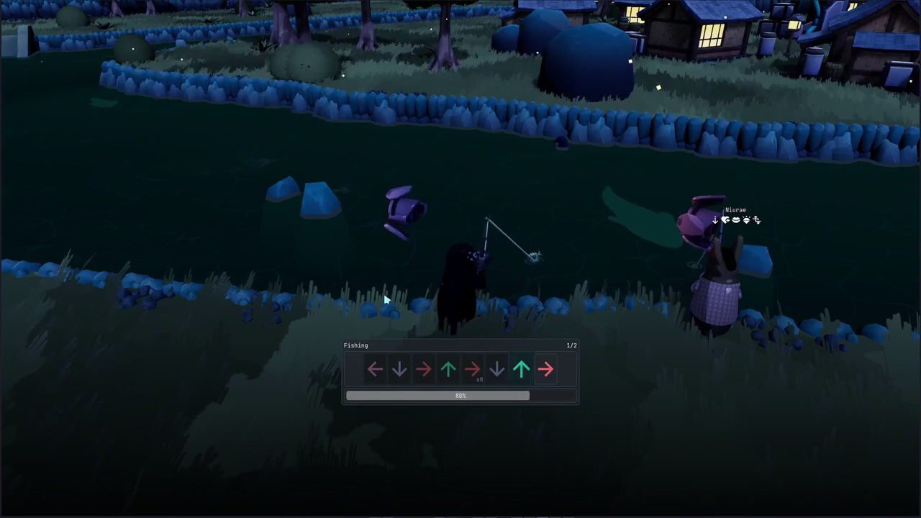
Finish the catch, dismiss the fish card, and open the storage lockers inside the shed.
{"action": "key", "text": "Right"}
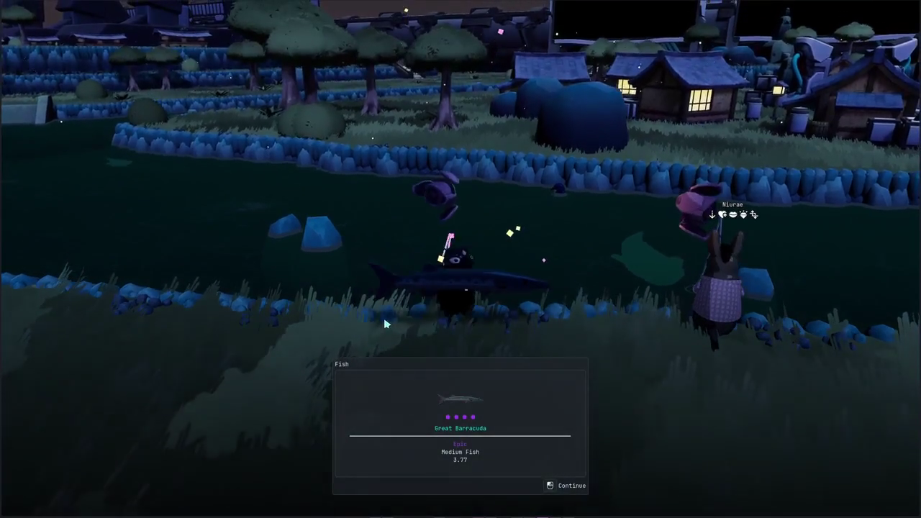
{"action": "left_click", "coordinate": [385, 325]}
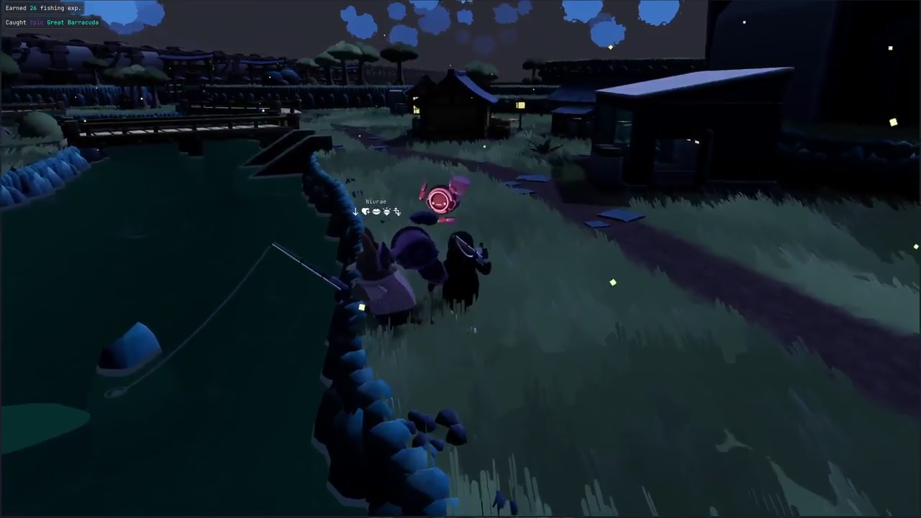
{"action": "key", "text": "w"}
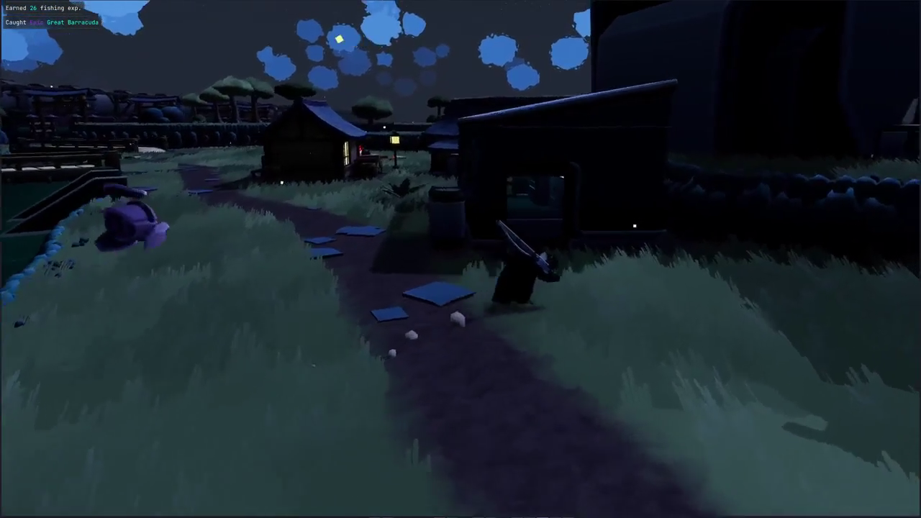
{"action": "key", "text": "w"}
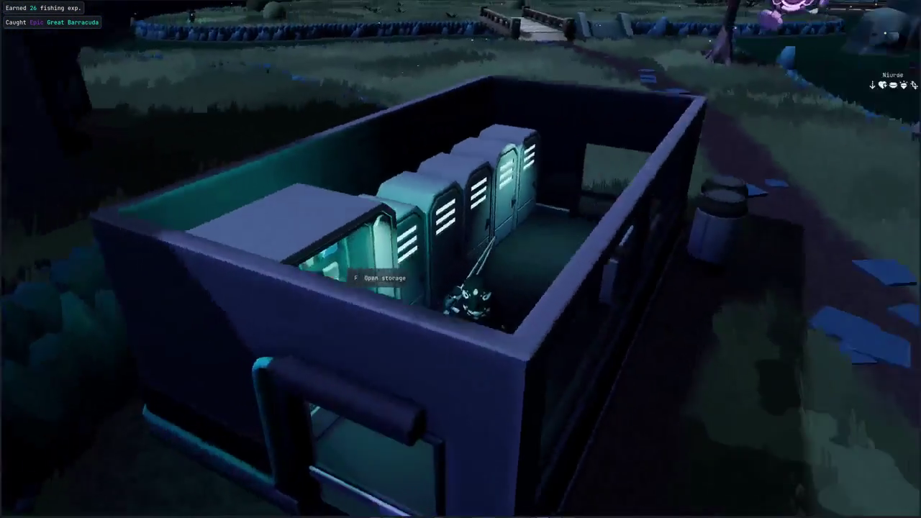
{"action": "key", "text": "f"}
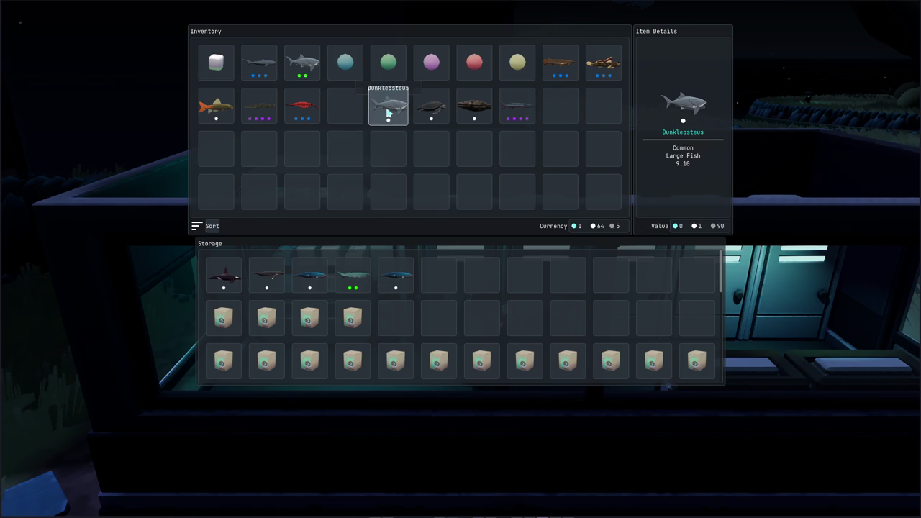
Move the Dunkleosteus into storage, sort the inventory, close the panels and walk away.
{"action": "left_click", "coordinate": [305, 62]}
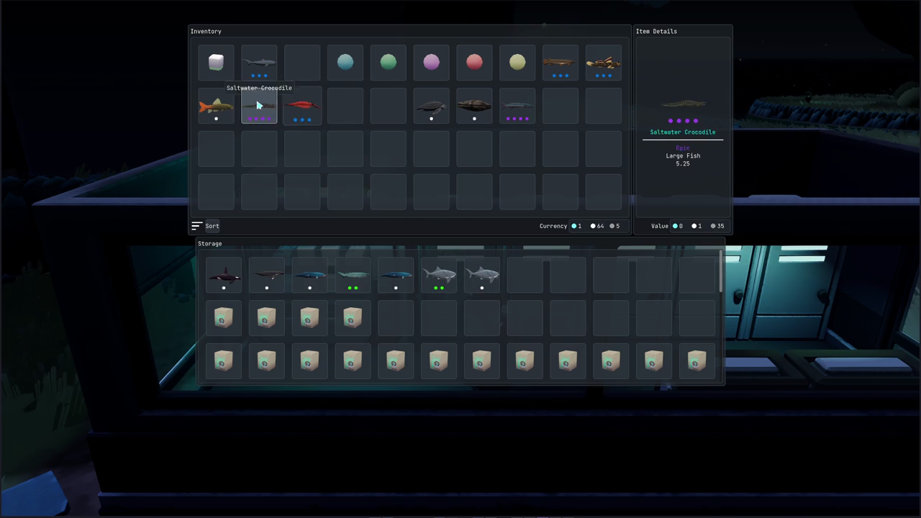
{"action": "left_click", "coordinate": [212, 227]}
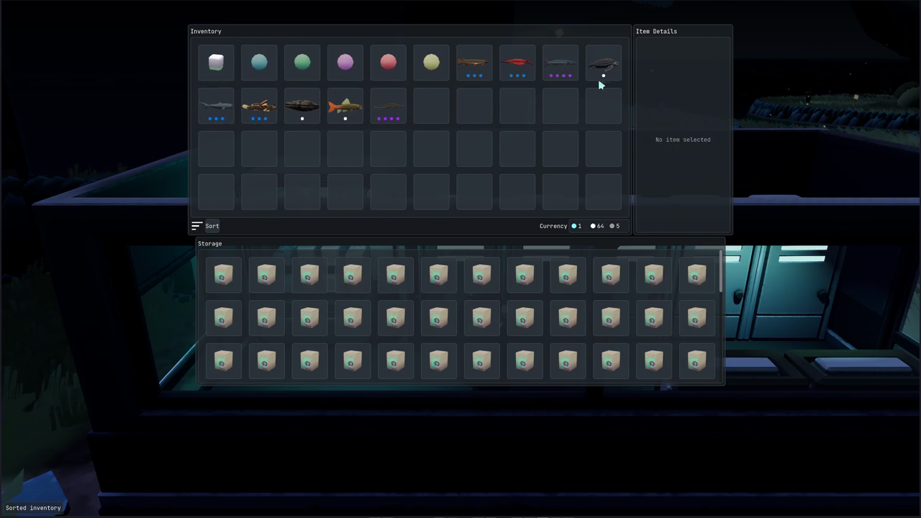
{"action": "scroll", "coordinate": [434, 359], "scroll_direction": "down", "scroll_amount": 5}
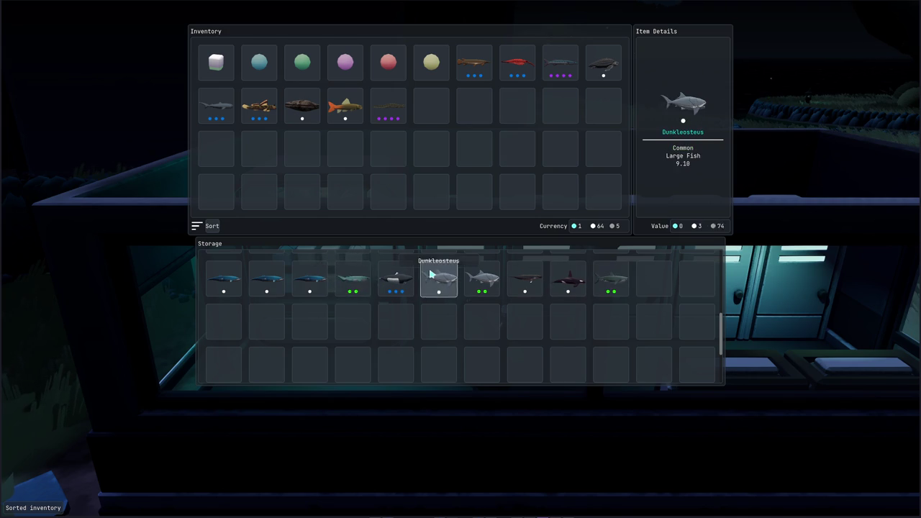
{"action": "scroll", "coordinate": [432, 274], "scroll_direction": "up", "scroll_amount": 1}
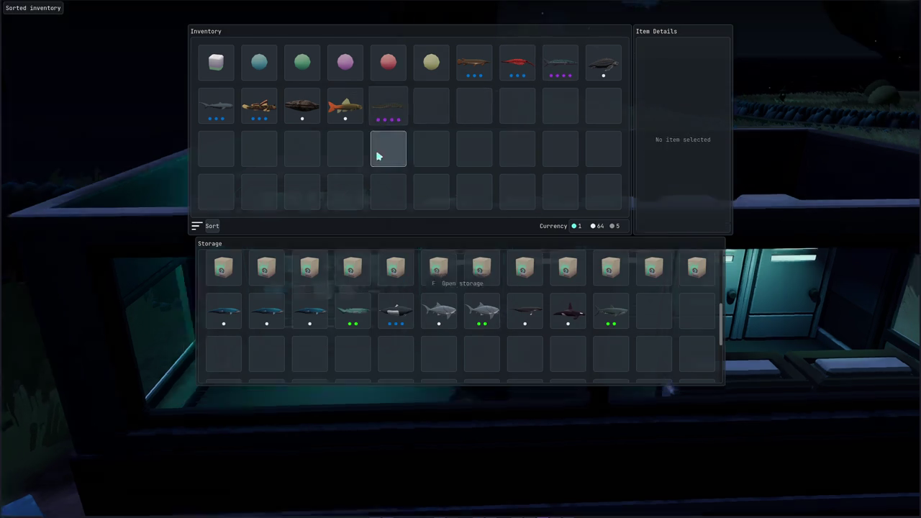
{"action": "key", "text": "Escape"}
{"action": "key", "text": "d"}
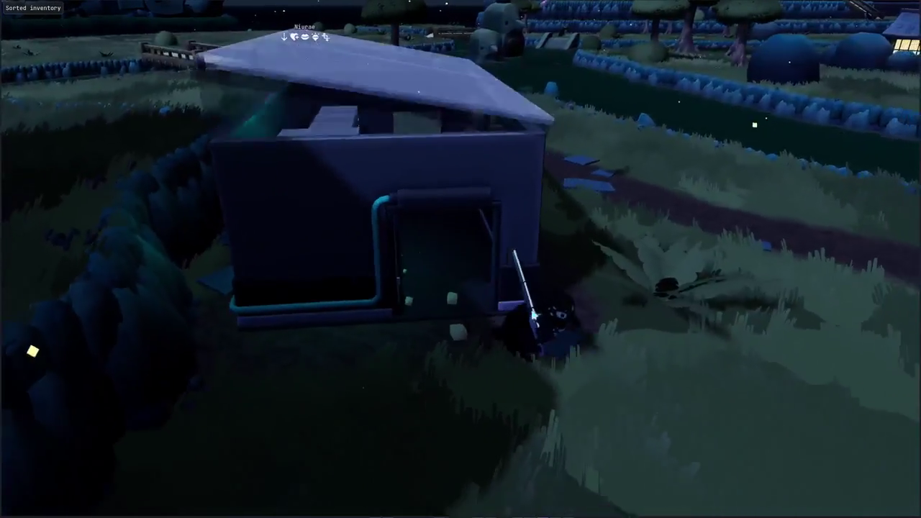
Move the purple-dotted fish from the inventory into the drone inventory.
{"action": "key", "text": "i"}
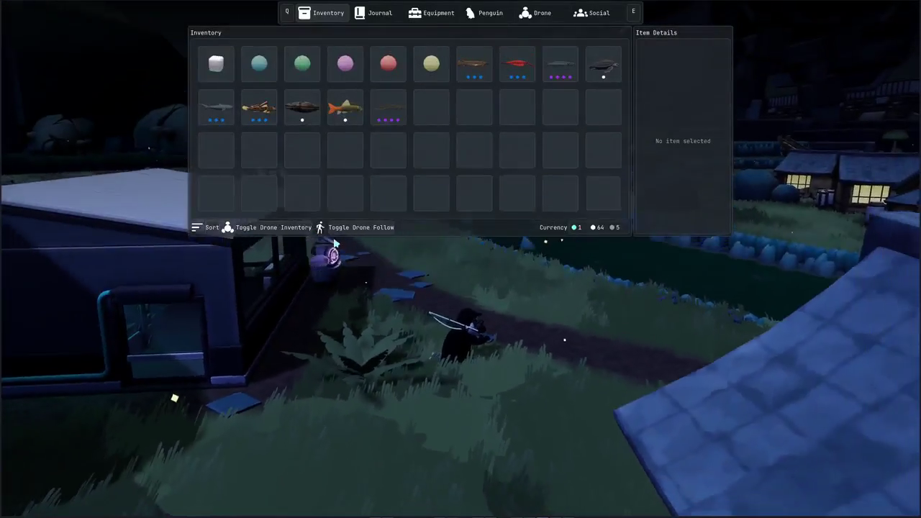
{"action": "left_click", "coordinate": [281, 228]}
{"action": "left_click", "coordinate": [393, 115]}
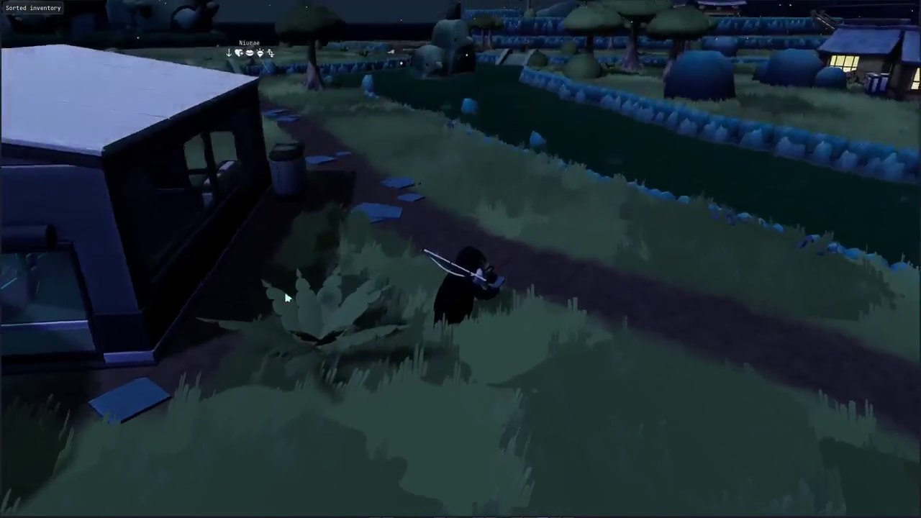
Walk the penguin past the house and vending machine and across the wooden bridge.
{"action": "key", "text": "w"}
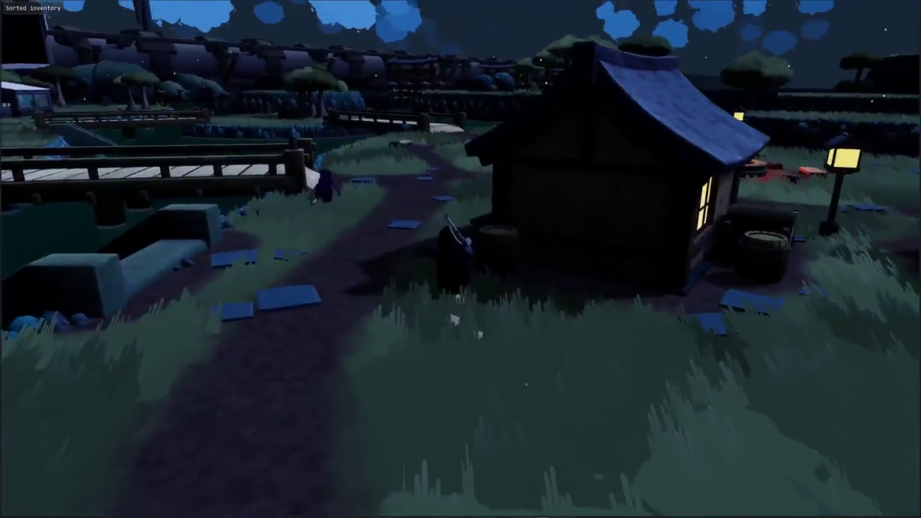
{"action": "key", "text": "w"}
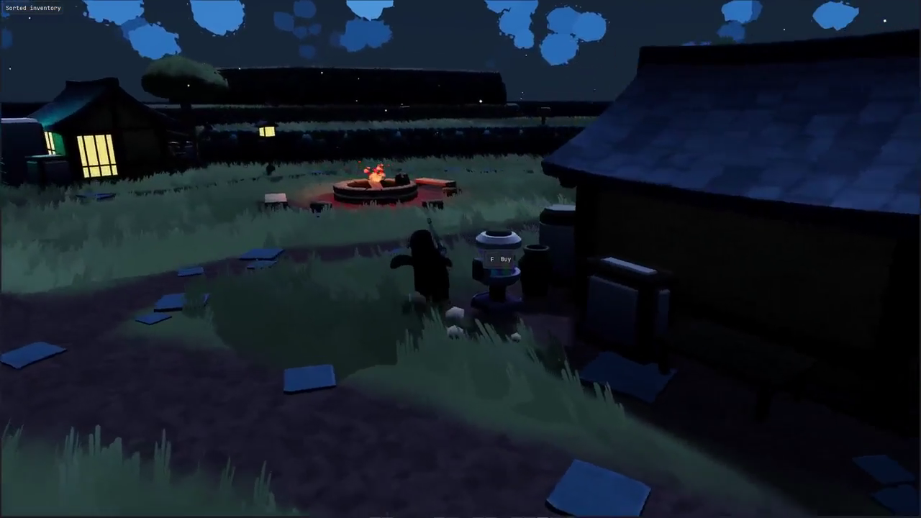
{"action": "key", "text": "w"}
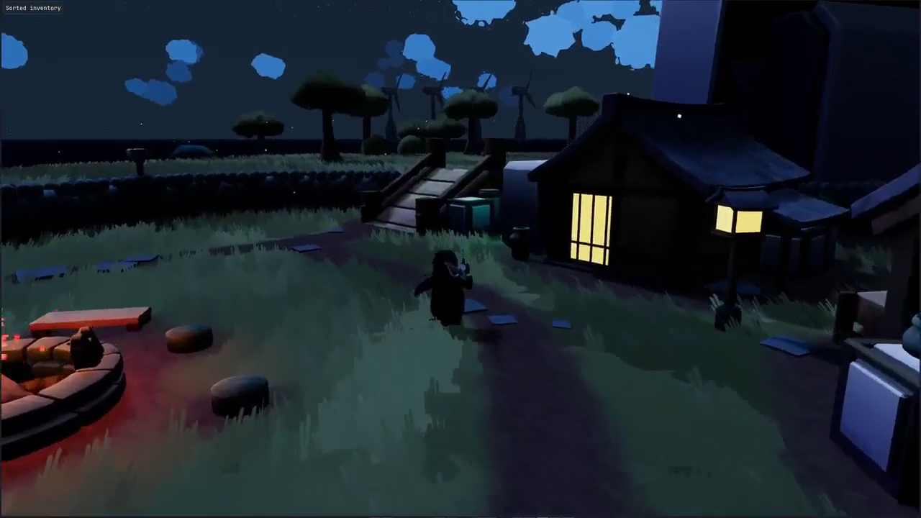
{"action": "key", "text": "w"}
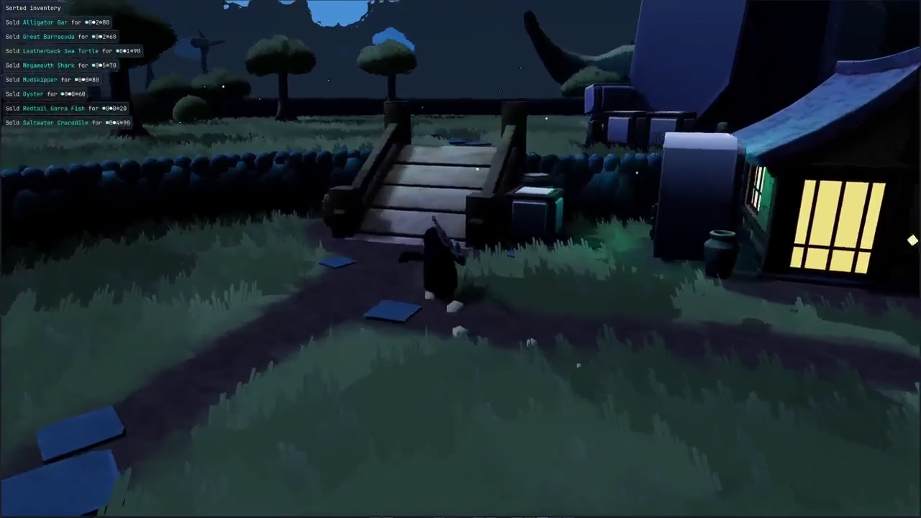
{"action": "key", "text": "w"}
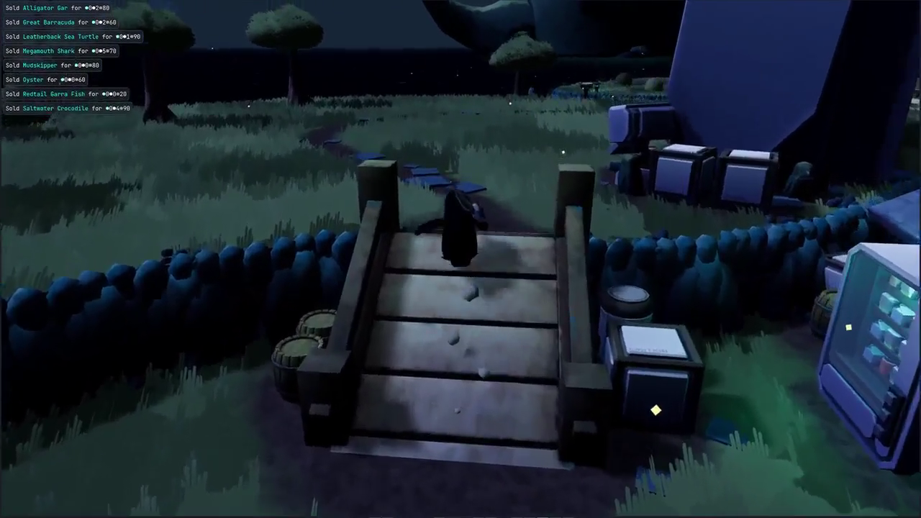
{"action": "key", "text": "w"}
{"action": "key", "text": "w"}
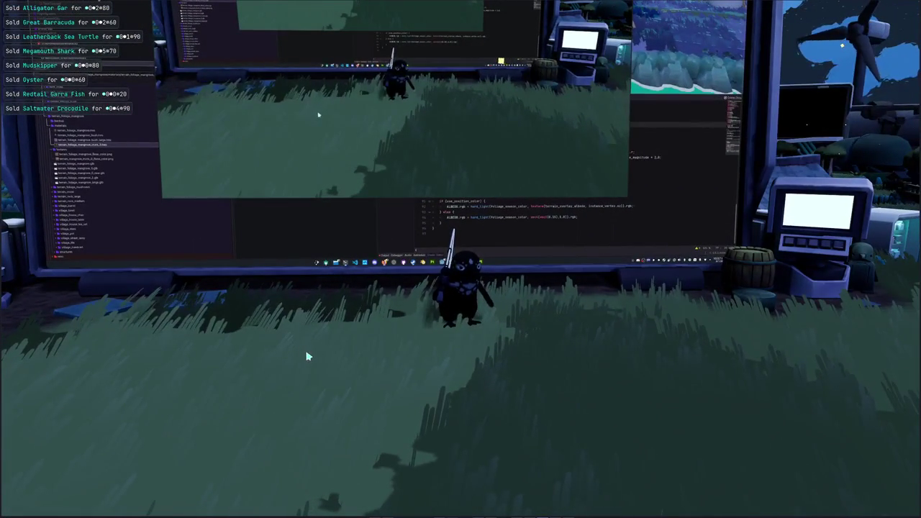
Cast and reel in the fishing line, then walk right toward the lit house.
{"action": "left_click", "coordinate": [305, 351]}
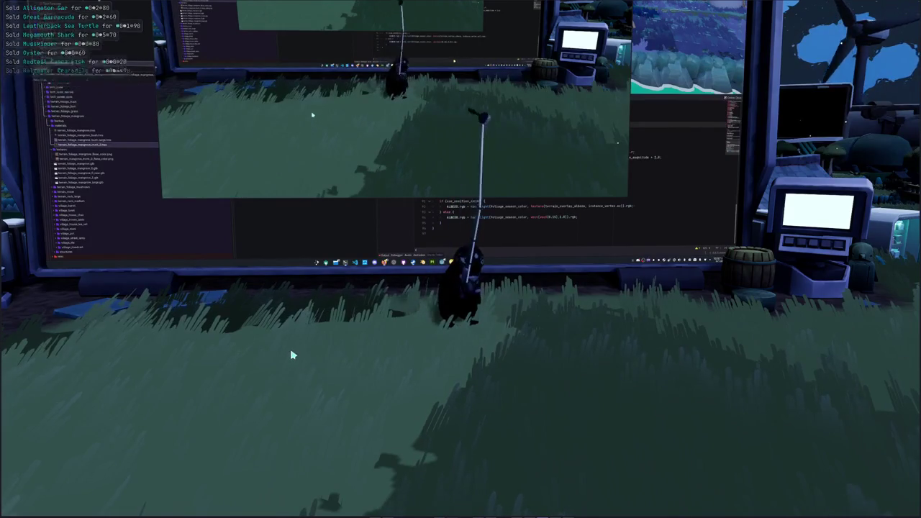
{"action": "left_click", "coordinate": [291, 354]}
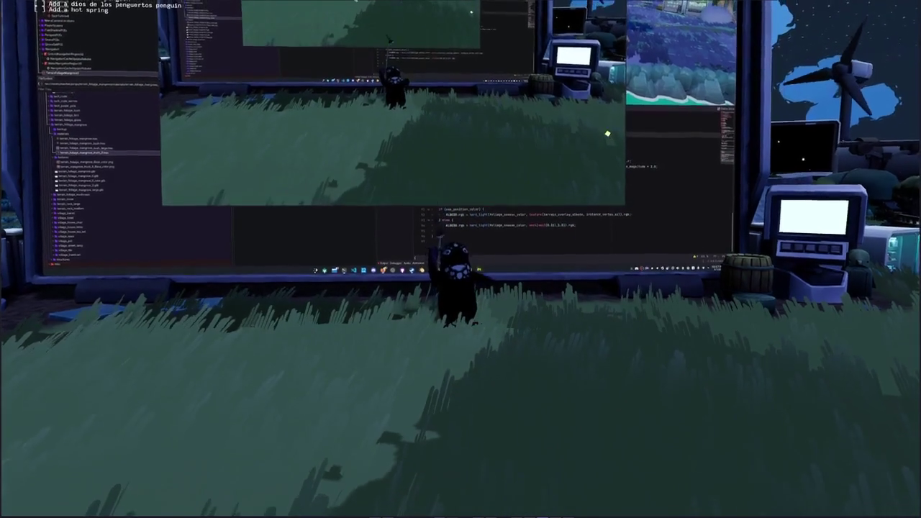
{"action": "key", "text": "d"}
{"action": "key", "text": "d"}
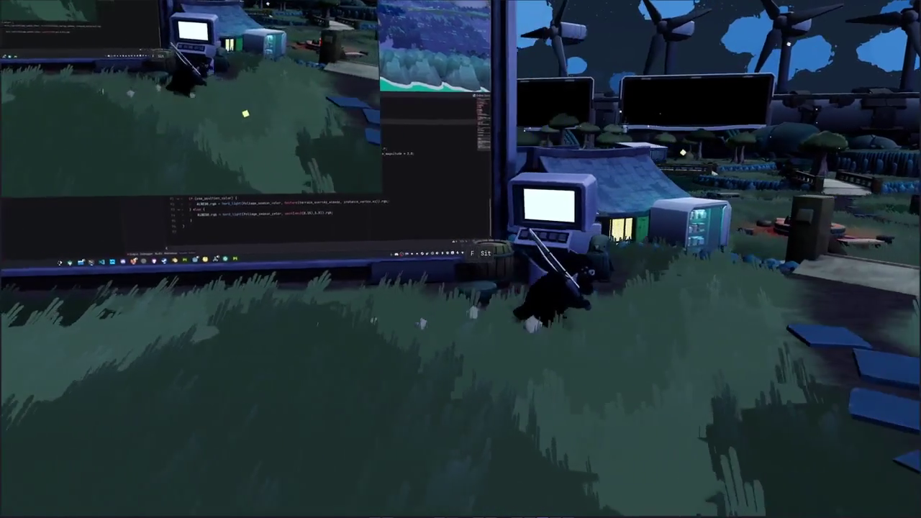
{"action": "key", "text": "d"}
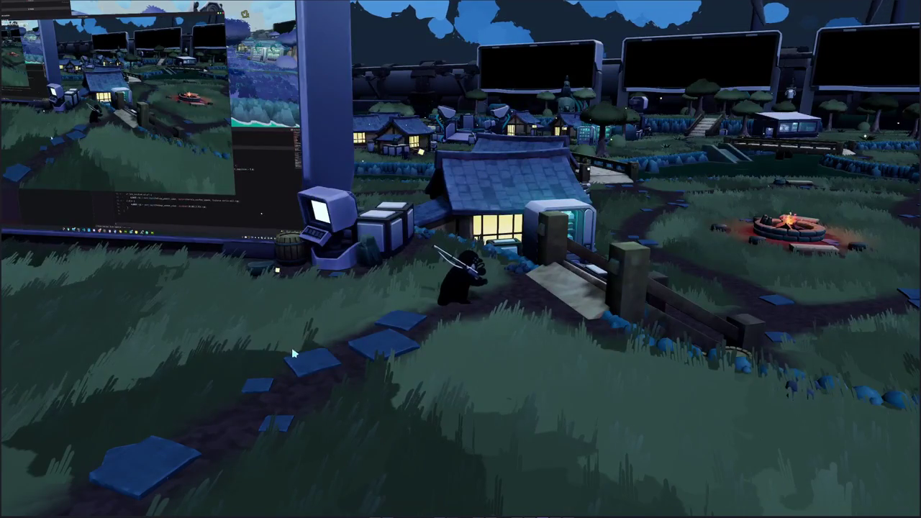
Check the inventory and drone inventory, then walk left and use the tool at the screen wall.
{"action": "key", "text": "Tab"}
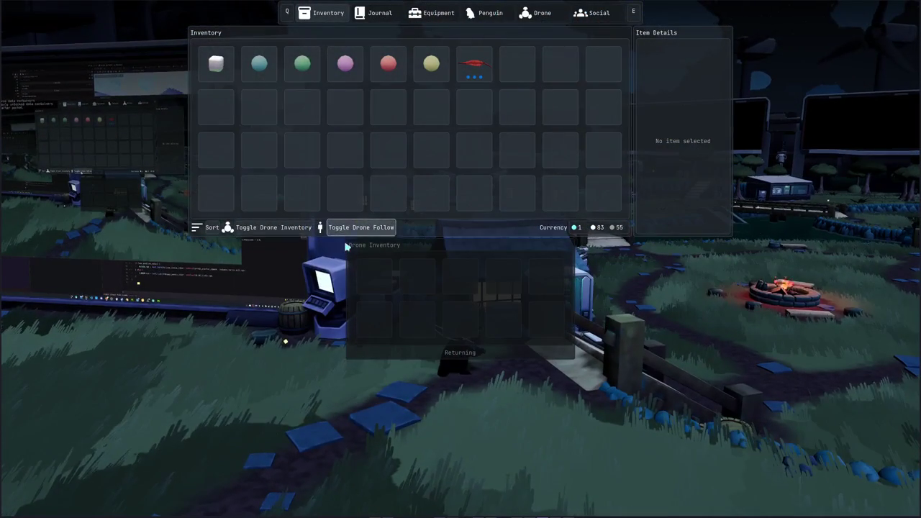
{"action": "key", "text": "Tab"}
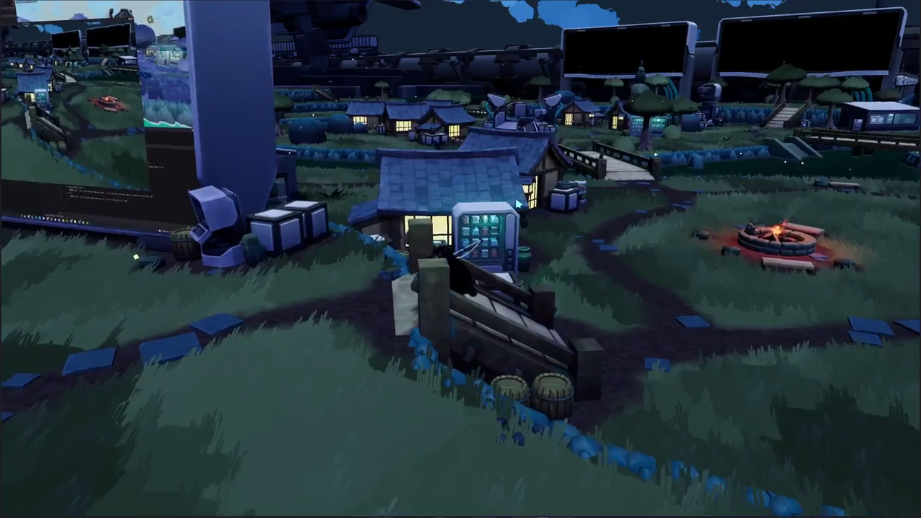
{"action": "key", "text": "Tab"}
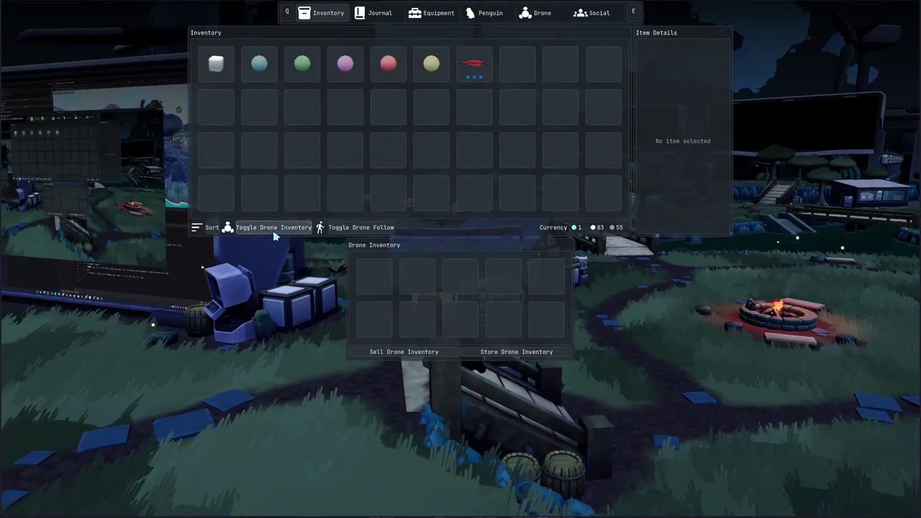
{"action": "key", "text": "Tab"}
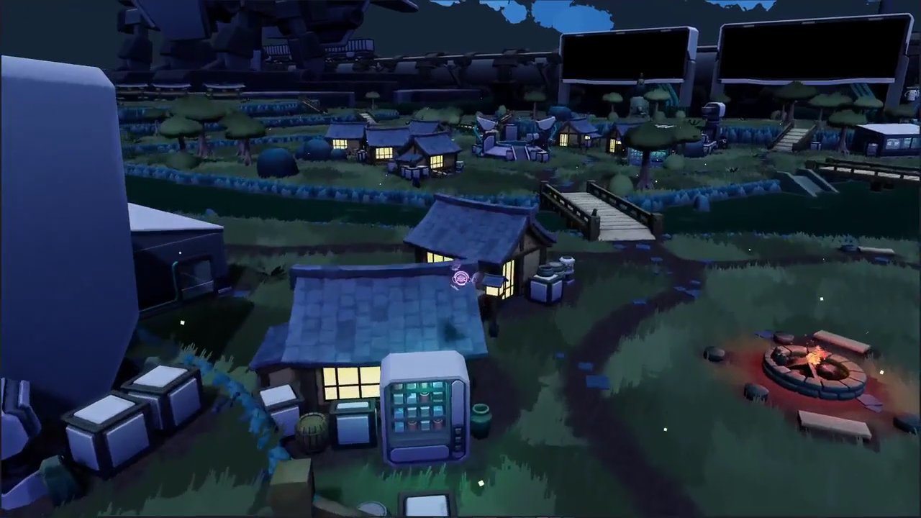
{"action": "key", "text": "a"}
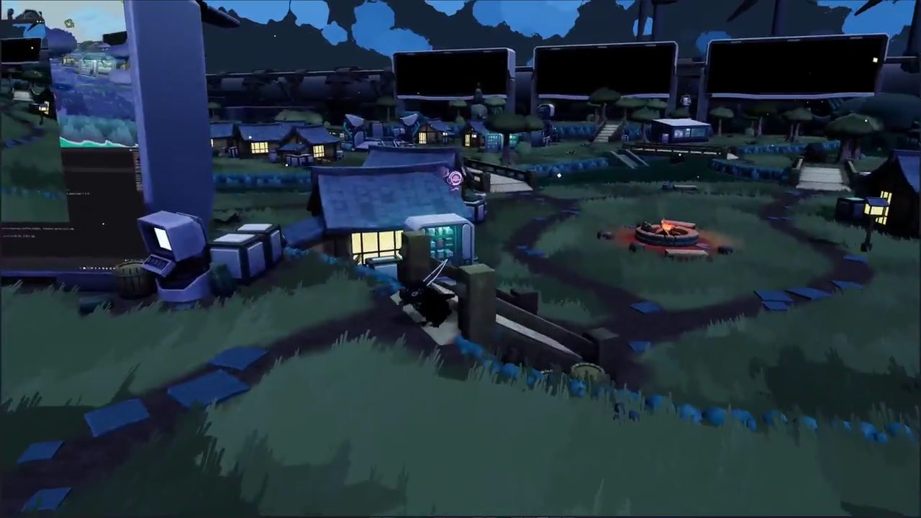
{"action": "key", "text": "a"}
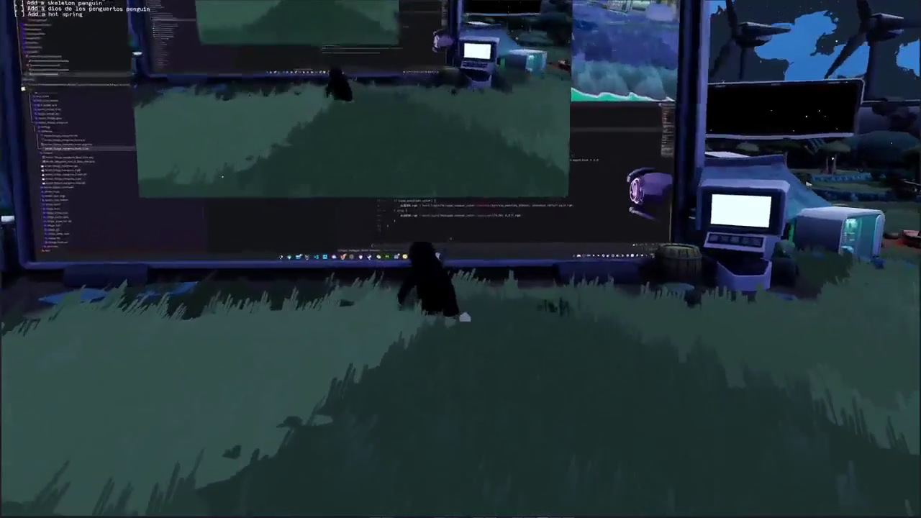
{"action": "left_click", "coordinate": [338, 306]}
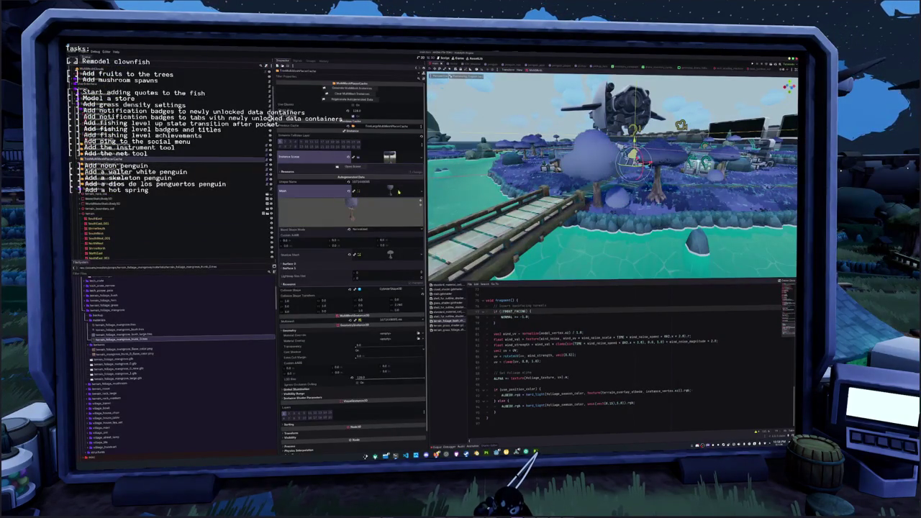
Quick-load a terr_mangrove_ mesh into the Mesh property, then select a nearby tree in the scene.
{"action": "left_click", "coordinate": [419, 157]}
{"action": "left_click", "coordinate": [404, 177]}
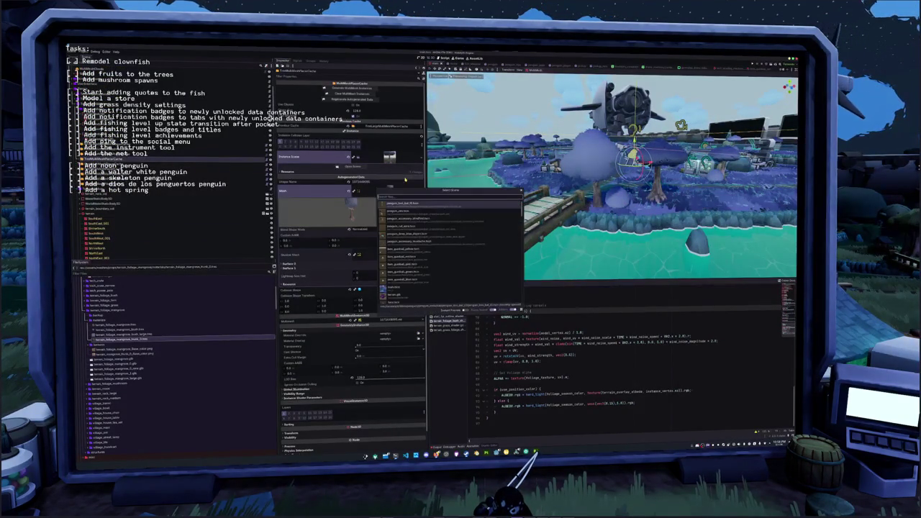
{"action": "type", "text": "terr_mang"}
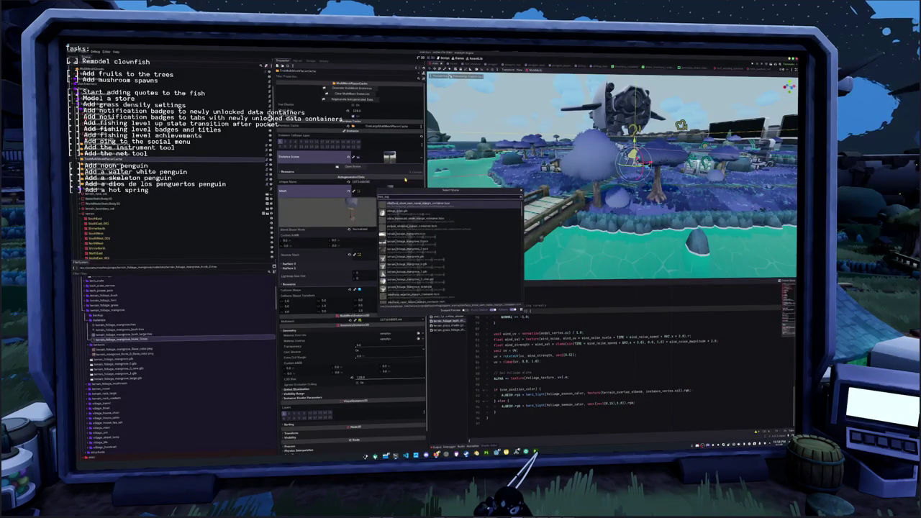
{"action": "type", "text": "rove_"}
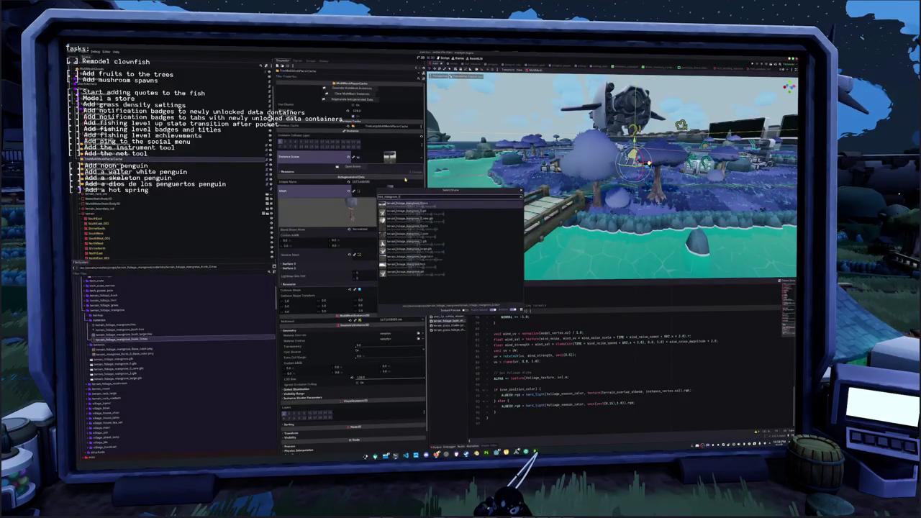
{"action": "key", "text": "Down"}
{"action": "key", "text": "Down"}
{"action": "key", "text": "Down"}
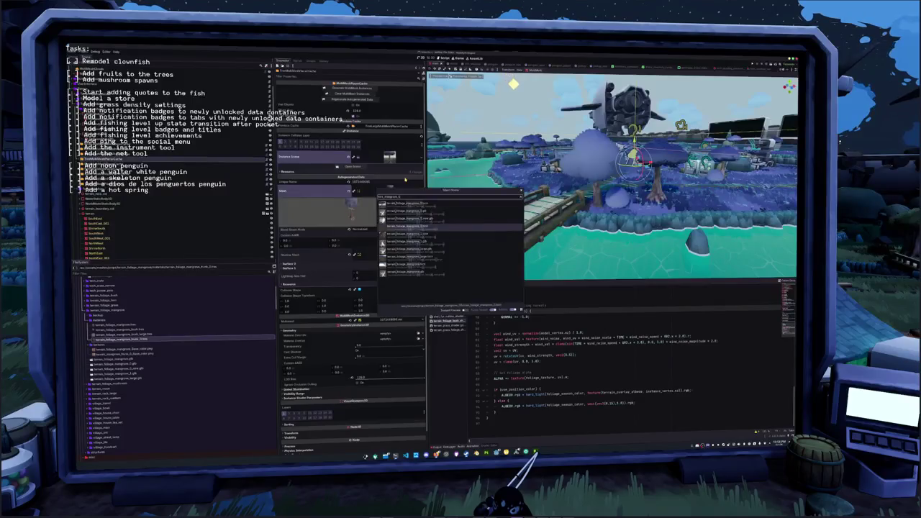
{"action": "key", "text": "Return"}
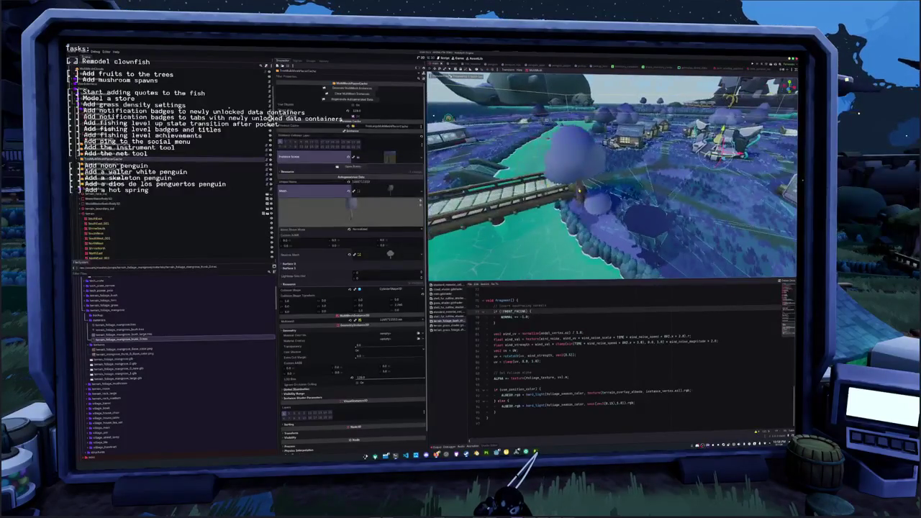
{"action": "left_click", "coordinate": [579, 191]}
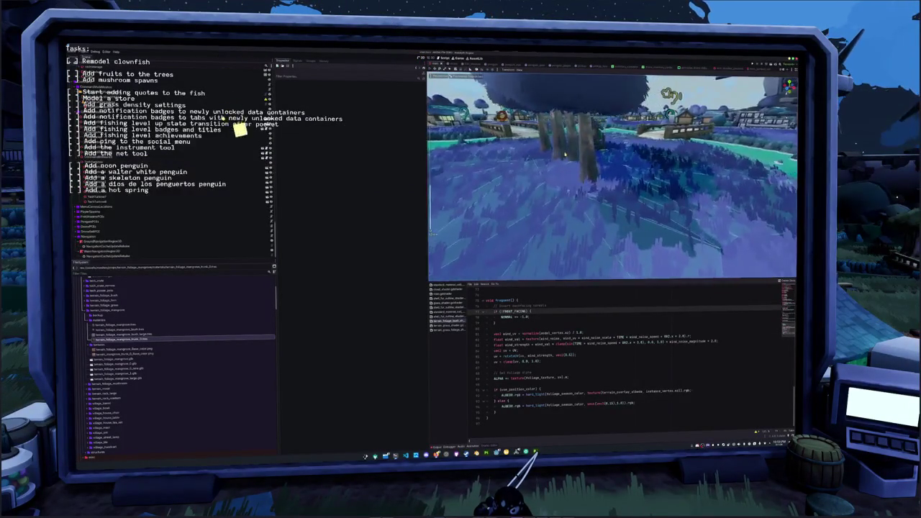
{"action": "left_click", "coordinate": [650, 220]}
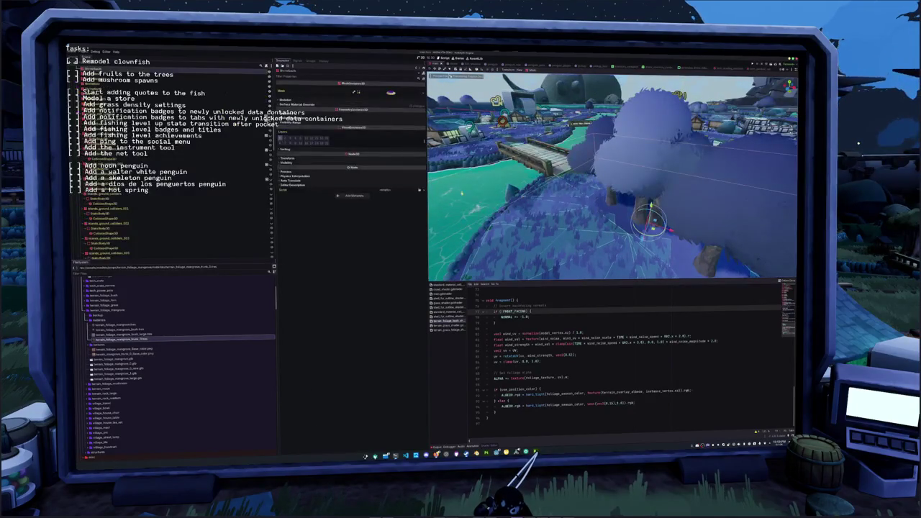
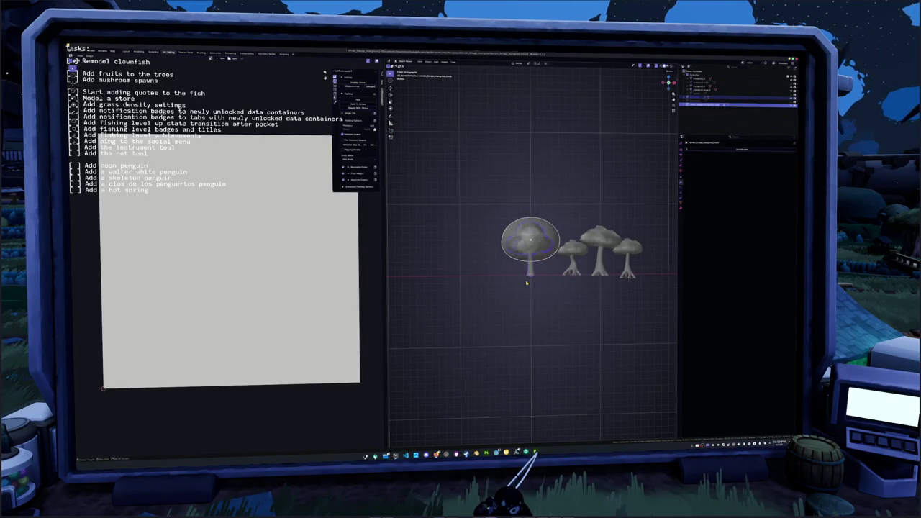
Shift the round-capped mushroom left, place a duplicate to its right, and enter Edit Mode on the copy.
{"action": "key", "text": "g"}
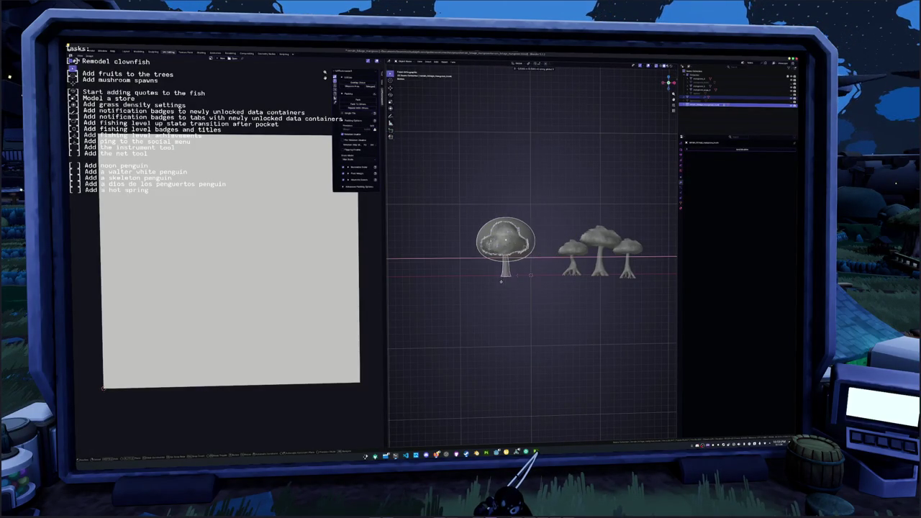
{"action": "left_click", "coordinate": [454, 287]}
{"action": "key", "text": "shift+d"}
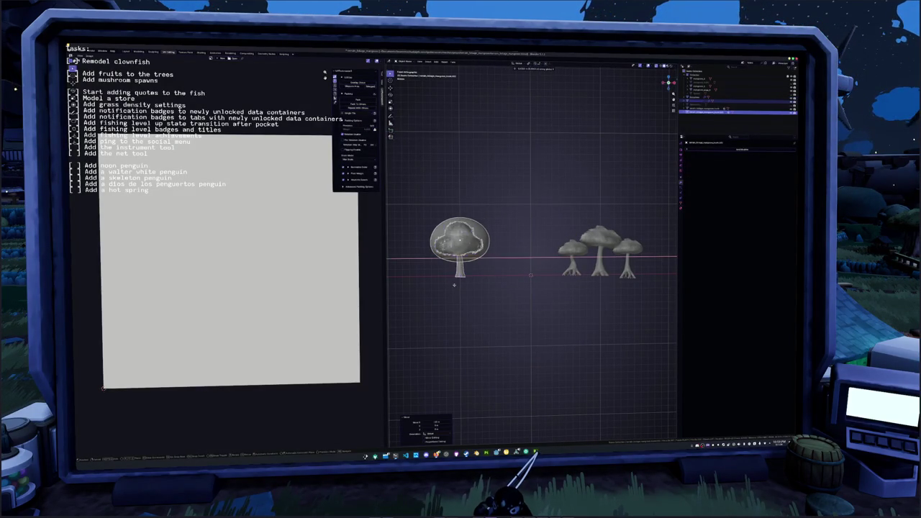
{"action": "left_click", "coordinate": [526, 286]}
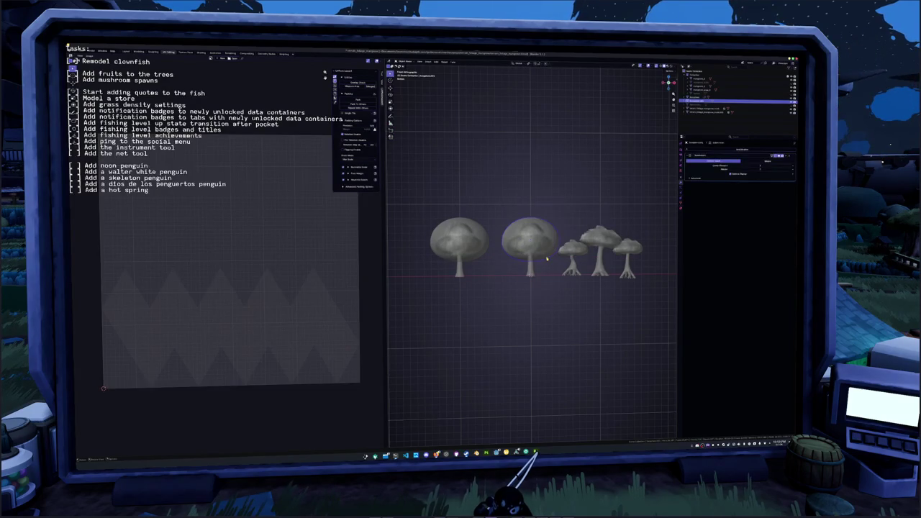
{"action": "scroll", "coordinate": [547, 257], "scroll_direction": "up", "scroll_amount": 2}
{"action": "key", "text": "Tab"}
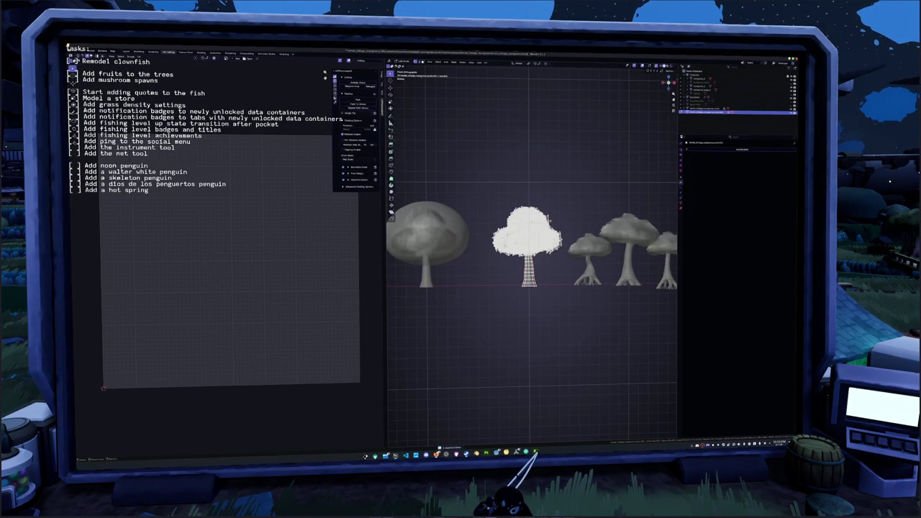
Select the copied tree's crown and raise it vertically on the trunk.
{"action": "key", "text": "g"}
{"action": "key", "text": "z"}
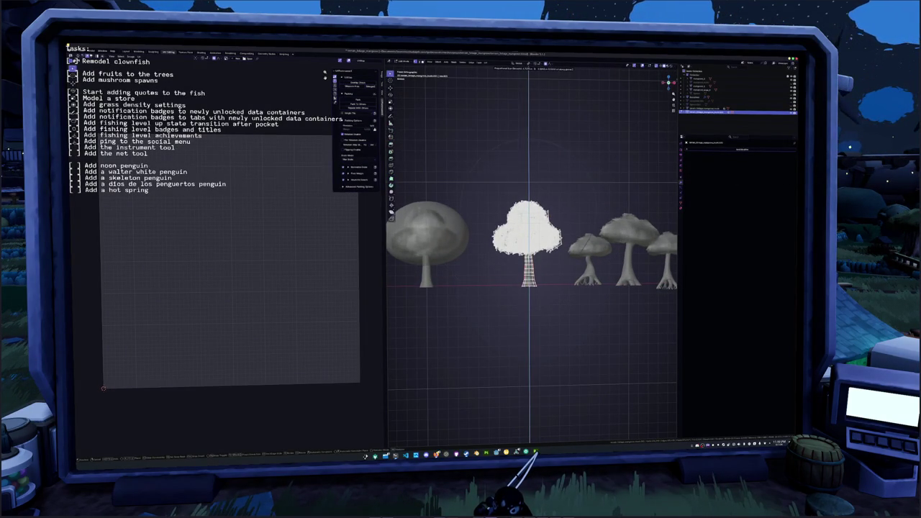
{"action": "key", "text": "Escape"}
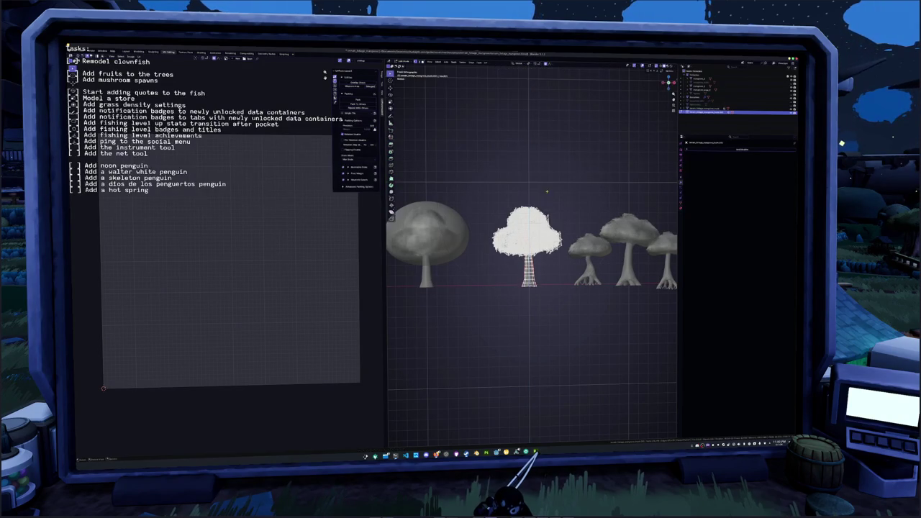
{"action": "key", "text": "a"}
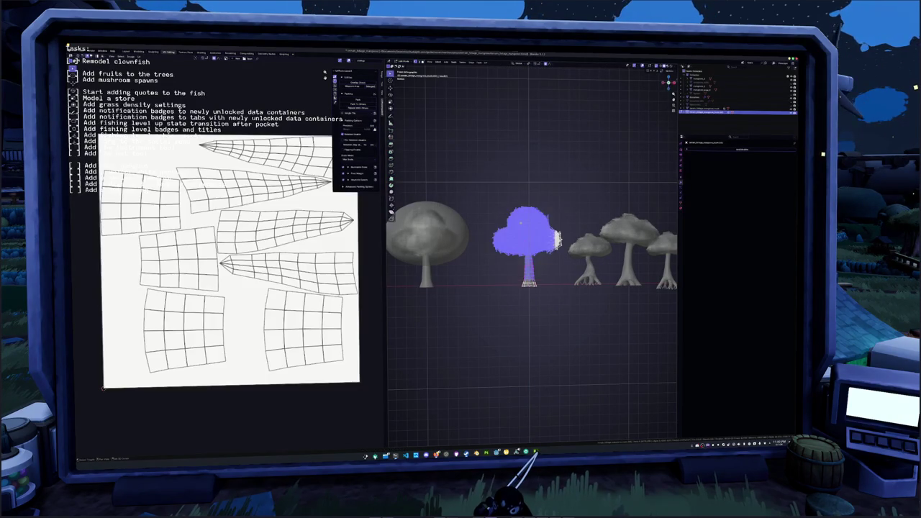
{"action": "key", "text": "g"}
{"action": "key", "text": "z"}
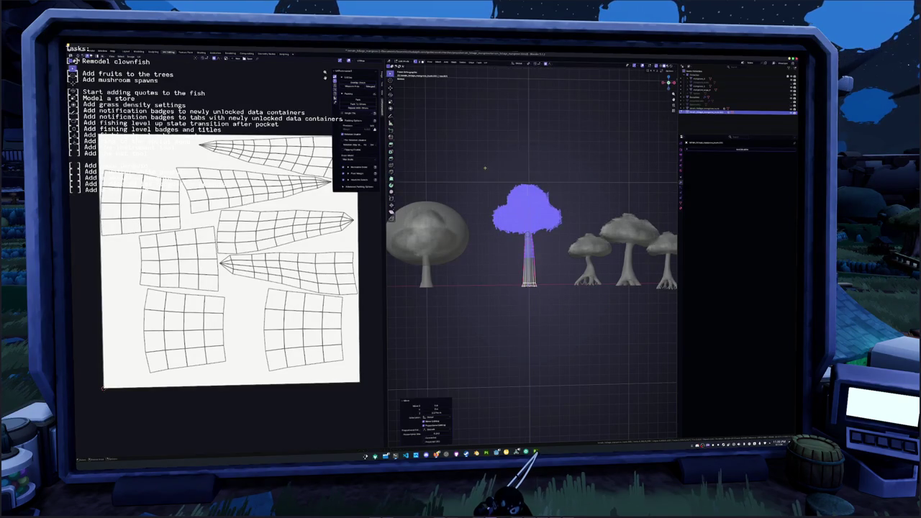
{"action": "left_click", "coordinate": [484, 168]}
{"action": "scroll", "coordinate": [485, 167], "scroll_direction": "up", "scroll_amount": 2}
Select the trunk geometry and scale it slightly wider.
{"action": "key", "text": "alt+a"}
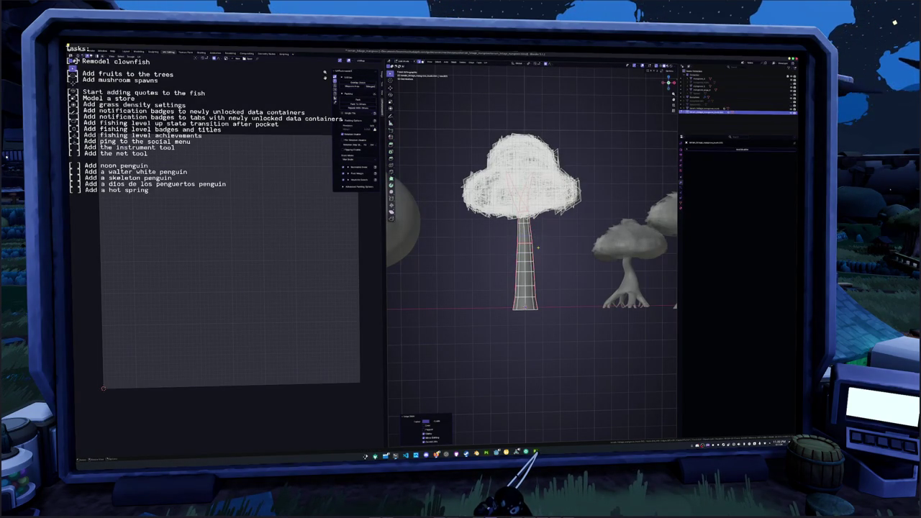
{"action": "key", "text": "ctrl+l"}
{"action": "key", "text": "s"}
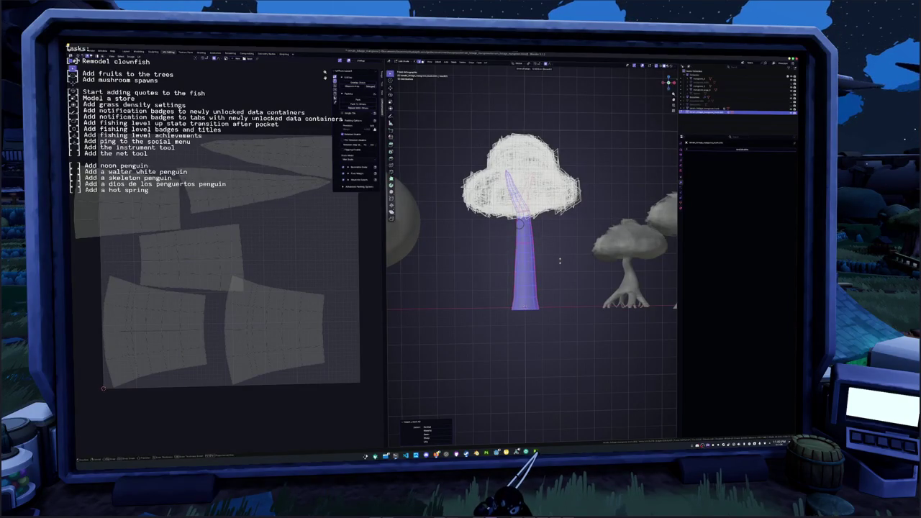
{"action": "left_click", "coordinate": [560, 261]}
{"action": "scroll", "coordinate": [560, 262], "scroll_direction": "down", "scroll_amount": 3}
Reselect the copied tree and re-enter its mesh editing with nothing selected.
{"action": "key", "text": "Tab"}
{"action": "left_click", "coordinate": [536, 229]}
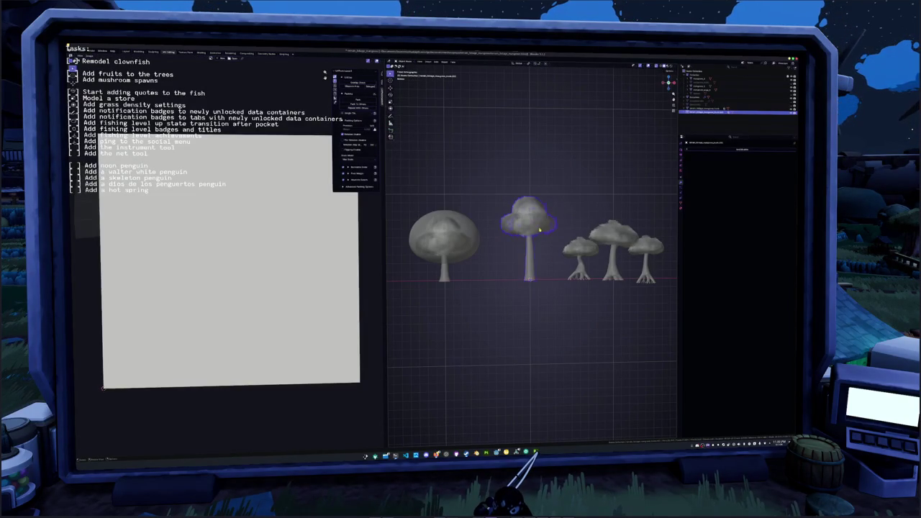
{"action": "key", "text": "Tab"}
{"action": "scroll", "coordinate": [539, 230], "scroll_direction": "up", "scroll_amount": 1}
{"action": "key", "text": "alt+a"}
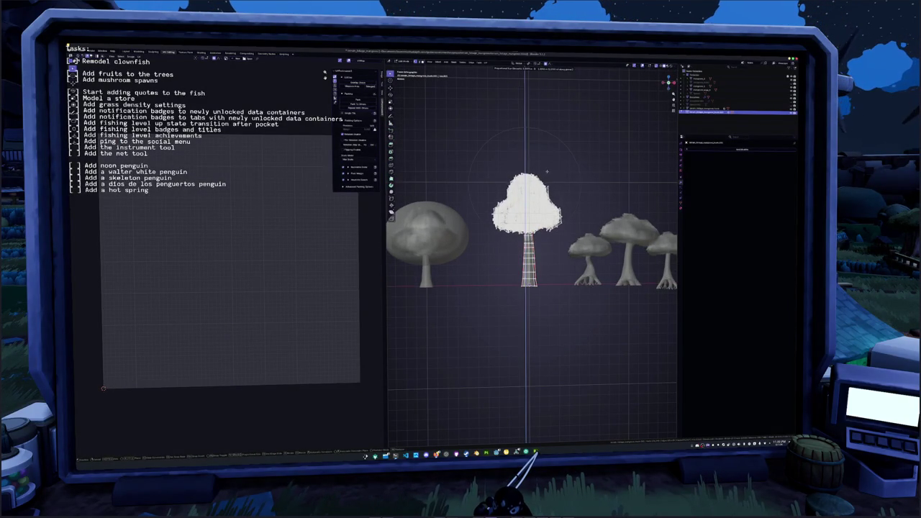
Scale the crown narrower along X and stretch it taller along Z.
{"action": "key", "text": "s"}
{"action": "key", "text": "x"}
{"action": "scroll", "coordinate": [558, 176], "scroll_direction": "down", "scroll_amount": 3}
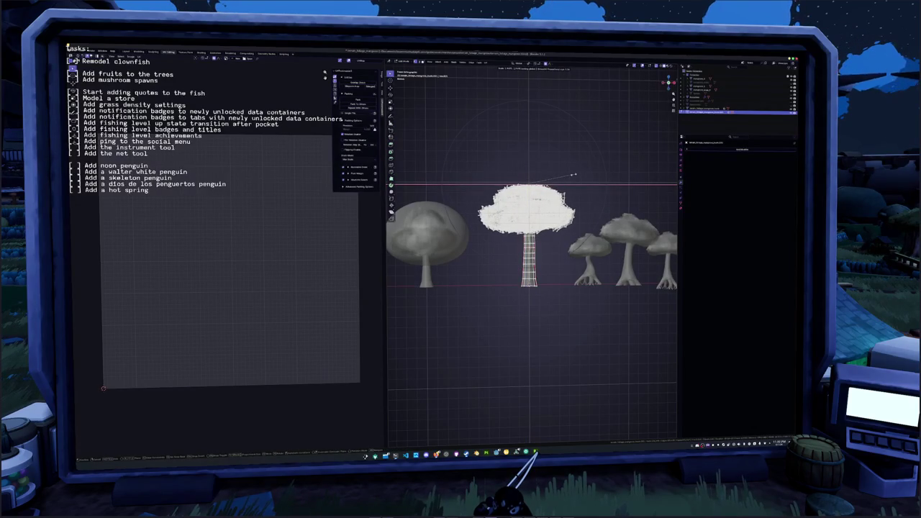
{"action": "scroll", "coordinate": [573, 175], "scroll_direction": "up", "scroll_amount": 3}
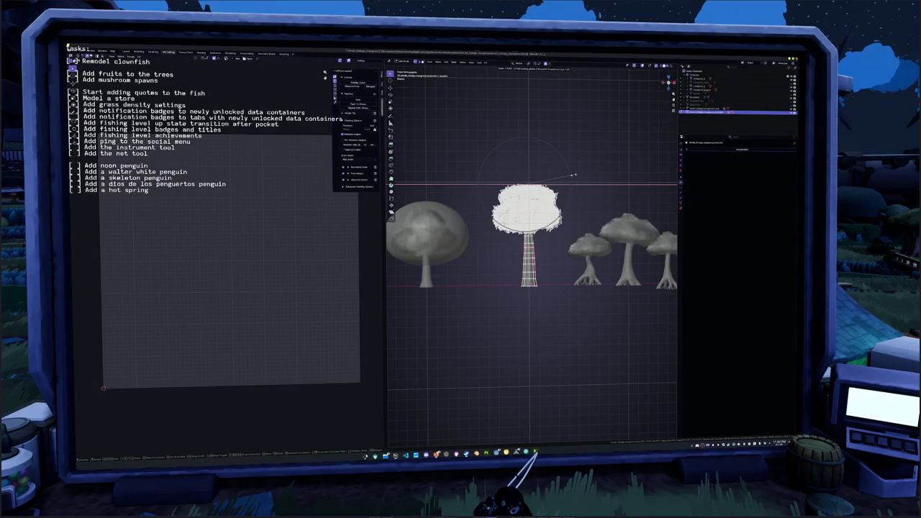
{"action": "scroll", "coordinate": [580, 180], "scroll_direction": "up", "scroll_amount": 2}
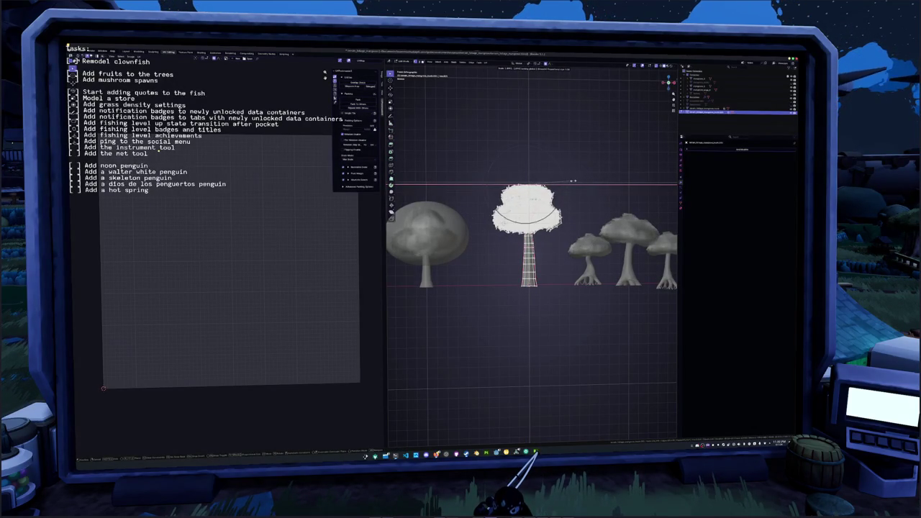
{"action": "left_click", "coordinate": [552, 185]}
{"action": "key", "text": "s"}
{"action": "key", "text": "z"}
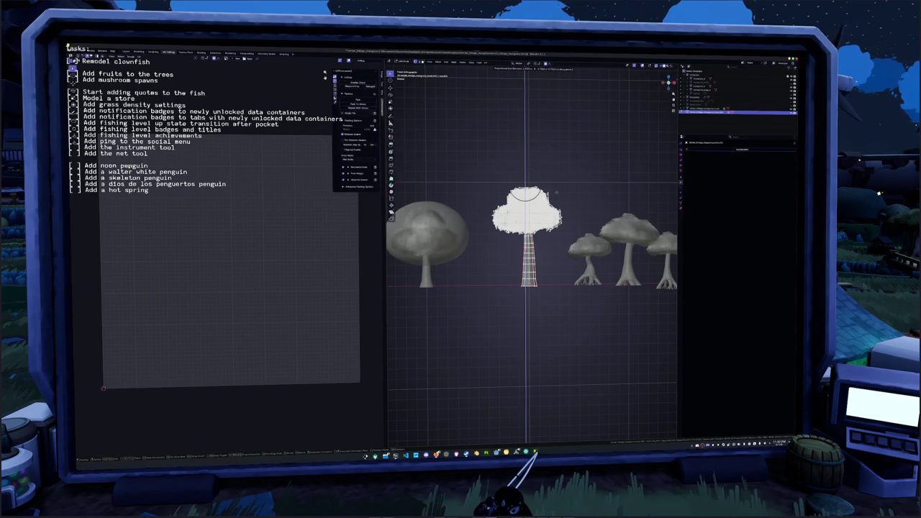
{"action": "scroll", "coordinate": [560, 176], "scroll_direction": "down", "scroll_amount": 3}
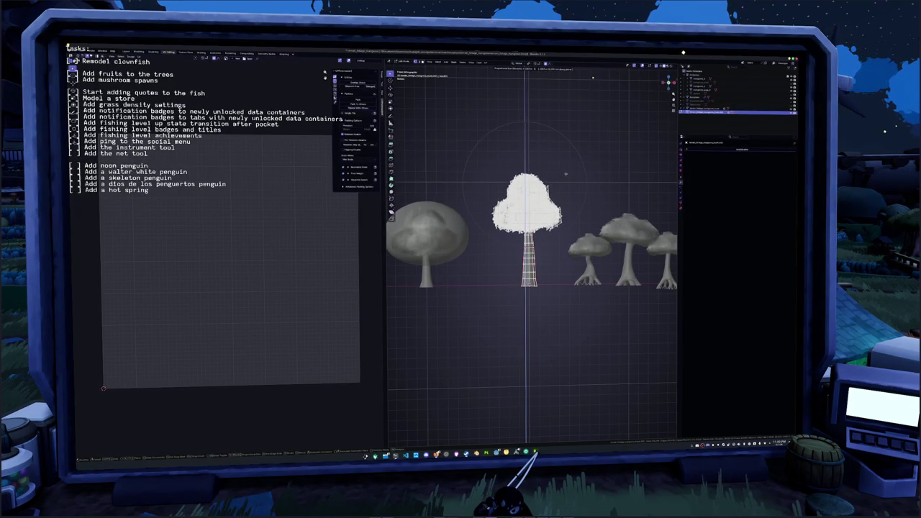
{"action": "left_click", "coordinate": [567, 178]}
From the top view, reshape the crown with a soft-falloff scale.
{"action": "left_click_drag", "start_coordinate": [567, 179], "coordinate": [553, 224]}
{"action": "key", "text": "KP_7"}
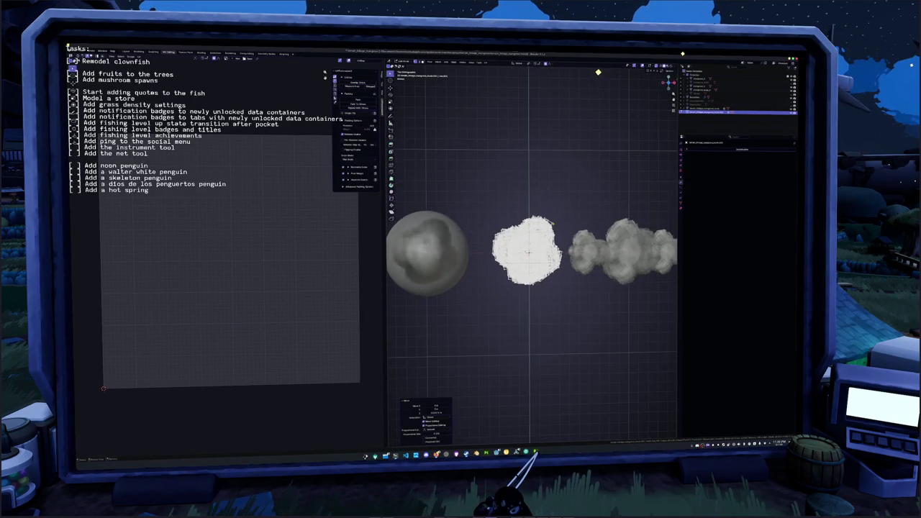
{"action": "left_click", "coordinate": [552, 78]}
{"action": "key", "text": "s"}
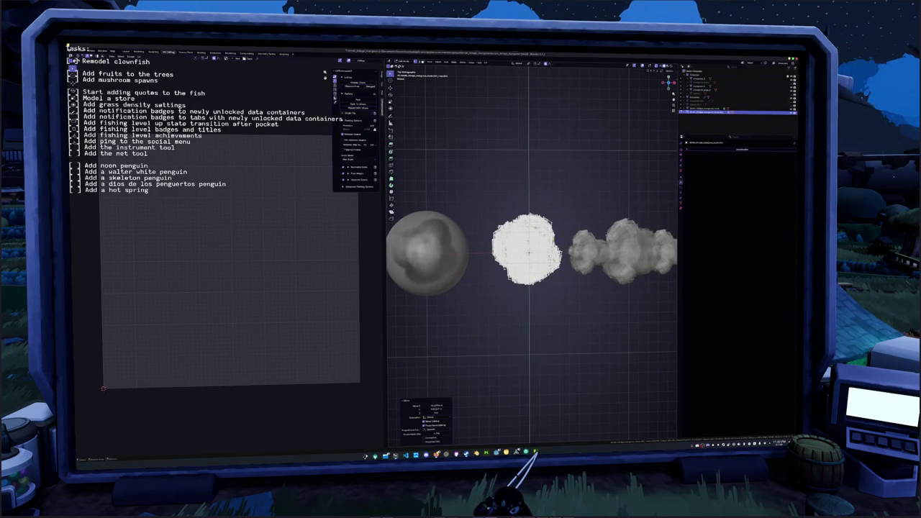
{"action": "scroll", "coordinate": [547, 248], "scroll_direction": "down", "scroll_amount": 3}
{"action": "key", "text": "Return"}
Nudge the crown with soft-falloff moves, including a vertical one, and leave Edit Mode.
{"action": "key", "text": "g"}
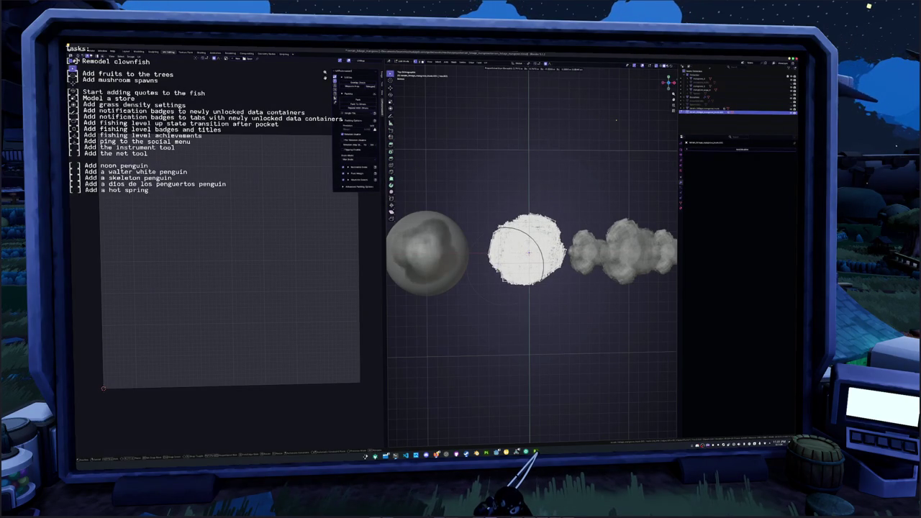
{"action": "key", "text": "Return"}
{"action": "key", "text": "g"}
{"action": "key", "text": "z"}
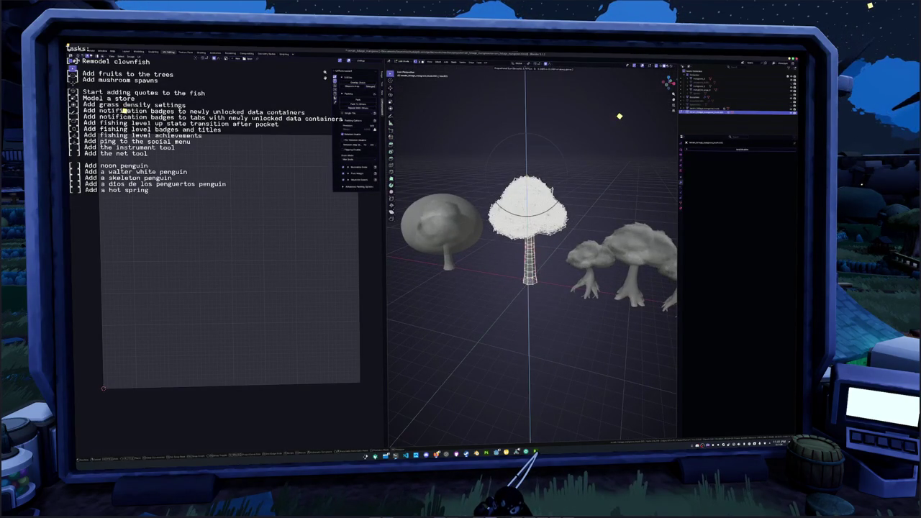
{"action": "key", "text": "Return"}
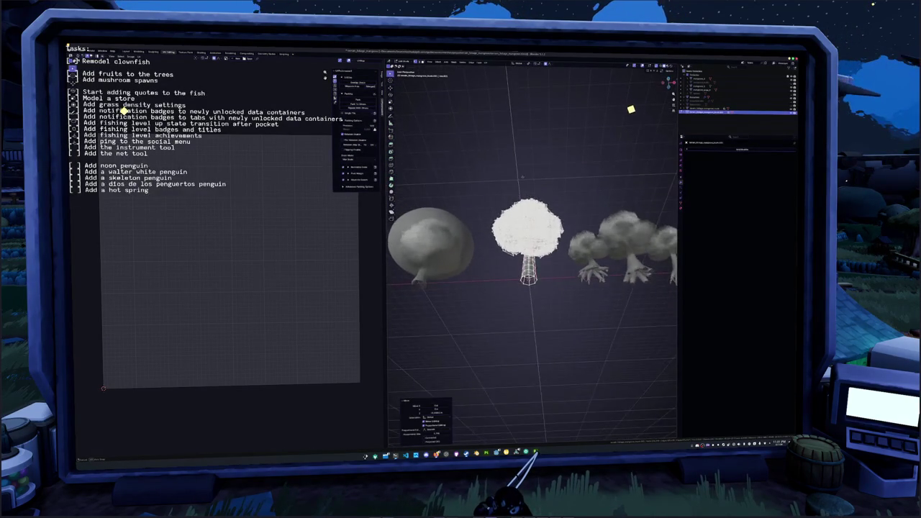
{"action": "key", "text": "Tab"}
{"action": "scroll", "coordinate": [521, 205], "scroll_direction": "down", "scroll_amount": 3}
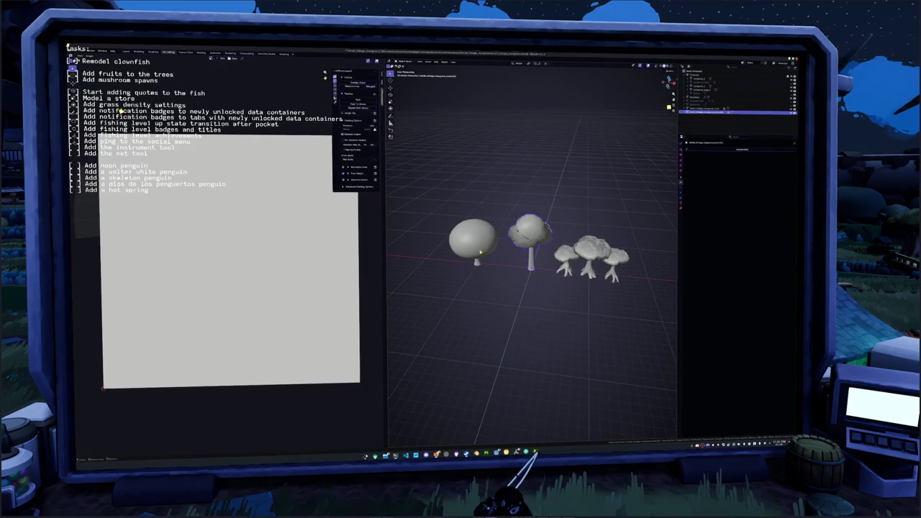
In front view, delete part of the left mushroom and raise the sphere cap above the stem.
{"action": "left_click", "coordinate": [481, 251]}
{"action": "key", "text": "KP_1"}
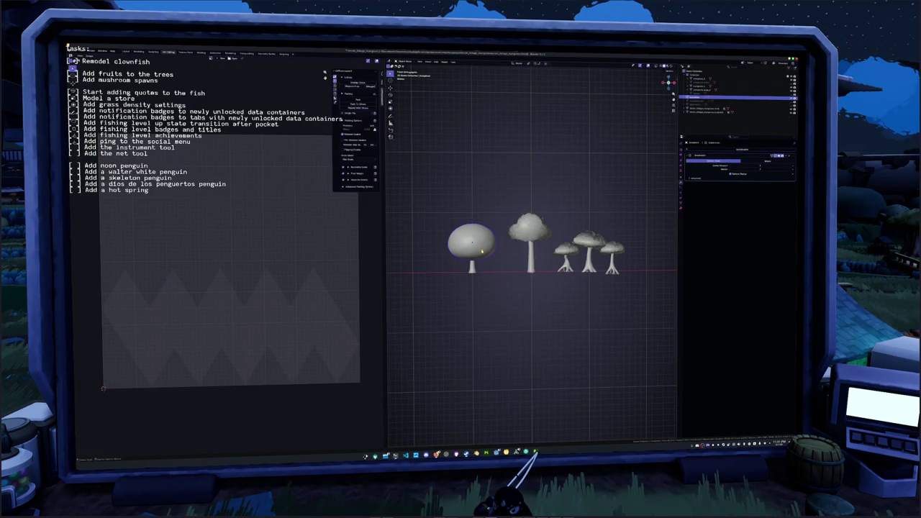
{"action": "key", "text": "x"}
{"action": "left_click", "coordinate": [501, 247]}
{"action": "key", "text": "g"}
{"action": "key", "text": "z"}
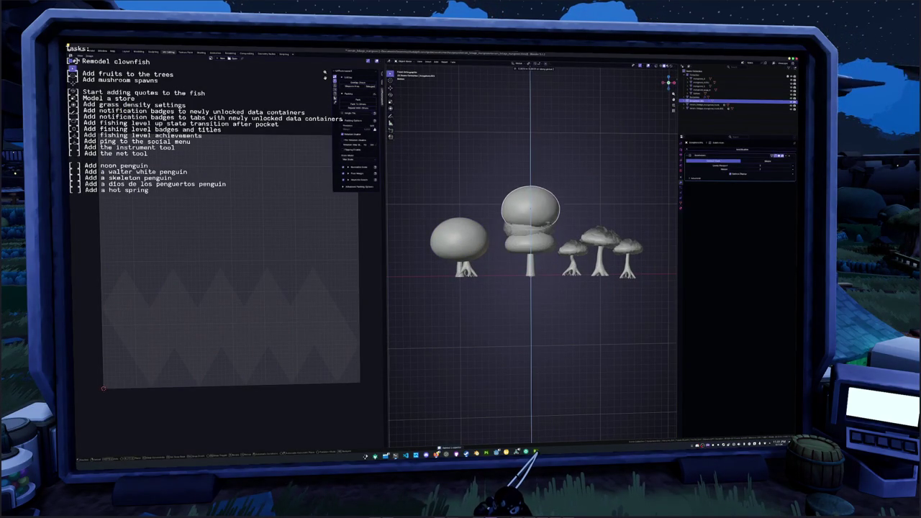
{"action": "left_click", "coordinate": [545, 216]}
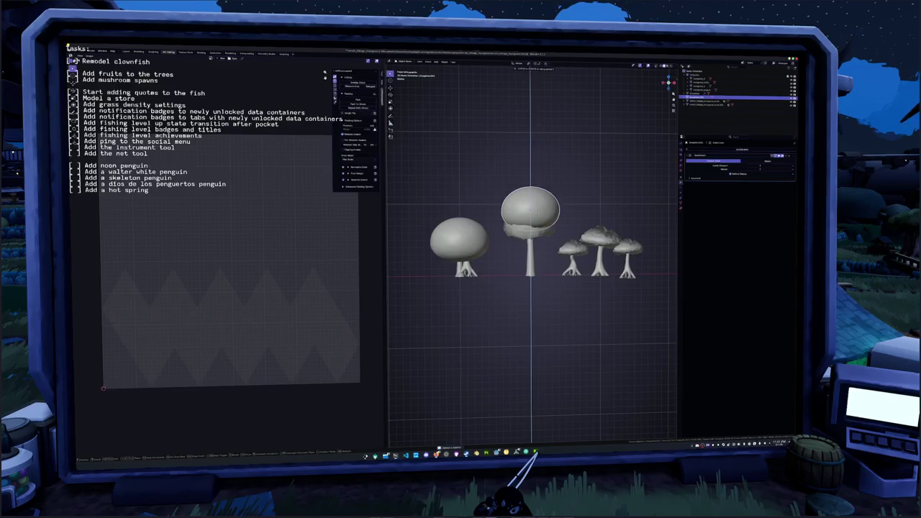
{"action": "left_click", "coordinate": [546, 208]}
{"action": "scroll", "coordinate": [547, 210], "scroll_direction": "up", "scroll_amount": 3}
Nudge the mushroom cap horizontally into position over the stem.
{"action": "key", "text": "g"}
{"action": "key", "text": "x"}
{"action": "left_click", "coordinate": [570, 220]}
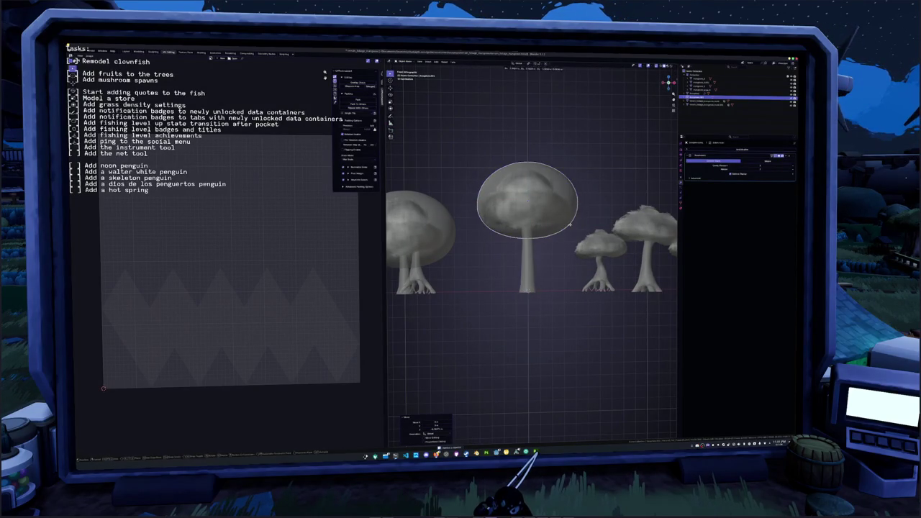
{"action": "key", "text": "g"}
{"action": "key", "text": "x"}
{"action": "left_click", "coordinate": [567, 227]}
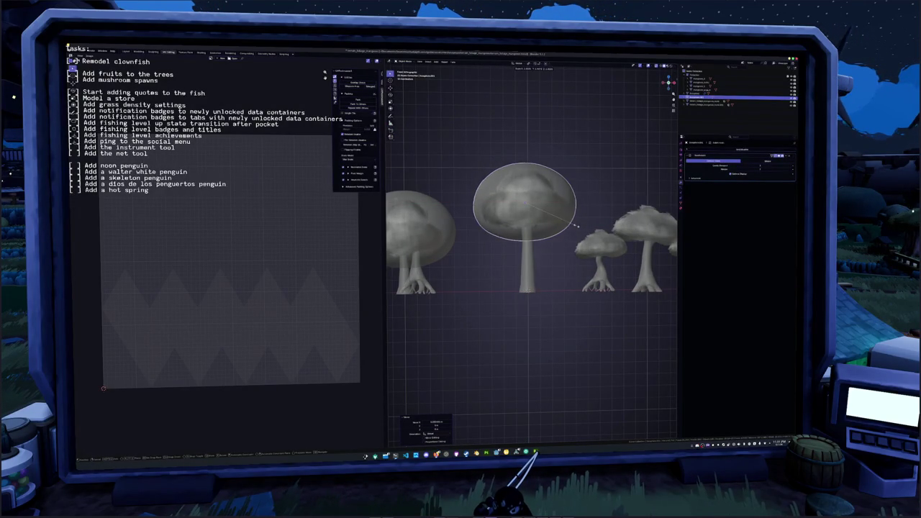
{"action": "key", "text": "g"}
{"action": "key", "text": "x"}
{"action": "left_click", "coordinate": [578, 228]}
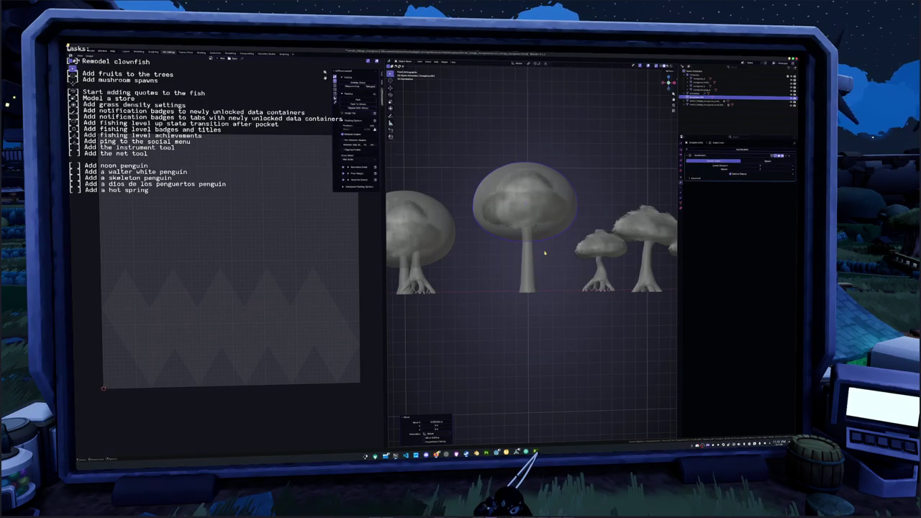
Apply all transforms to the mushroom models and save the .blend file.
{"action": "key", "text": "ctrl+a"}
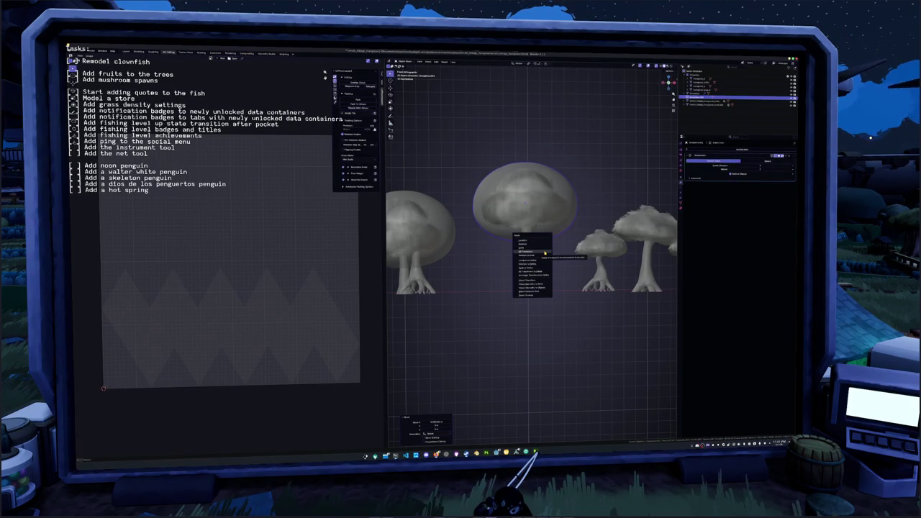
{"action": "left_click", "coordinate": [545, 253]}
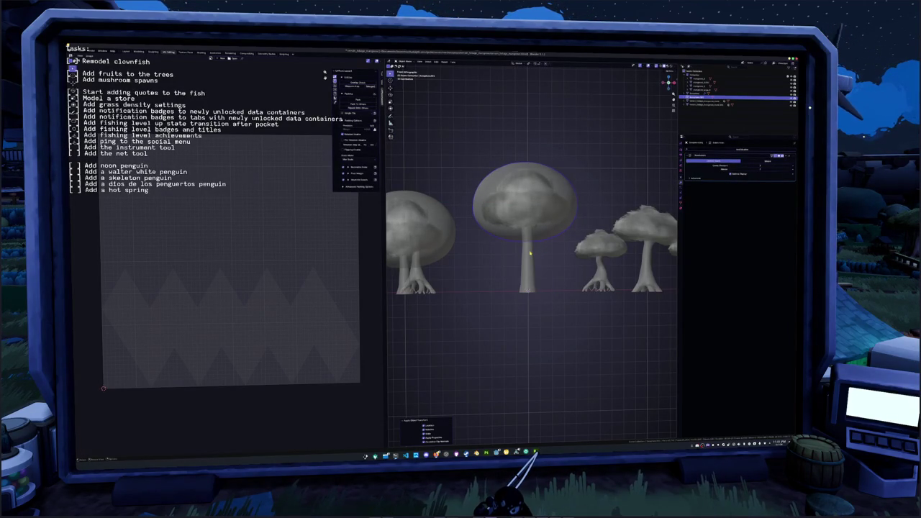
{"action": "left_click_drag", "start_coordinate": [547, 250], "coordinate": [517, 274]}
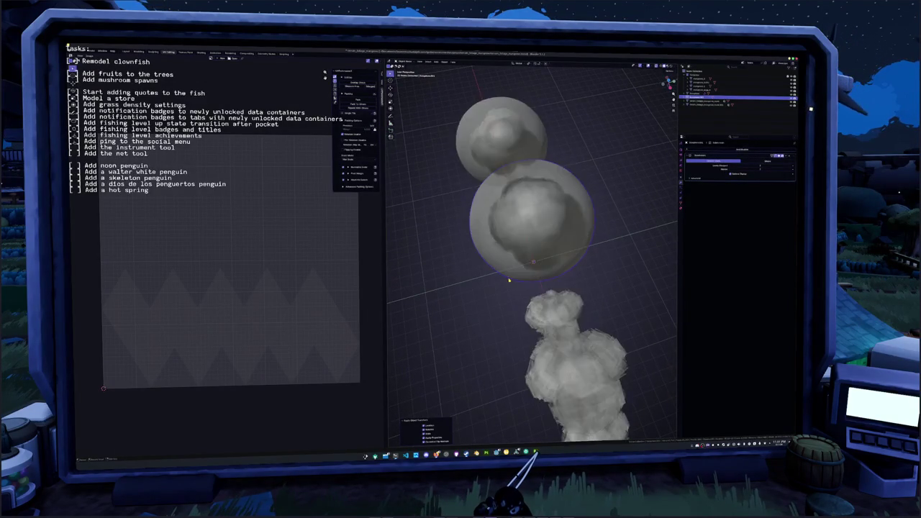
{"action": "right_click", "coordinate": [529, 265]}
{"action": "left_click", "coordinate": [529, 264]}
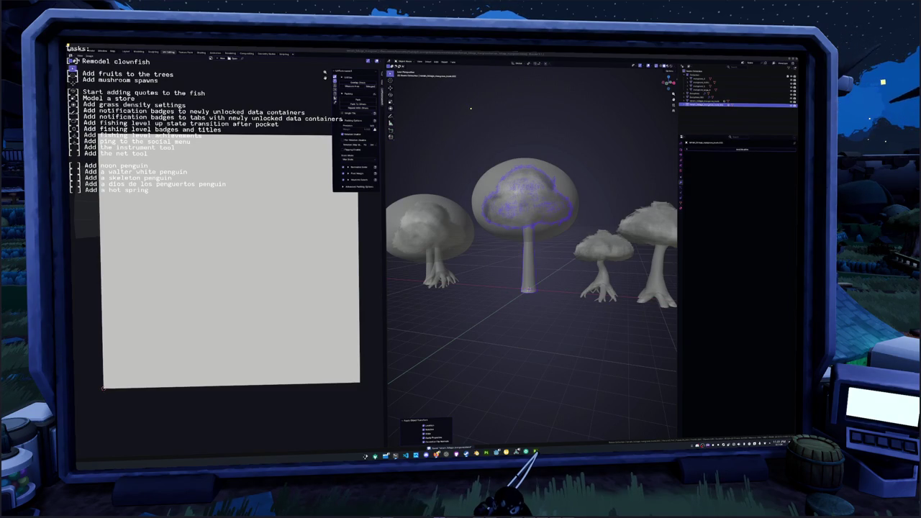
{"action": "key", "text": "ctrl+s"}
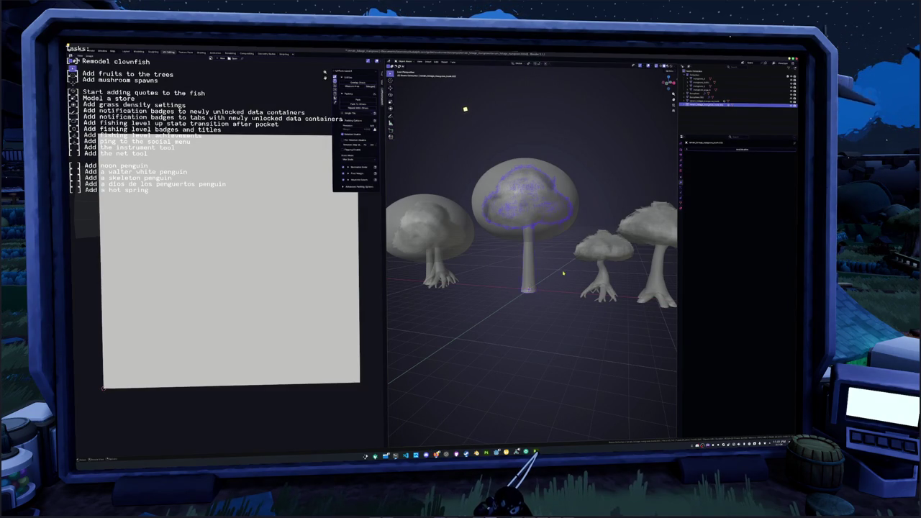
Select the mushroom cap among overlapping objects and give it a new name.
{"action": "left_click", "coordinate": [542, 239]}
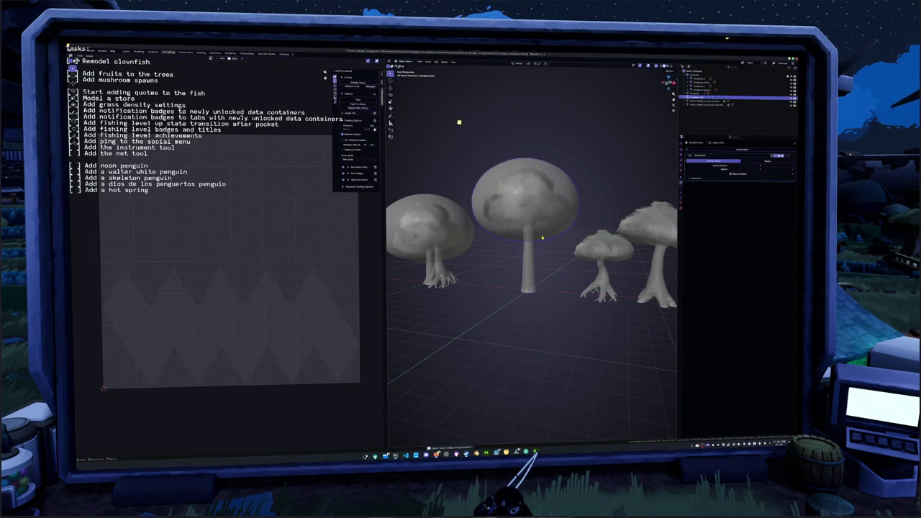
{"action": "left_click", "coordinate": [542, 237], "text": "alt"}
{"action": "left_click", "coordinate": [524, 262]}
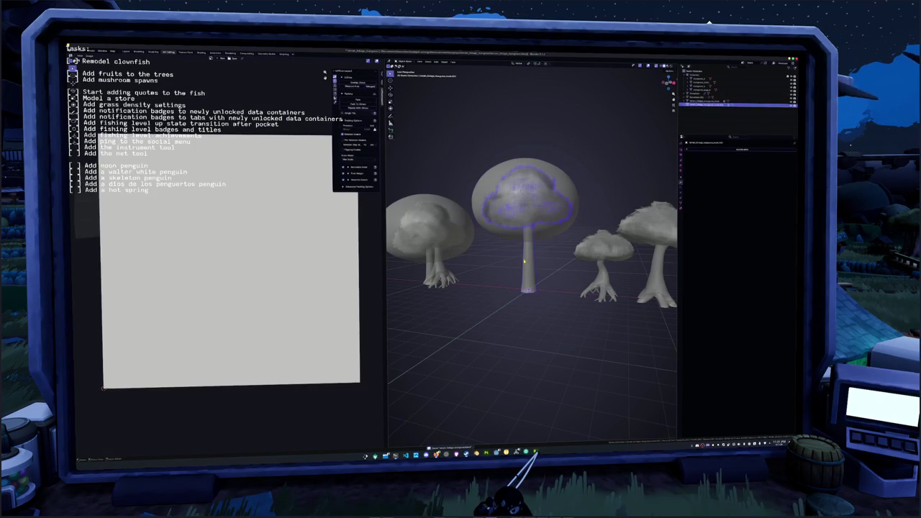
{"action": "key", "text": "F2"}
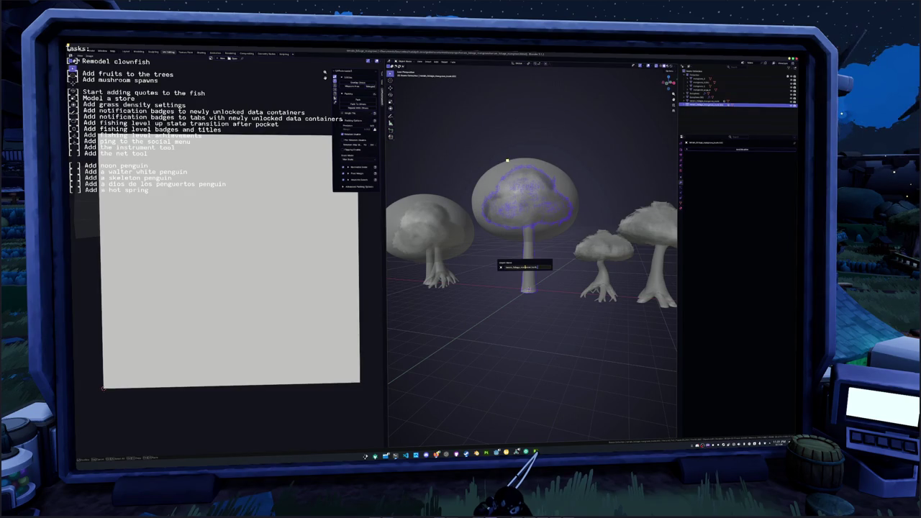
{"action": "key", "text": "Return"}
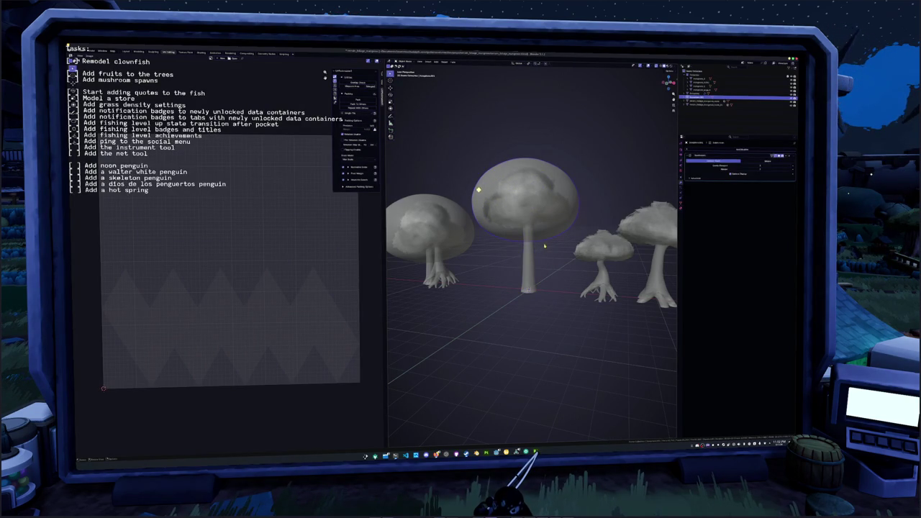
{"action": "left_click", "coordinate": [563, 221]}
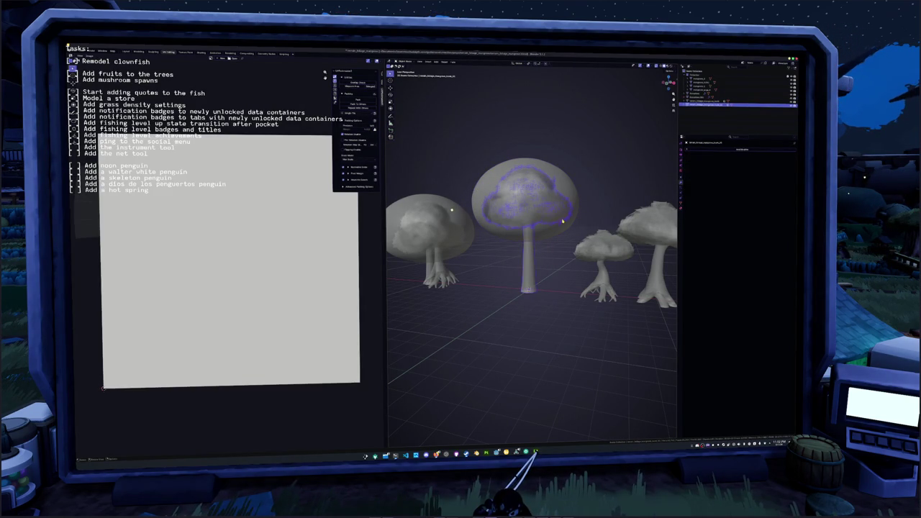
Change a cap modifier option and adjust its foliage detail value for a rougher canopy.
{"action": "left_click", "coordinate": [726, 151]}
{"action": "left_click", "coordinate": [730, 156]}
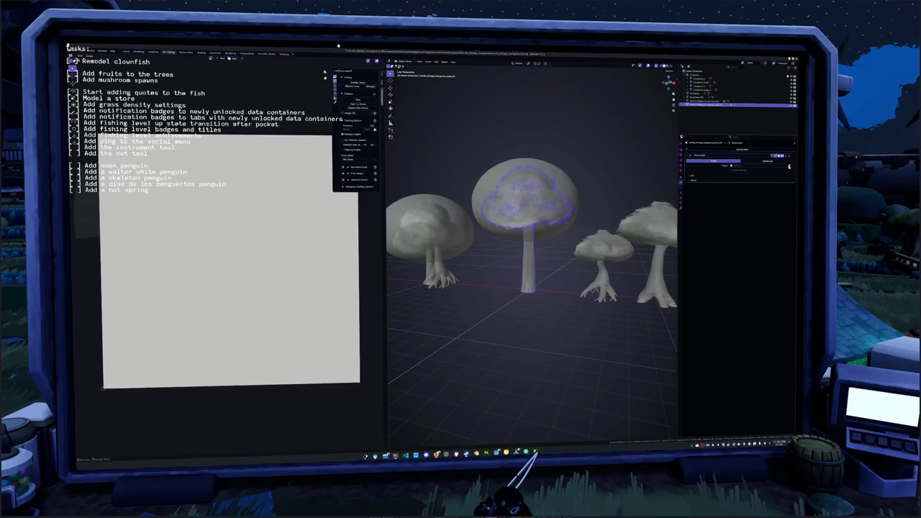
{"action": "left_click", "coordinate": [692, 179]}
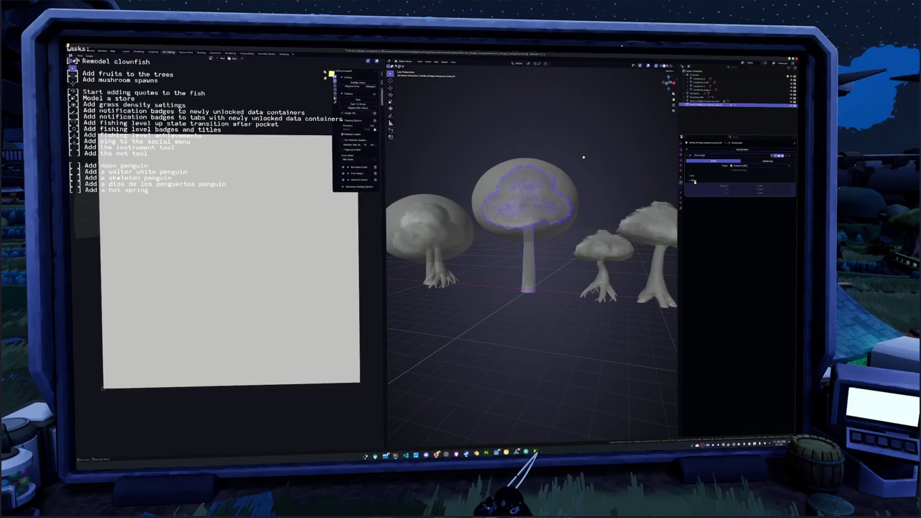
{"action": "left_click", "coordinate": [692, 176]}
{"action": "left_click_drag", "start_coordinate": [776, 190], "coordinate": [787, 193]}
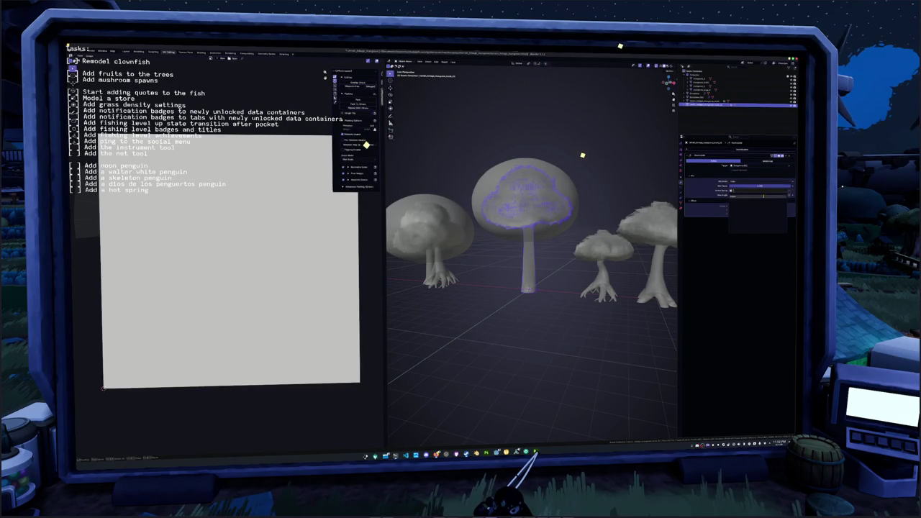
{"action": "scroll", "coordinate": [556, 250], "scroll_direction": "up", "scroll_amount": 3}
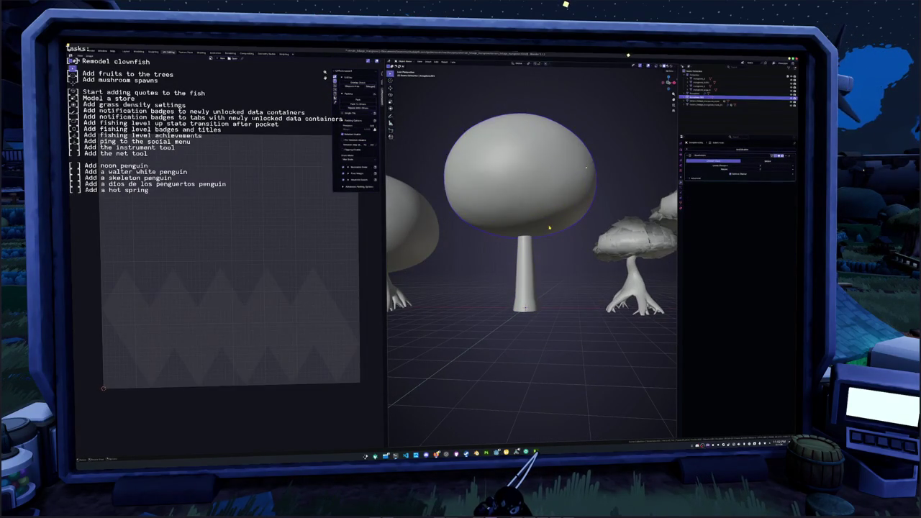
{"action": "mouse_move", "coordinate": [557, 250]}
{"action": "left_mouse_down"}
{"action": "mouse_move", "coordinate": [522, 220]}
{"action": "mouse_move", "coordinate": [547, 237]}
{"action": "mouse_move", "coordinate": [576, 237]}
{"action": "mouse_move", "coordinate": [545, 234]}
{"action": "left_mouse_up"}
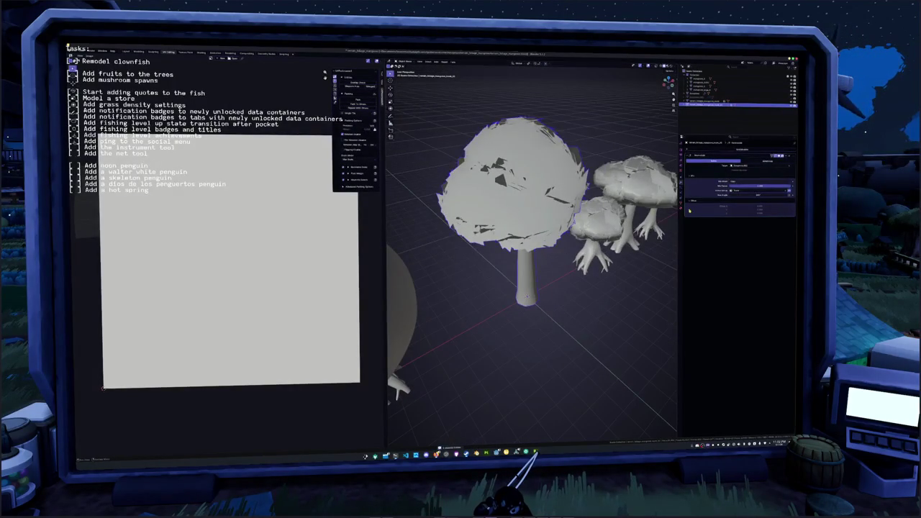
{"action": "scroll", "coordinate": [545, 235], "scroll_direction": "down", "scroll_amount": 5}
Compare the other mushrooms' cap hulls, then move the top of the middle cap's mesh.
{"action": "left_click", "coordinate": [454, 259]}
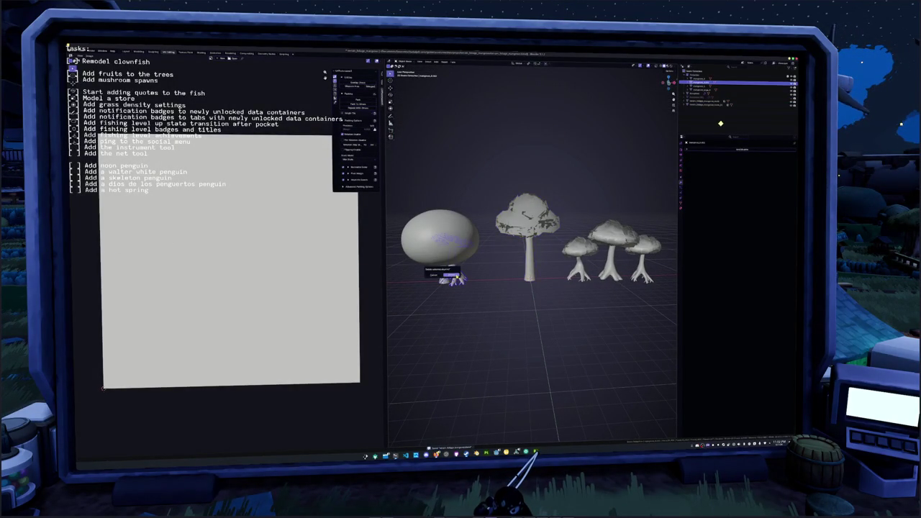
{"action": "left_click", "coordinate": [453, 258]}
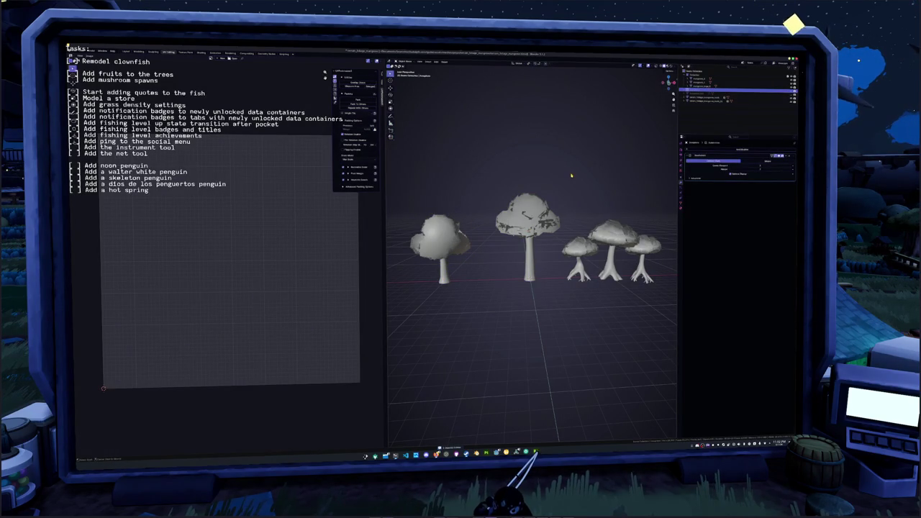
{"action": "key", "text": "ctrl+z"}
{"action": "left_click", "coordinate": [439, 239]}
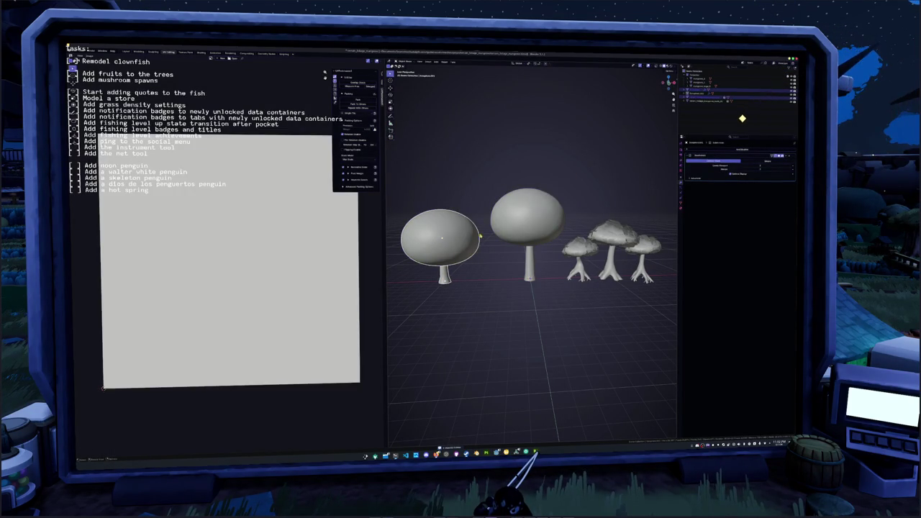
{"action": "key", "text": "ctrl+z"}
{"action": "key", "text": "ctrl+z"}
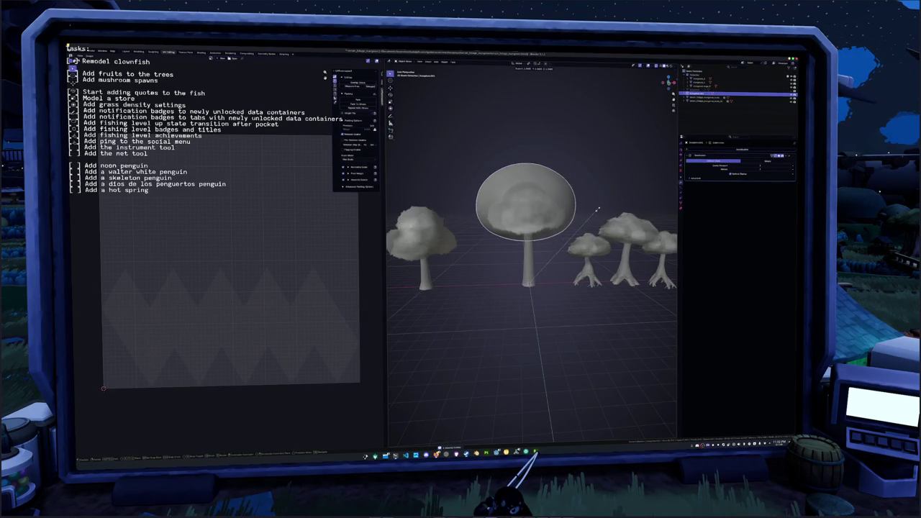
{"action": "key", "text": "Tab"}
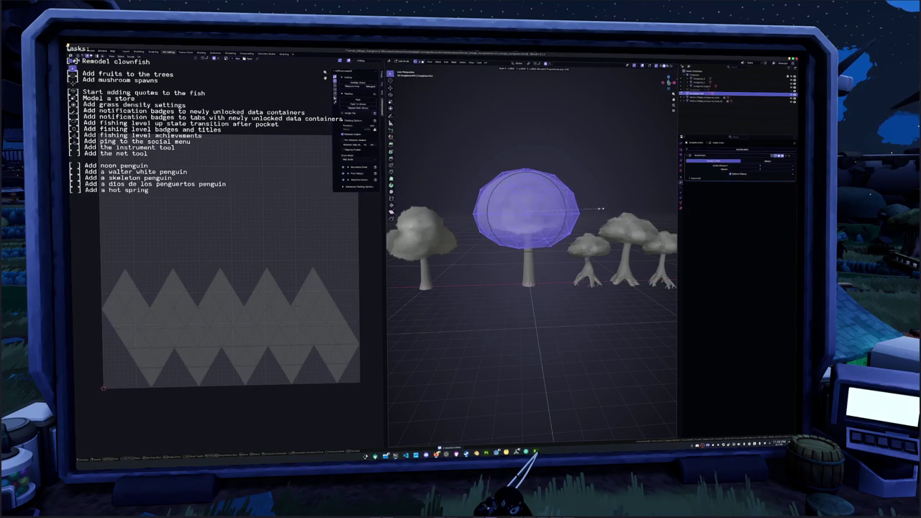
{"action": "left_click", "coordinate": [602, 207]}
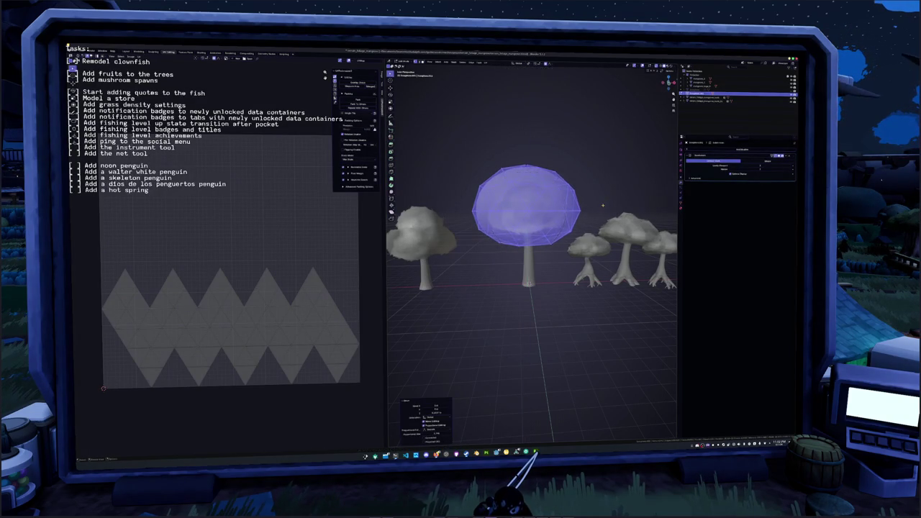
{"action": "key", "text": "Tab"}
Select the foliage mesh inside the middle cap and expand its modifier settings.
{"action": "left_click", "coordinate": [536, 255]}
{"action": "left_click", "coordinate": [740, 150]}
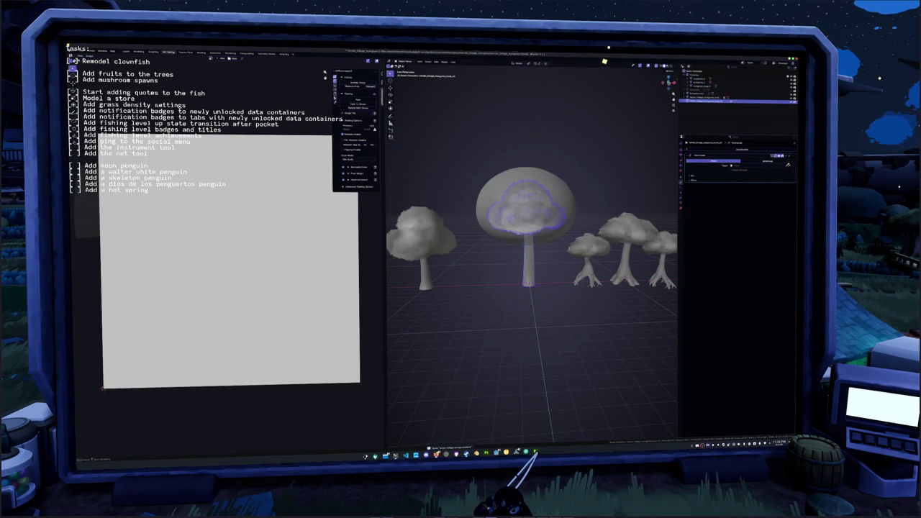
{"action": "left_click", "coordinate": [695, 180]}
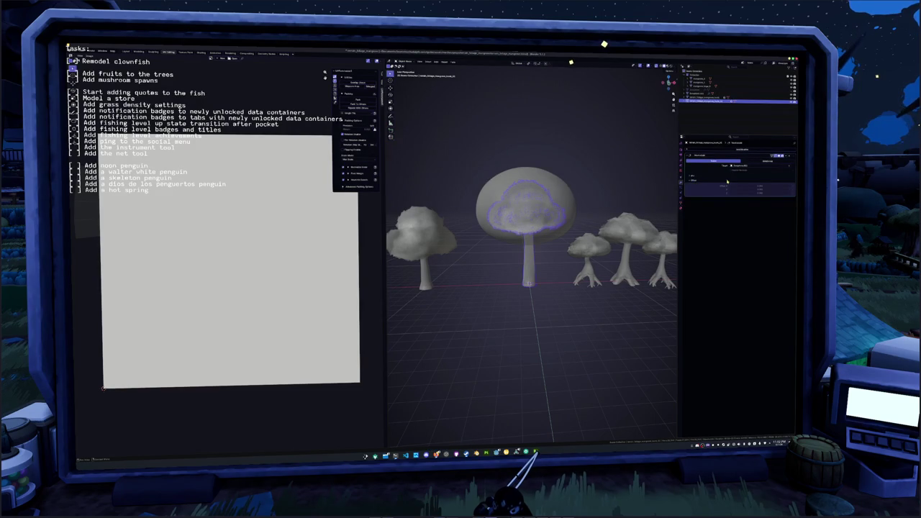
{"action": "left_click", "coordinate": [692, 177]}
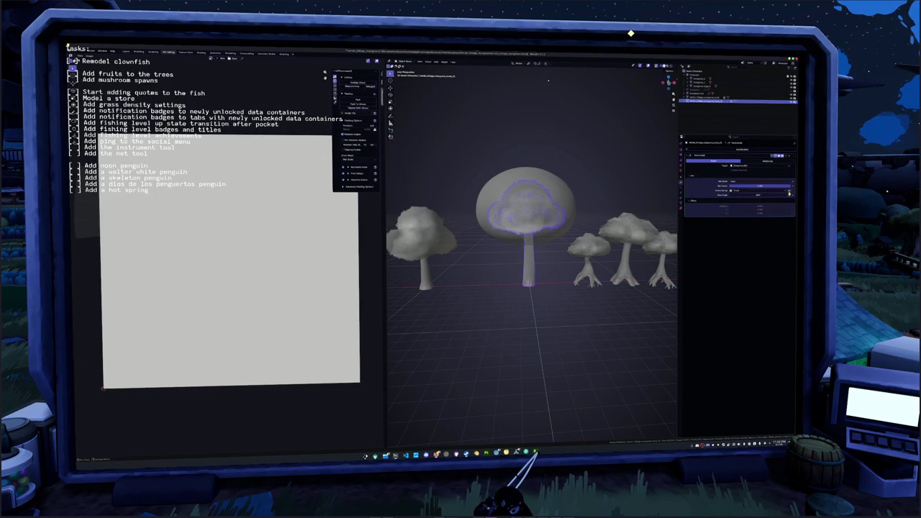
{"action": "key", "text": "ctrl+z"}
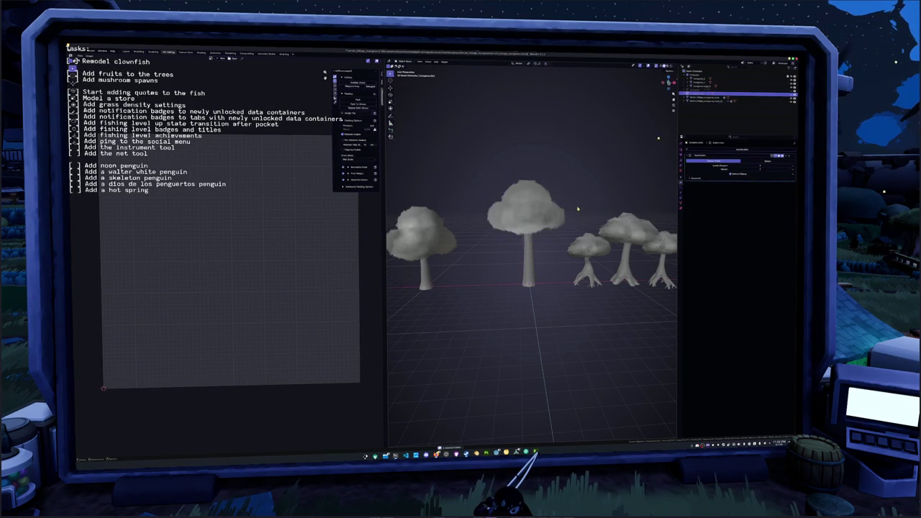
{"action": "key", "text": "ctrl+shift+z"}
{"action": "key", "text": "ctrl+shift+z"}
{"action": "key", "text": "ctrl+shift+z"}
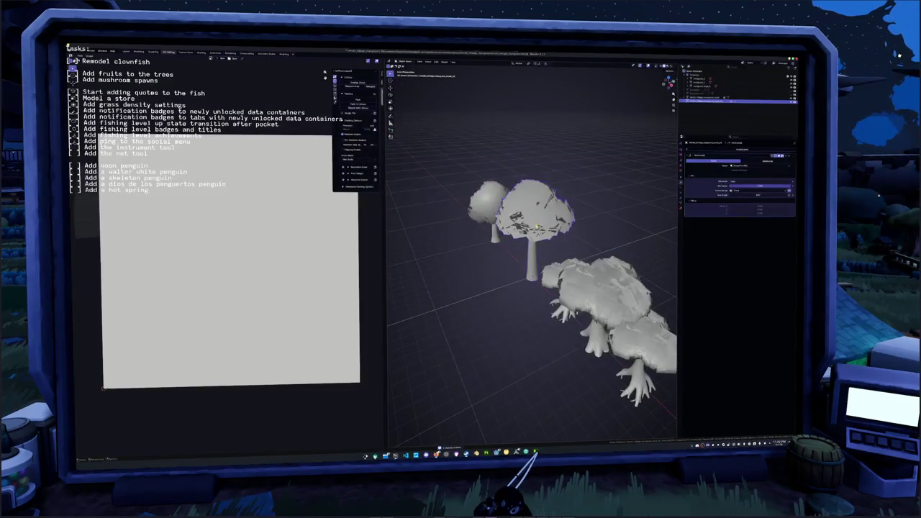
Select the middle tree's connected trunk geometry in Edit Mode.
{"action": "key", "text": "ctrl+z"}
{"action": "key", "text": "ctrl+z"}
{"action": "key", "text": "ctrl+z"}
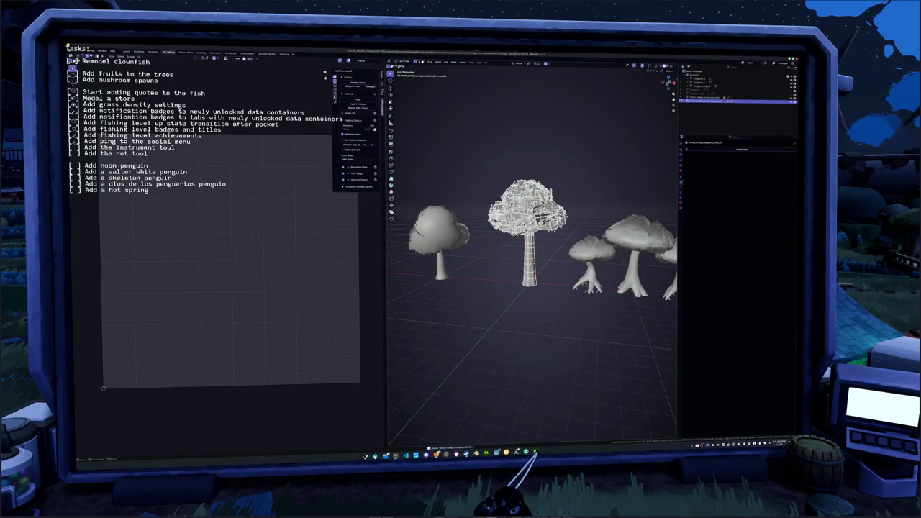
{"action": "key", "text": "KP_8"}
{"action": "key", "text": "ctrl+l"}
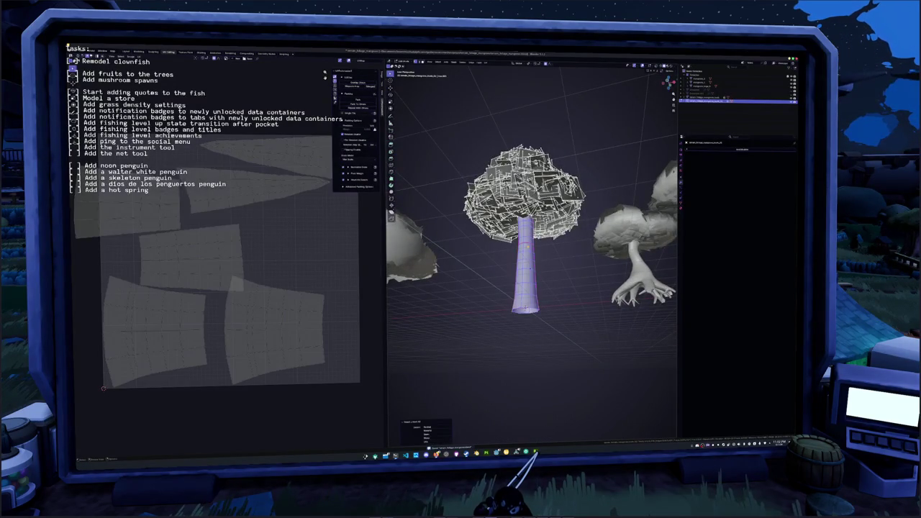
{"action": "scroll", "coordinate": [532, 252], "scroll_direction": "up", "scroll_amount": 10}
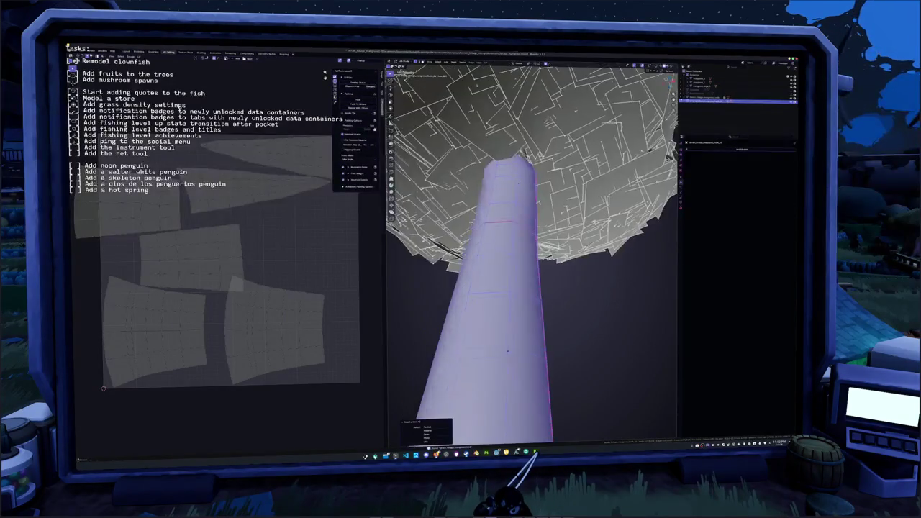
{"action": "scroll", "coordinate": [509, 347], "scroll_direction": "up", "scroll_amount": 2}
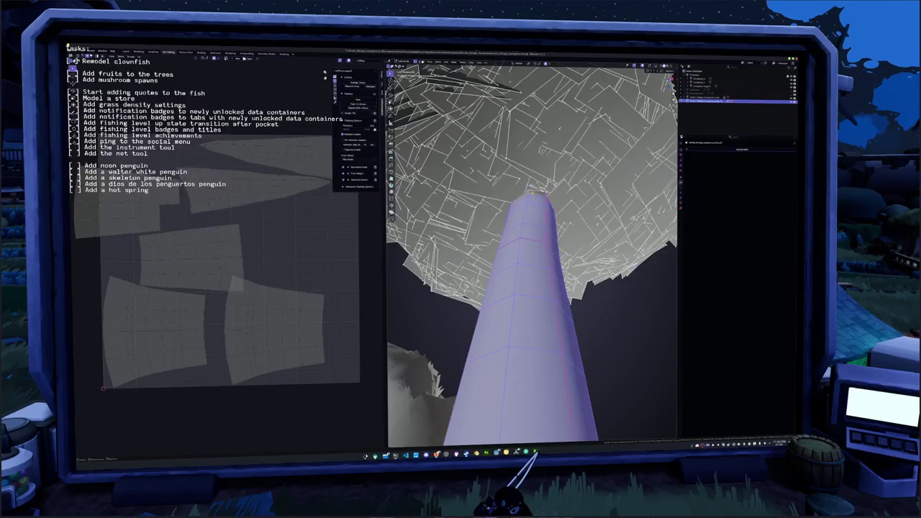
{"action": "scroll", "coordinate": [509, 348], "scroll_direction": "up", "scroll_amount": 3}
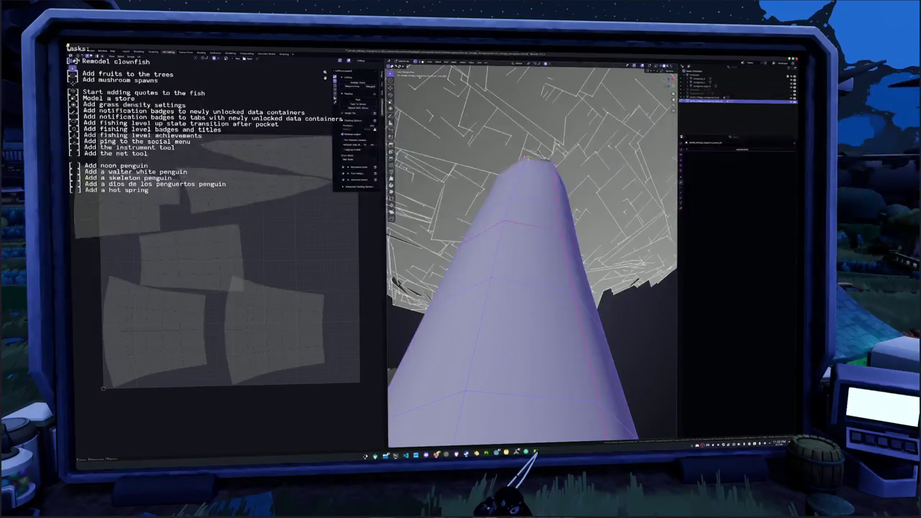
{"action": "scroll", "coordinate": [533, 252], "scroll_direction": "down", "scroll_amount": 4}
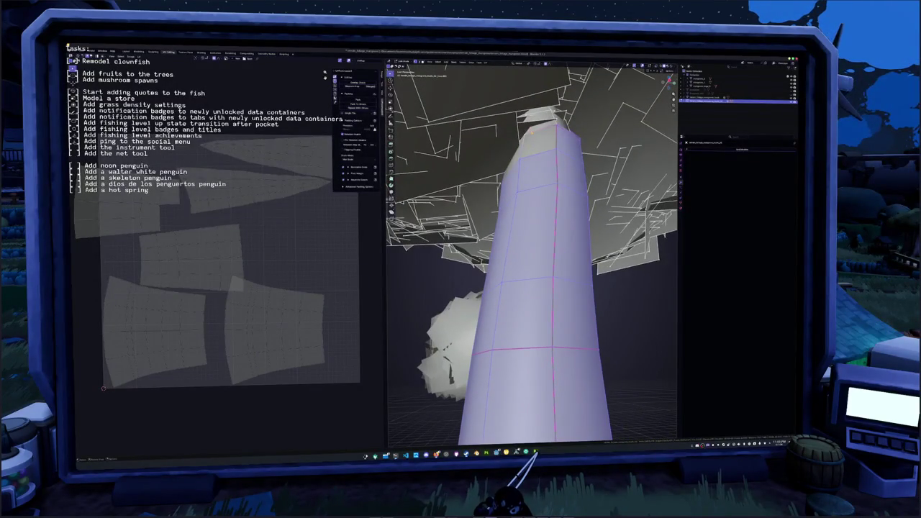
{"action": "scroll", "coordinate": [552, 117], "scroll_direction": "down", "scroll_amount": 2}
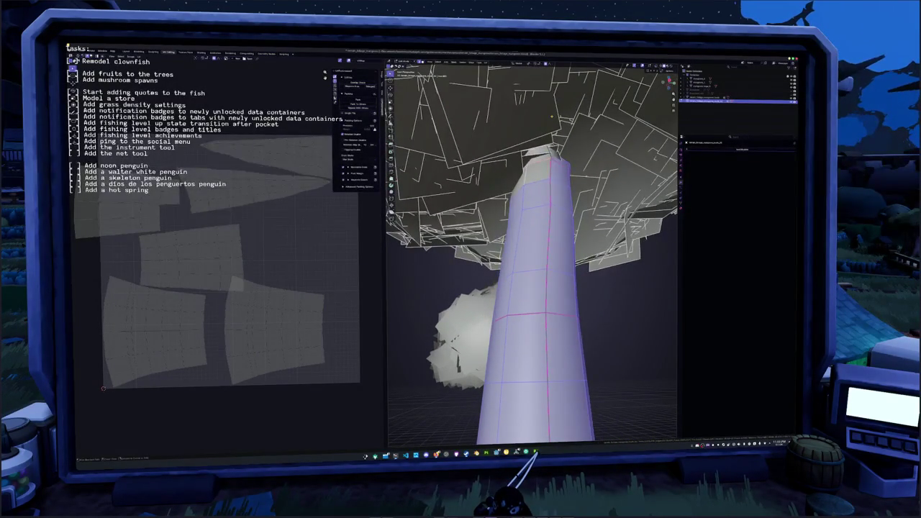
{"action": "key", "text": "ctrl+l"}
{"action": "scroll", "coordinate": [552, 116], "scroll_direction": "down", "scroll_amount": 8}
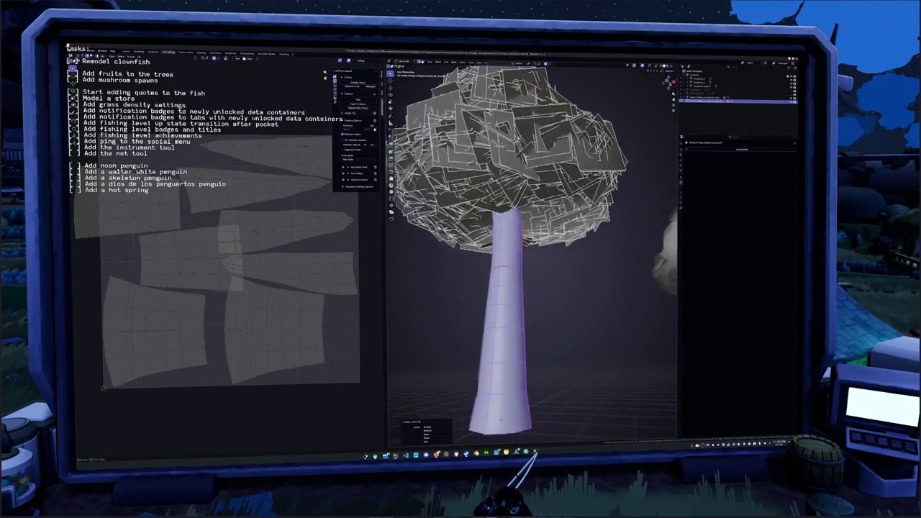
{"action": "left_click_drag", "start_coordinate": [552, 130], "coordinate": [552, 108]}
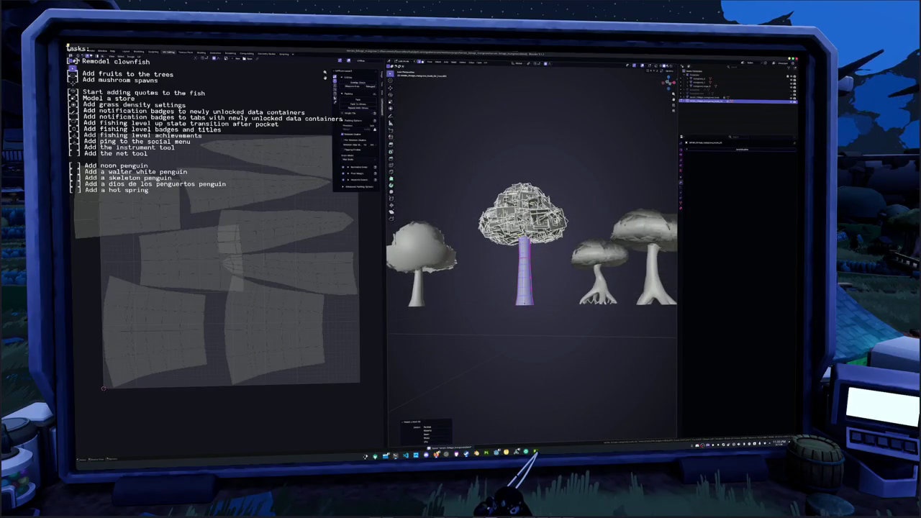
Pack all UV islands to fill the texture square and return to Object Mode.
{"action": "key", "text": "a"}
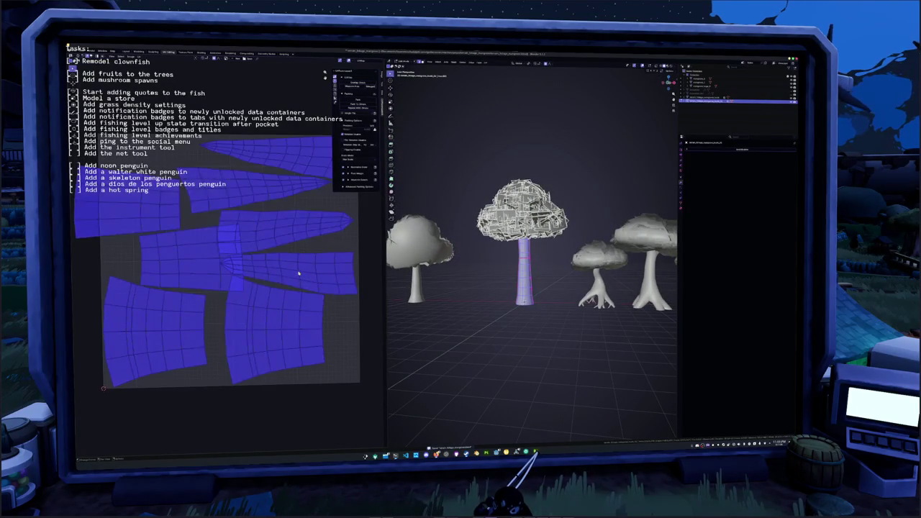
{"action": "left_click", "coordinate": [357, 99]}
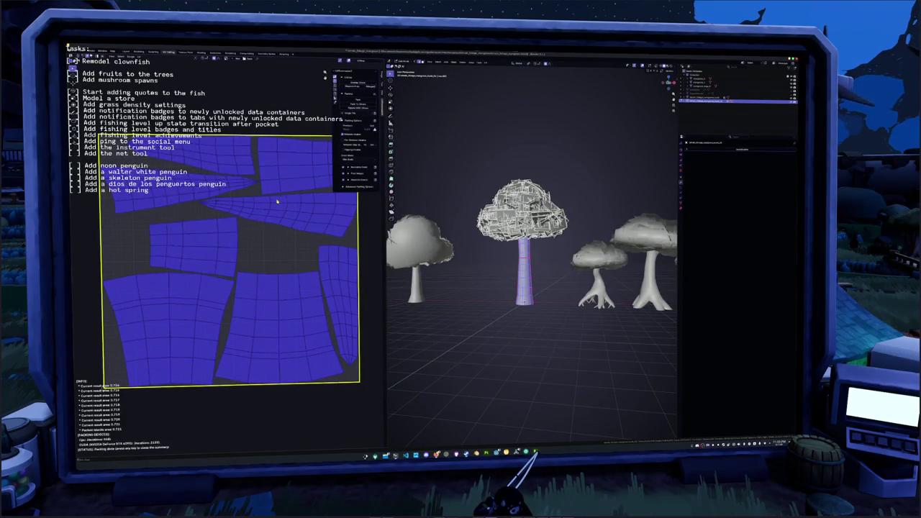
{"action": "left_click", "coordinate": [277, 202]}
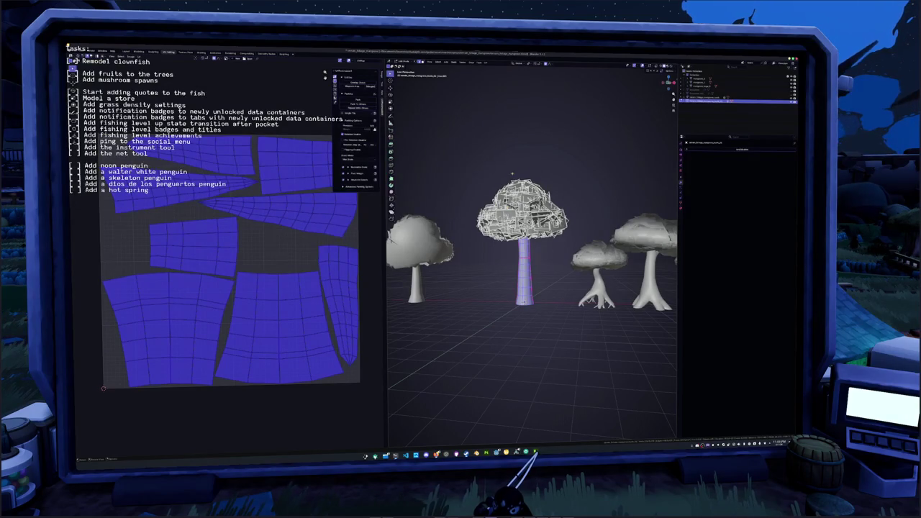
{"action": "key", "text": "Tab"}
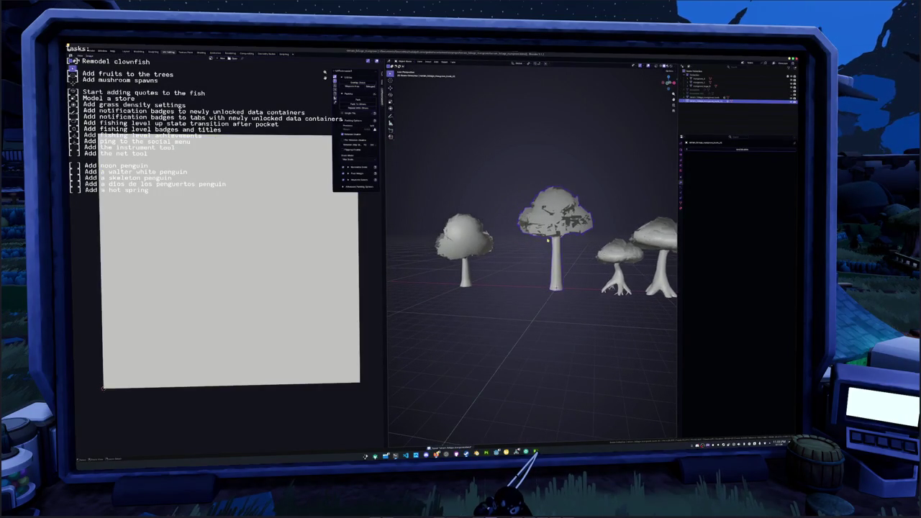
Separate the selected canopy into its own object and export it as FBX.
{"action": "key", "text": "Tab"}
{"action": "right_click", "coordinate": [517, 253]}
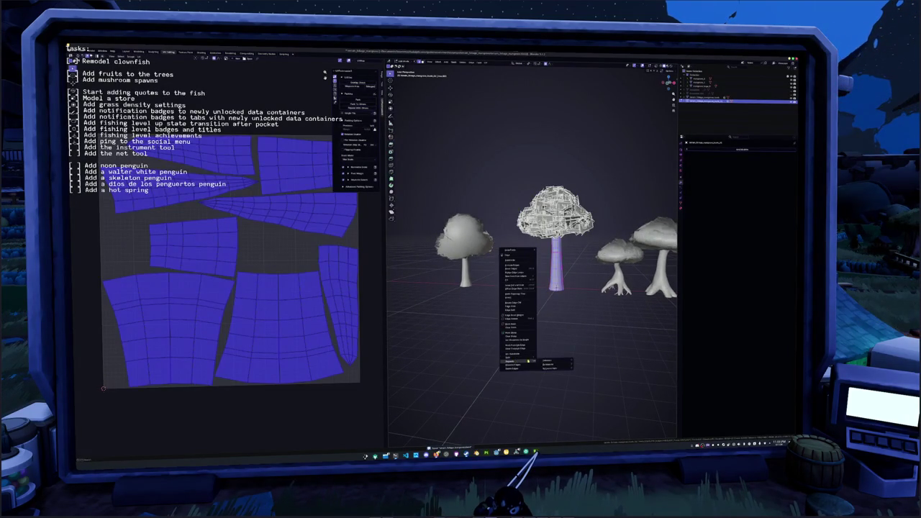
{"action": "left_click", "coordinate": [547, 360]}
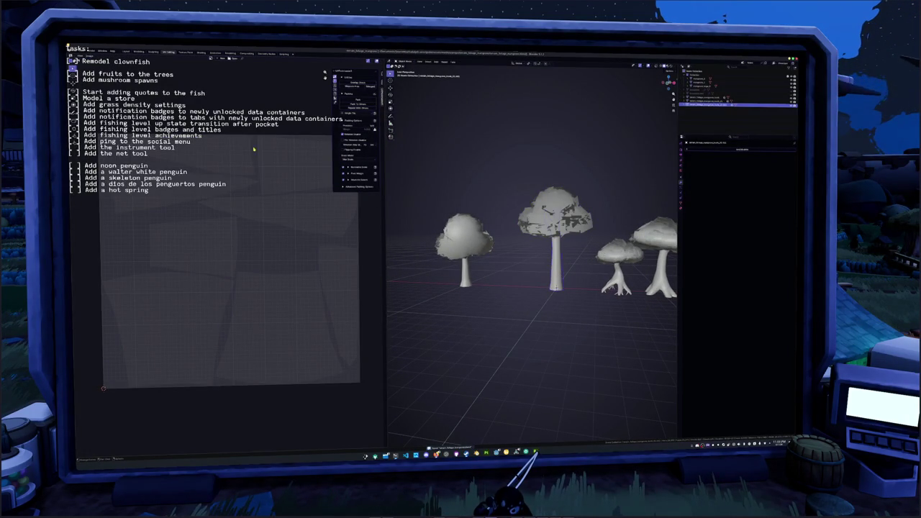
{"action": "left_click", "coordinate": [72, 52]}
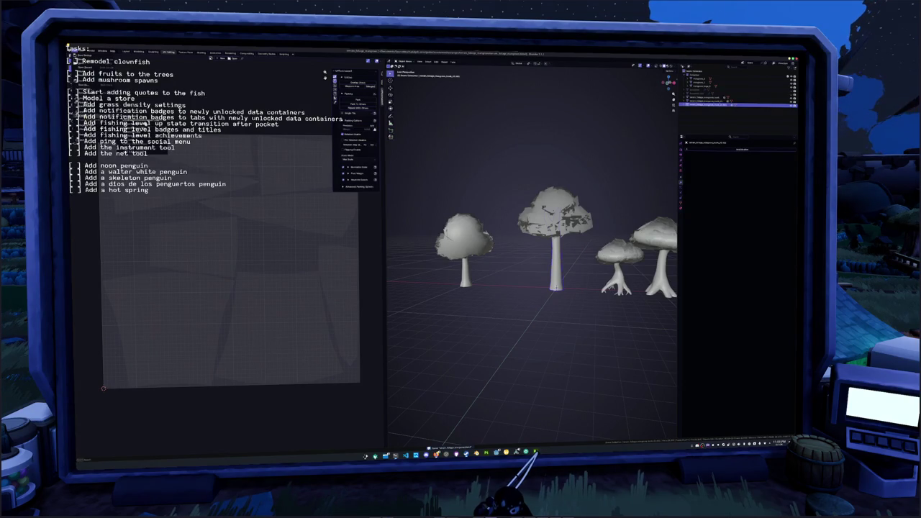
{"action": "left_click", "coordinate": [142, 150]}
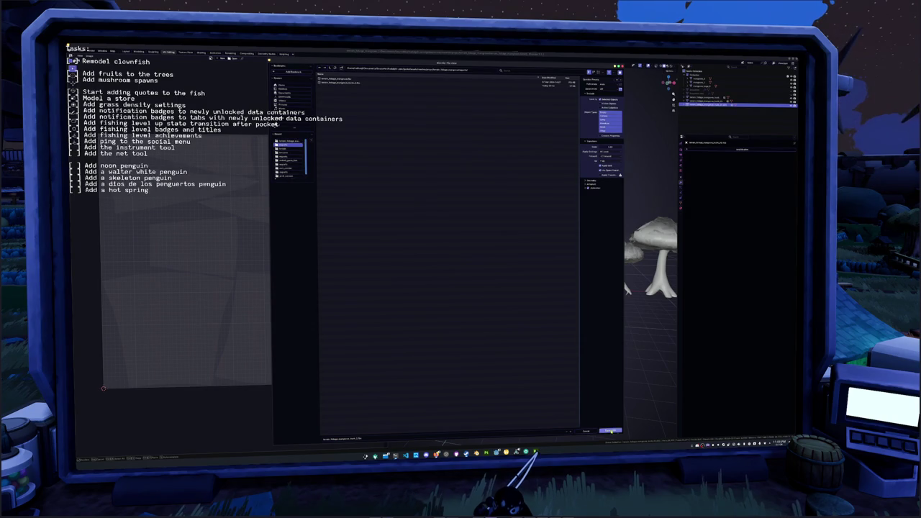
{"action": "left_click", "coordinate": [611, 430]}
Scale the small leftmost tree down and snap it onto the big tree's position.
{"action": "left_click", "coordinate": [551, 339]}
{"action": "scroll", "coordinate": [549, 323], "scroll_direction": "down", "scroll_amount": 2}
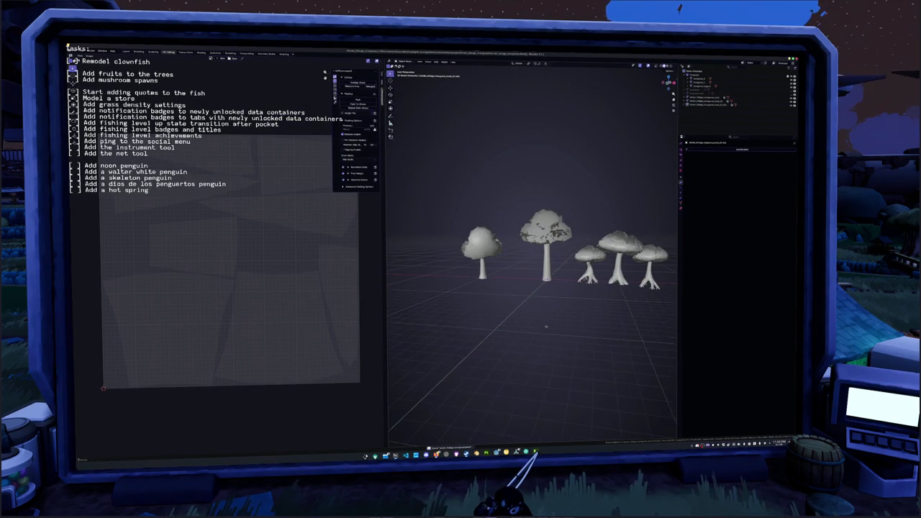
{"action": "left_click", "coordinate": [471, 251]}
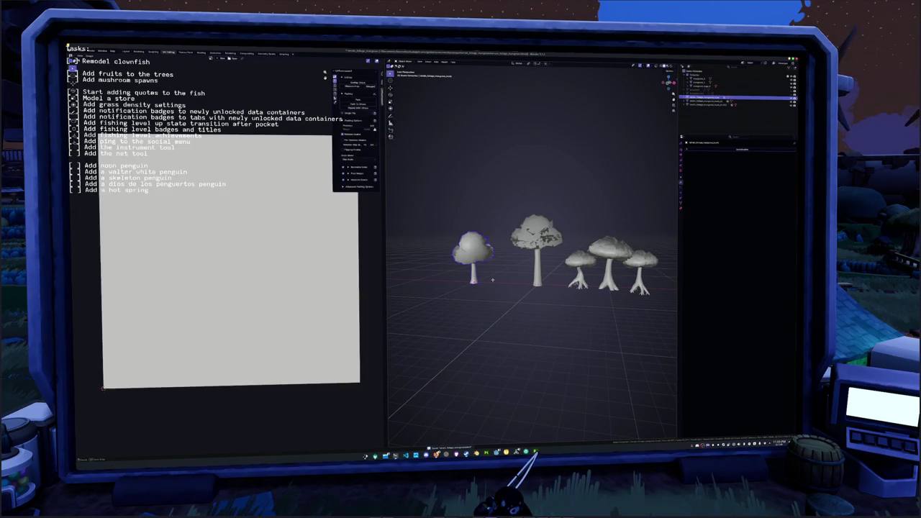
{"action": "key", "text": "s"}
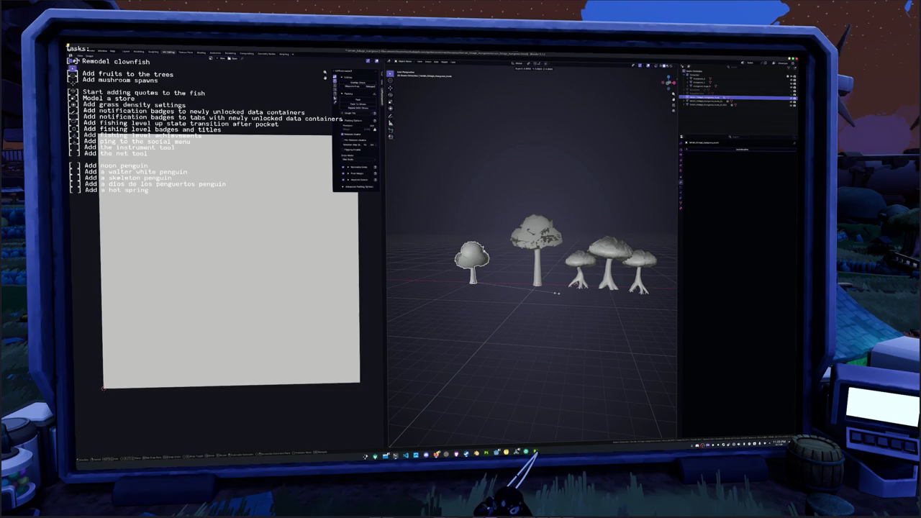
{"action": "left_click", "coordinate": [554, 297]}
{"action": "right_click", "coordinate": [555, 297]}
{"action": "key", "text": "Escape"}
{"action": "right_click", "coordinate": [470, 263]}
{"action": "left_click", "coordinate": [497, 279]}
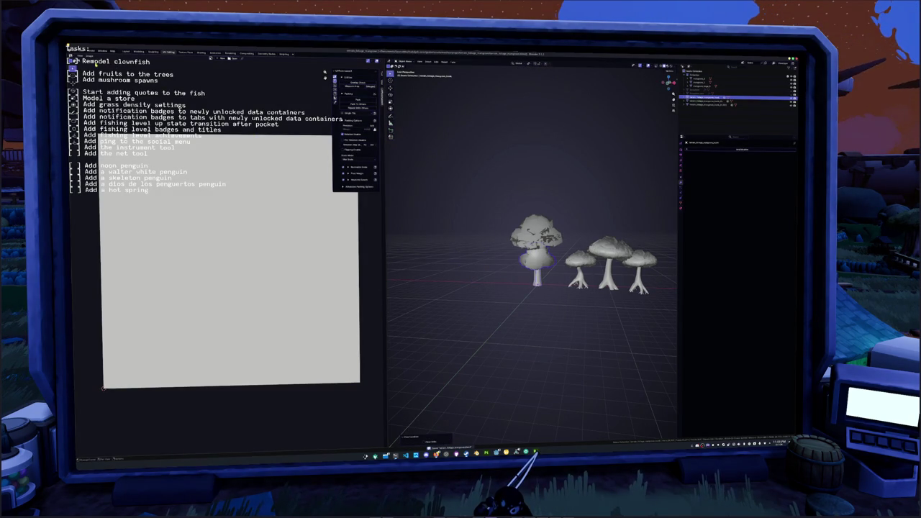
Import the mushroom models and slide one left along X away from the big tree.
{"action": "left_click", "coordinate": [71, 52]}
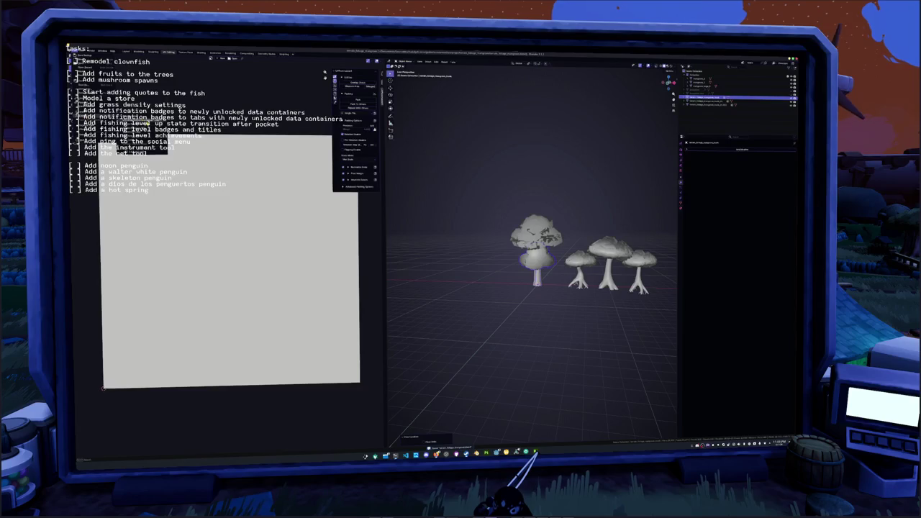
{"action": "left_click", "coordinate": [137, 150]}
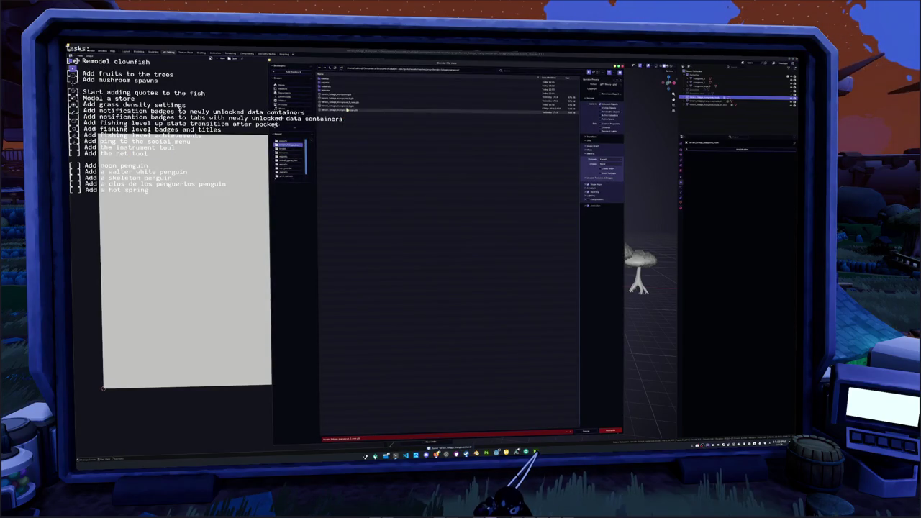
{"action": "left_click", "coordinate": [613, 431]}
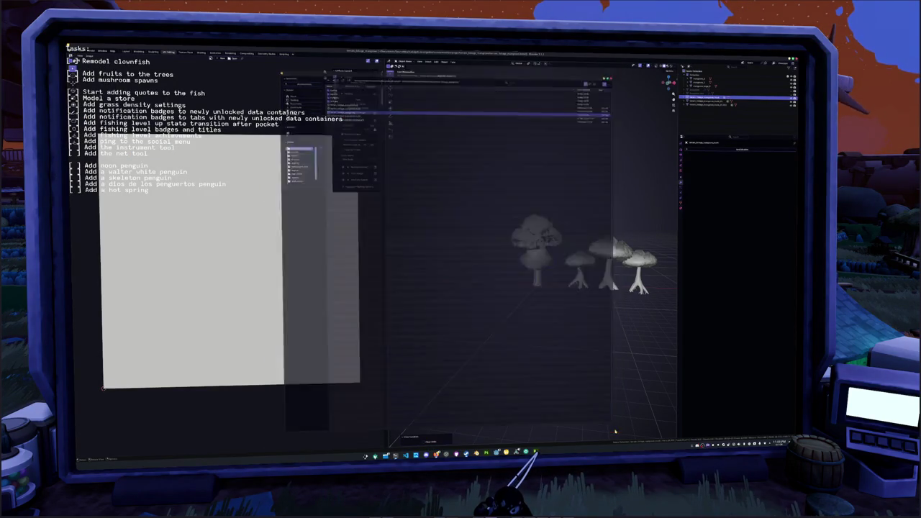
{"action": "key", "text": "g"}
{"action": "key", "text": "x"}
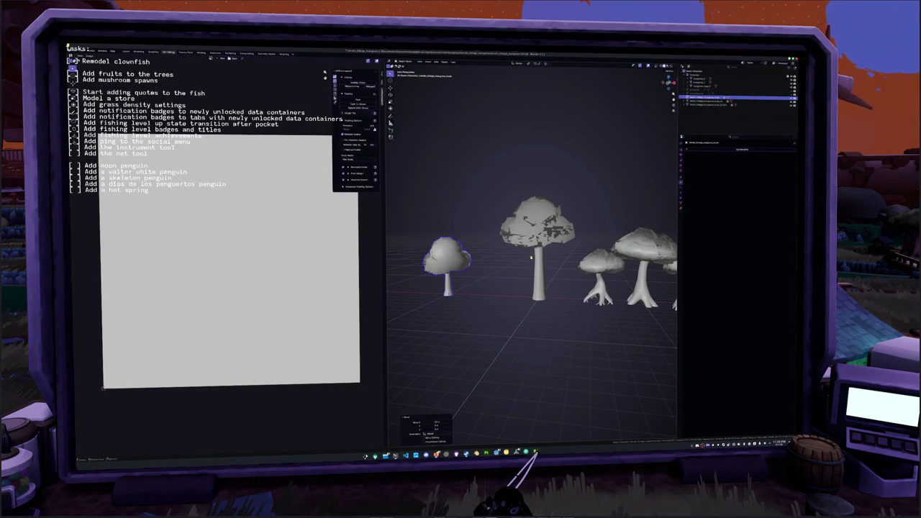
Select the big tree's trunk object and show its Material Properties.
{"action": "left_click", "coordinate": [539, 251]}
{"action": "left_click", "coordinate": [543, 266]}
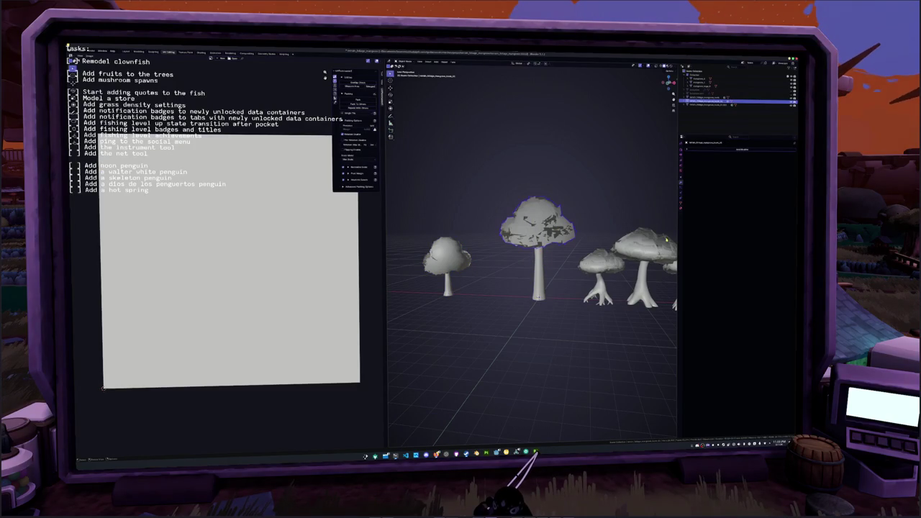
{"action": "left_click", "coordinate": [680, 206]}
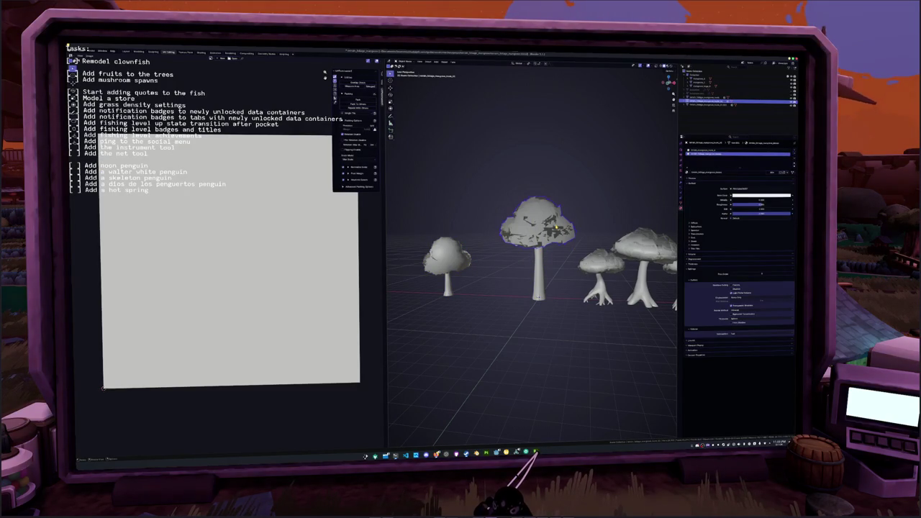
{"action": "left_click", "coordinate": [541, 265]}
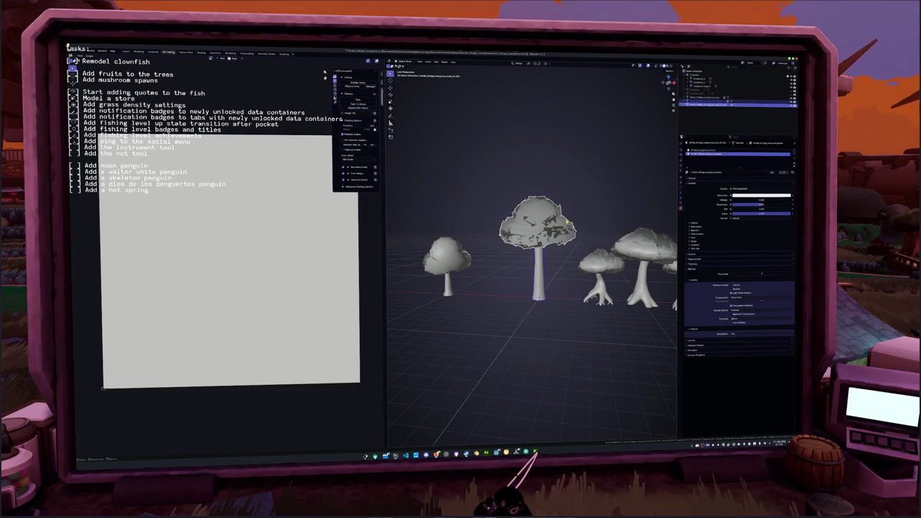
{"action": "left_click", "coordinate": [536, 269]}
Rename the trunk's first material slot to a new name.
{"action": "left_click", "coordinate": [733, 150]}
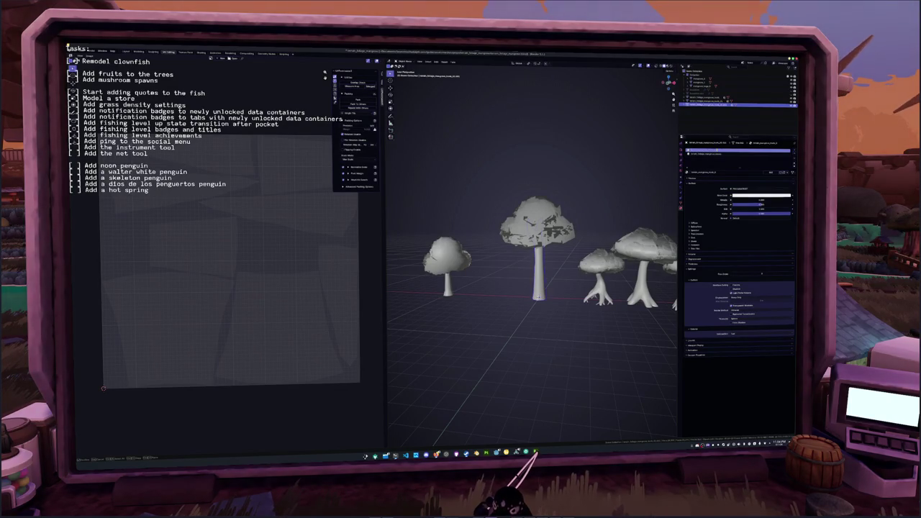
{"action": "double_click", "coordinate": [718, 151]}
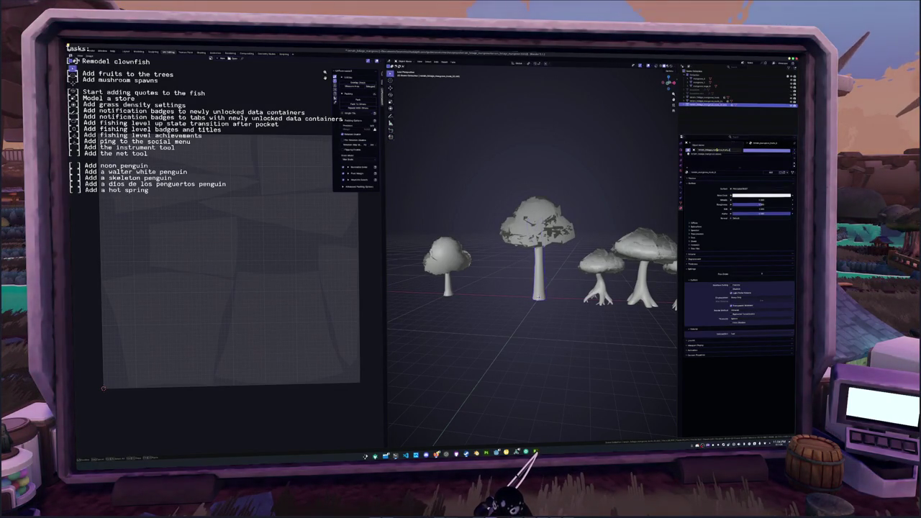
{"action": "key", "text": "Return"}
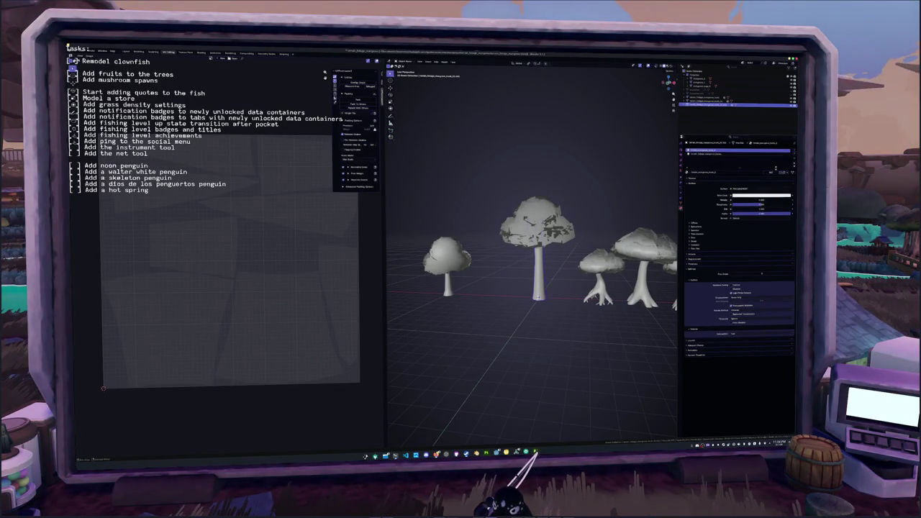
{"action": "left_click", "coordinate": [740, 171]}
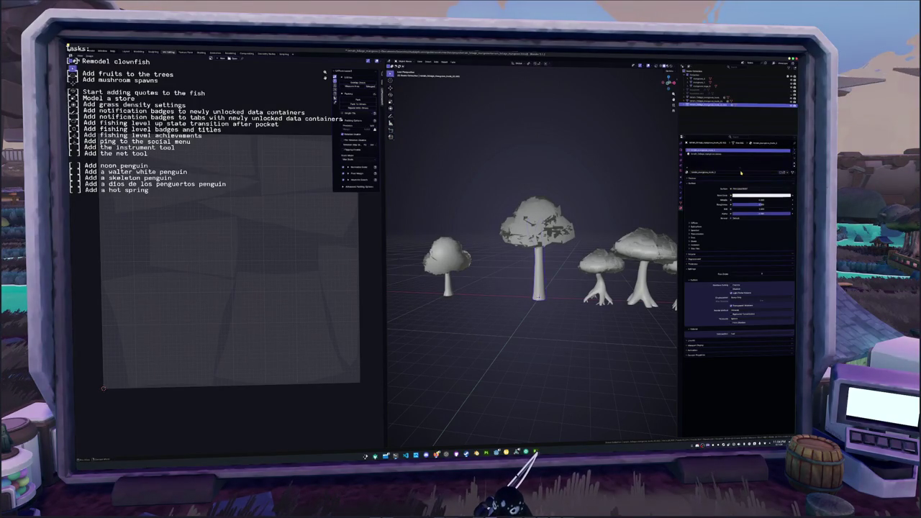
Select the last object in the scene and bring up the export file browser.
{"action": "left_click", "coordinate": [446, 258]}
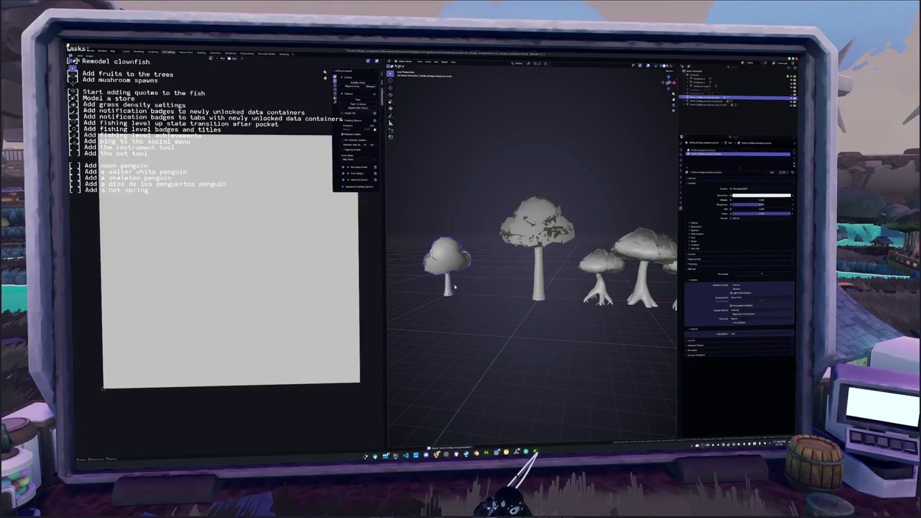
{"action": "left_click", "coordinate": [738, 105]}
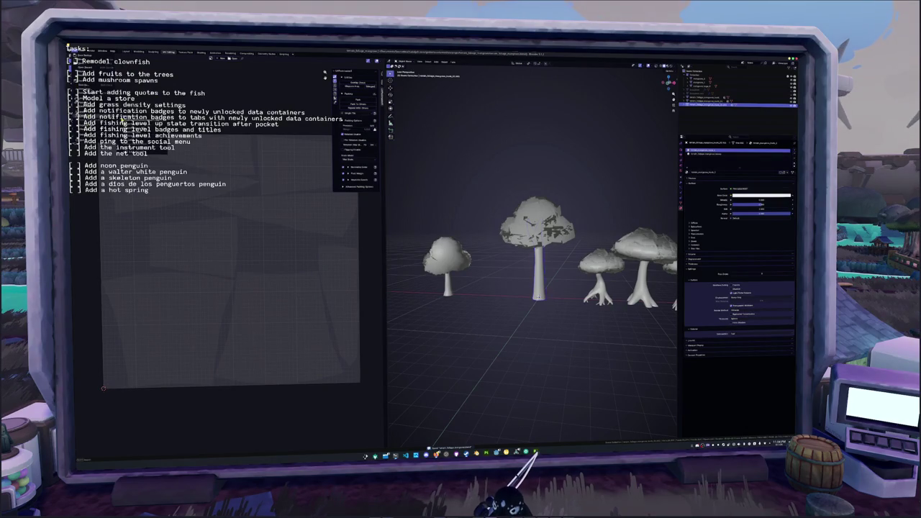
{"action": "key", "text": "ctrl+shift+s"}
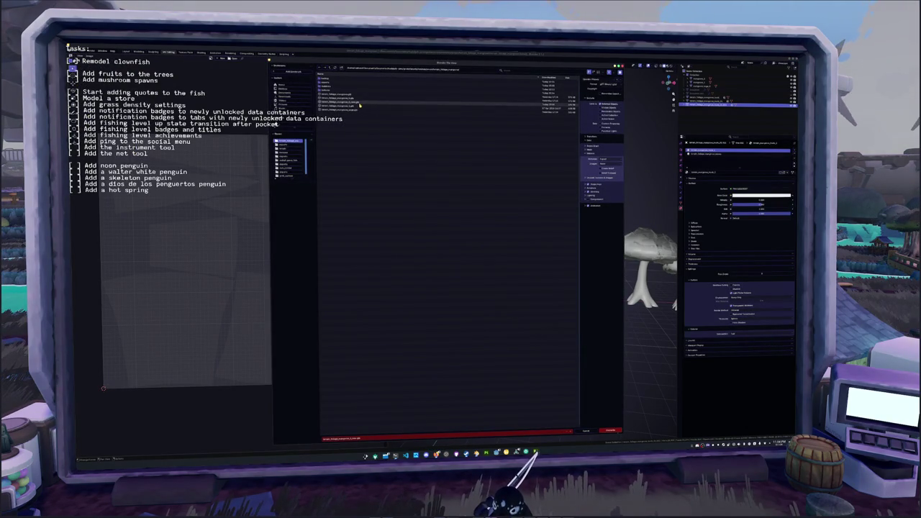
Export the tree model over the existing model file, then switch to Substance Painter.
{"action": "left_click", "coordinate": [357, 107]}
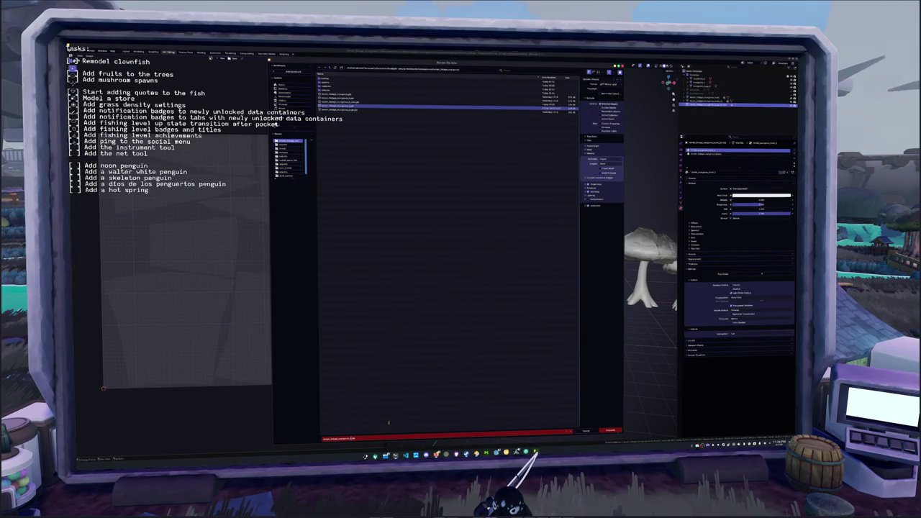
{"action": "key", "text": "Return"}
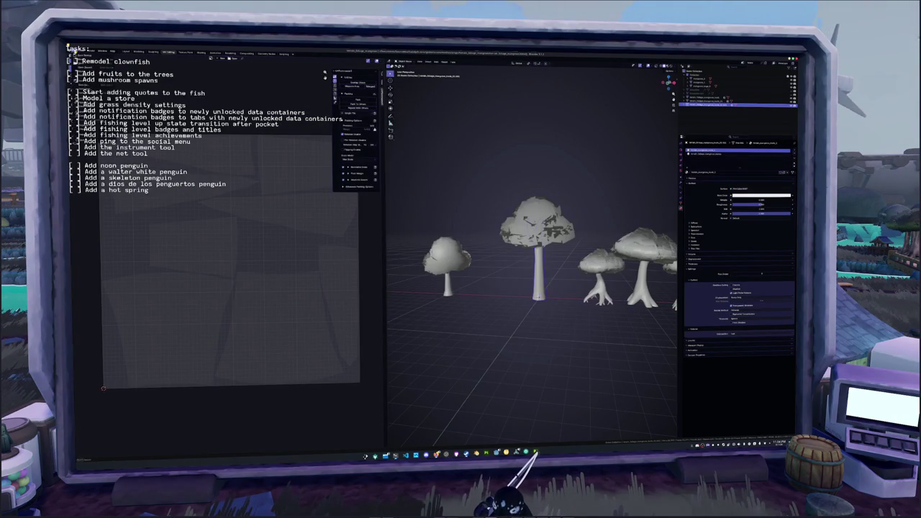
{"action": "key", "text": "shift+r"}
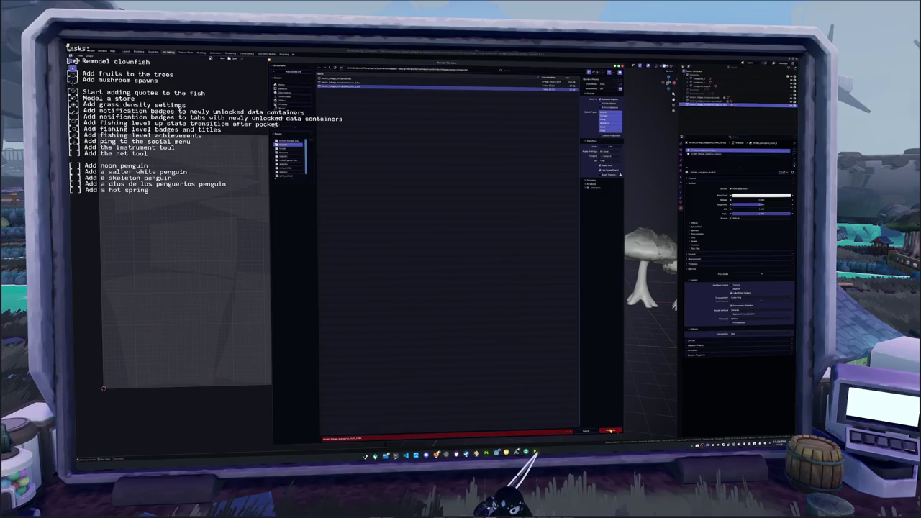
{"action": "key", "text": "Return"}
{"action": "key", "text": "alt+Tab"}
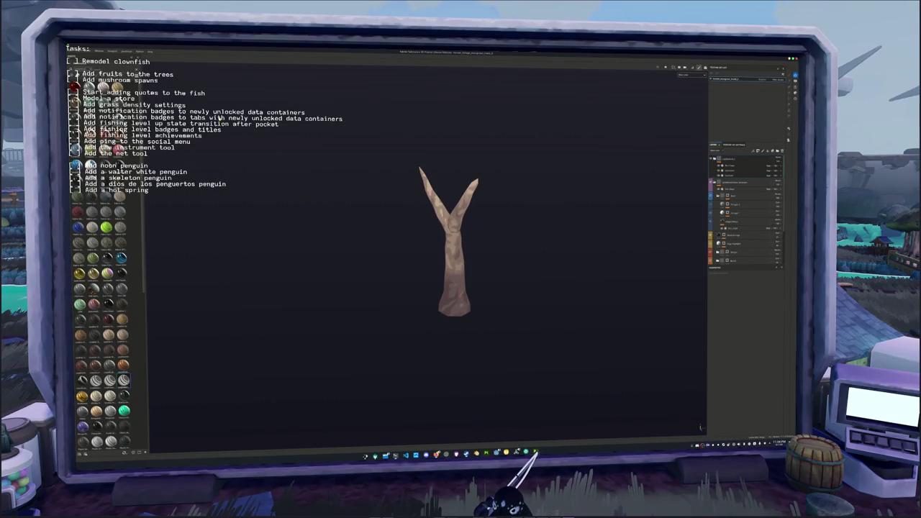
Create a new Substance Painter project from the tree-branch mesh.
{"action": "key", "text": "alt+Tab"}
{"action": "left_click", "coordinate": [72, 54]}
{"action": "left_click", "coordinate": [81, 60]}
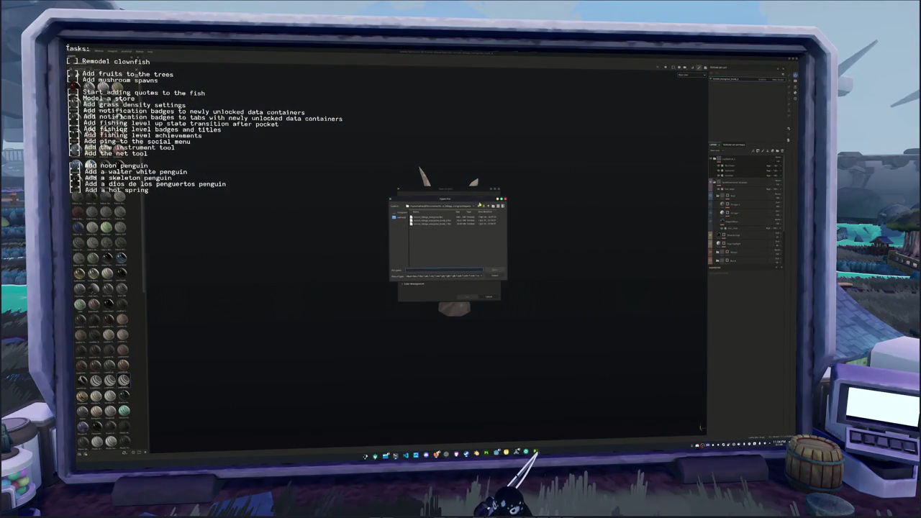
{"action": "double_click", "coordinate": [441, 224]}
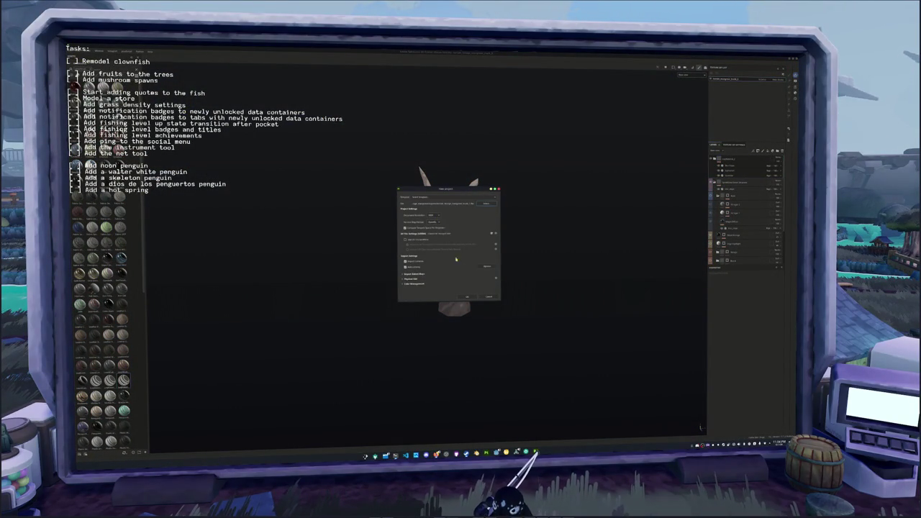
{"action": "left_click", "coordinate": [466, 297]}
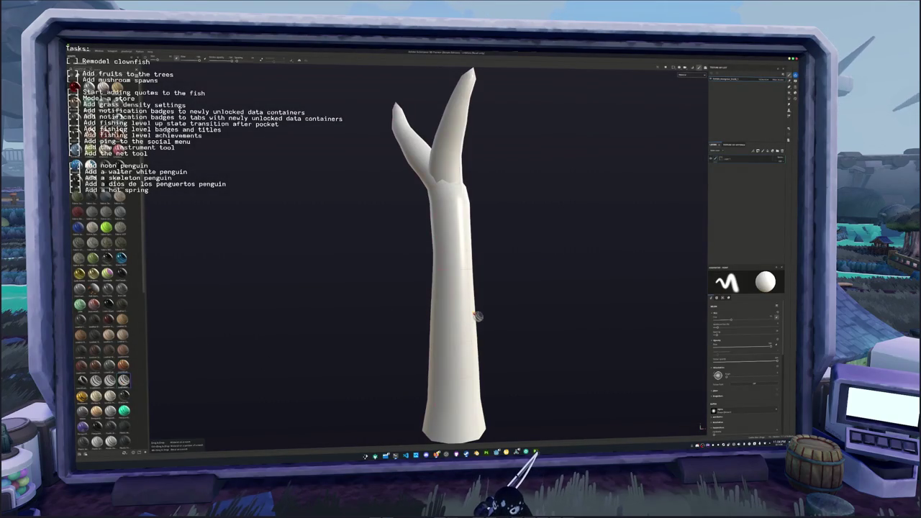
Toggle bake mode on and off, save over the existing project file, and open Export Textures.
{"action": "key", "text": "ctrl+b"}
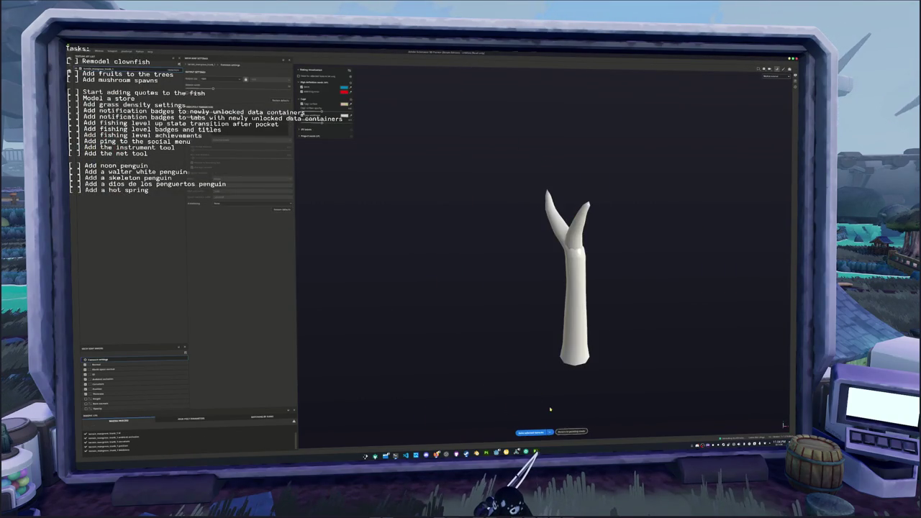
{"action": "key", "text": "ctrl+b"}
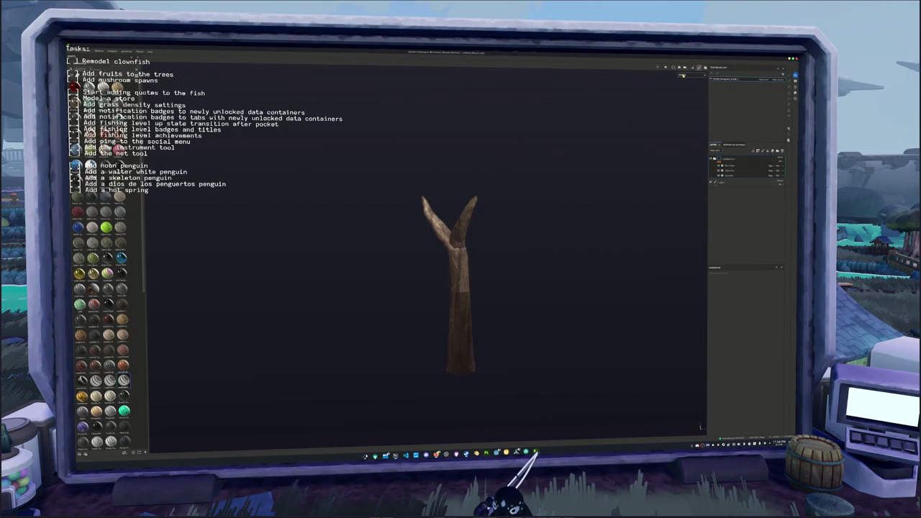
{"action": "mouse_move", "coordinate": [500, 228]}
{"action": "left_mouse_down"}
{"action": "mouse_move", "coordinate": [366, 226]}
{"action": "mouse_move", "coordinate": [634, 221]}
{"action": "left_mouse_up"}
{"action": "key", "text": "ctrl+s"}
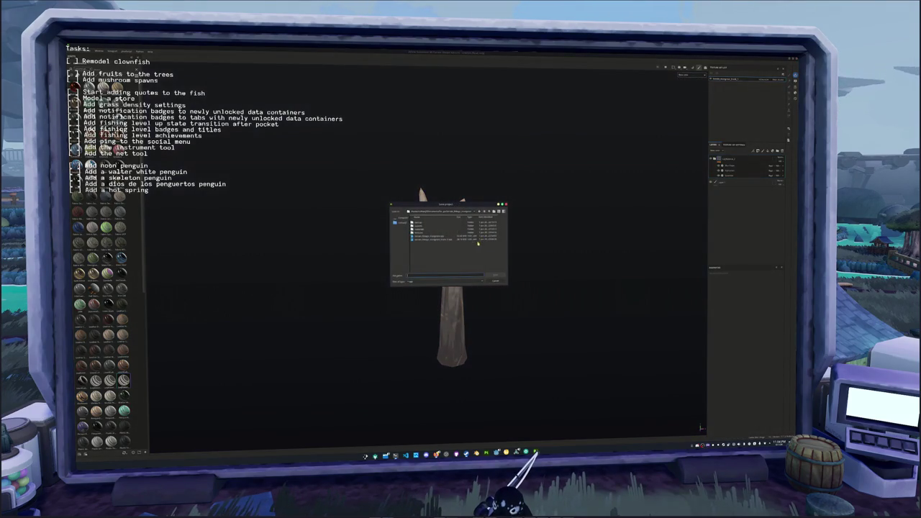
{"action": "left_click", "coordinate": [426, 239]}
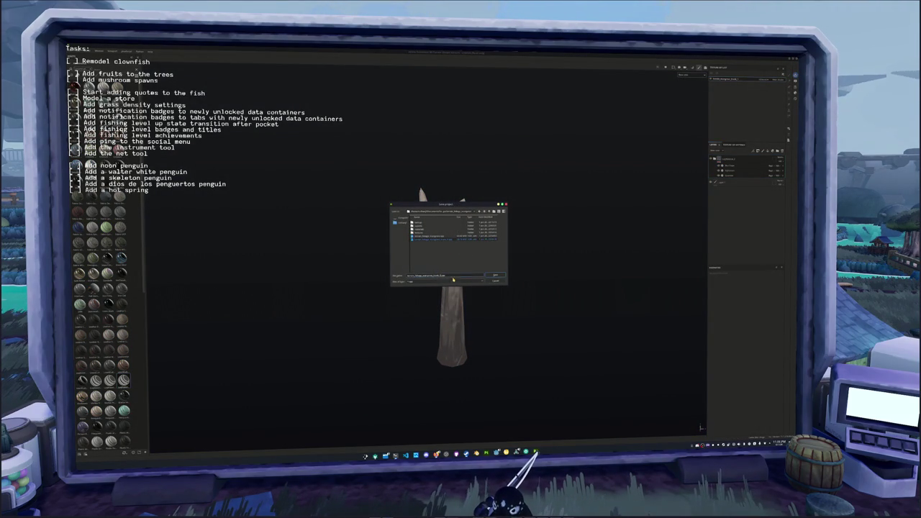
{"action": "key", "text": "Return"}
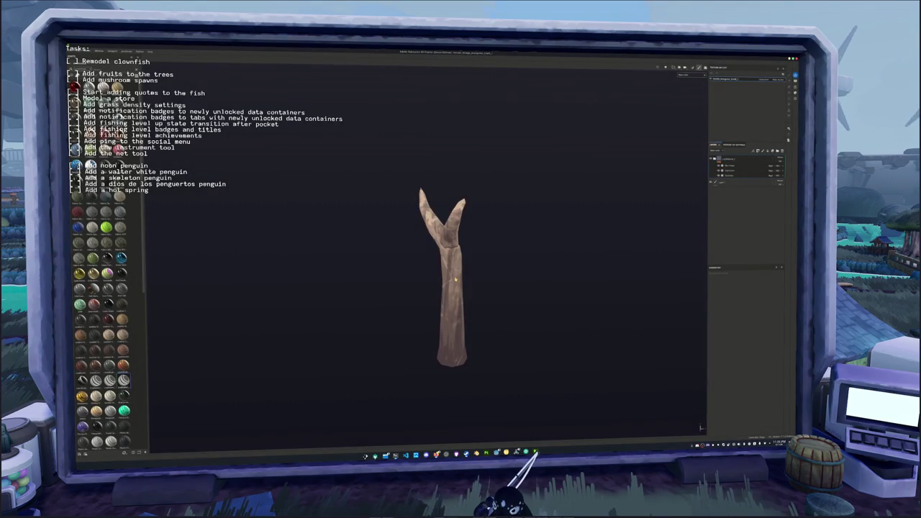
{"action": "key", "text": "ctrl+shift+e"}
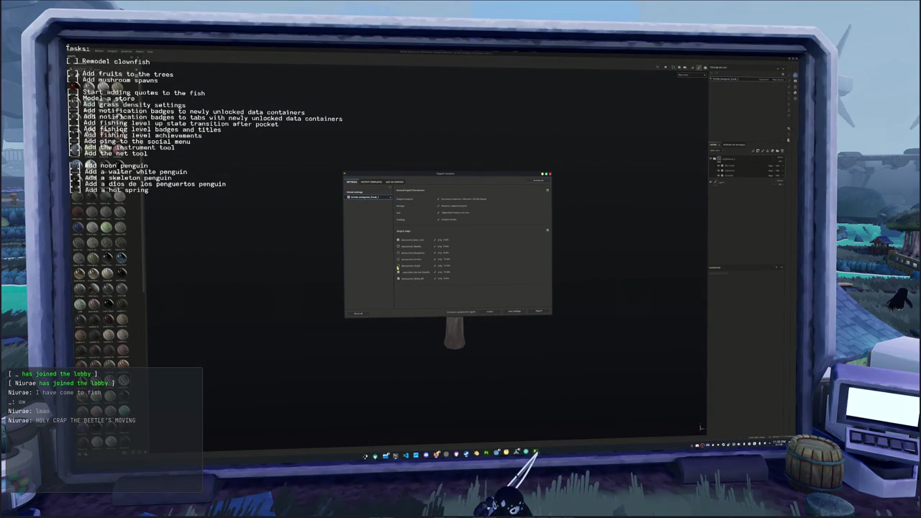
Choose the output folder, export the trunk's textures, and return to the Blender scene.
{"action": "left_click", "coordinate": [461, 198]}
{"action": "left_click", "coordinate": [470, 213]}
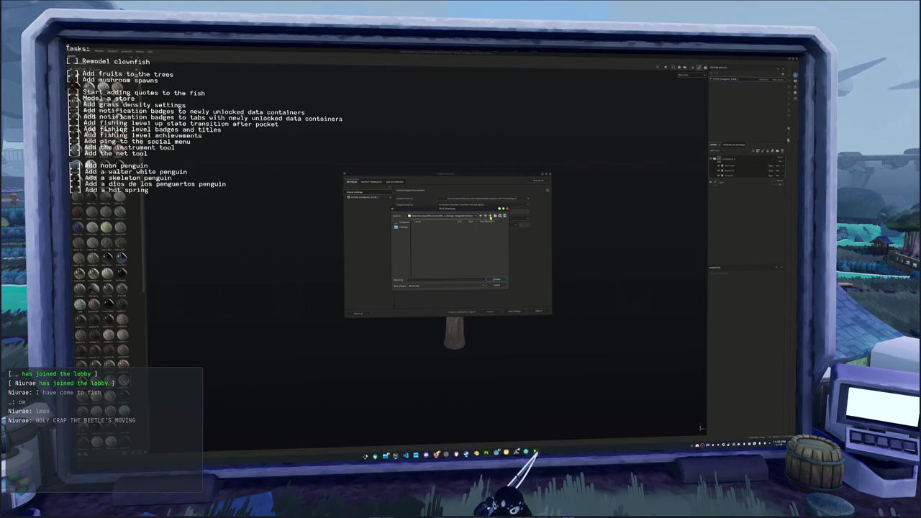
{"action": "left_click", "coordinate": [496, 278]}
{"action": "left_click", "coordinate": [539, 311]}
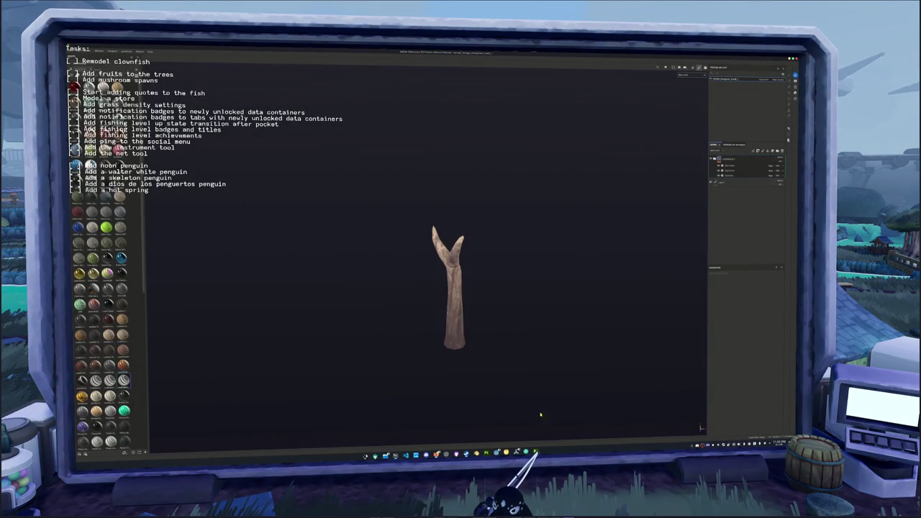
{"action": "key", "text": "alt+Tab"}
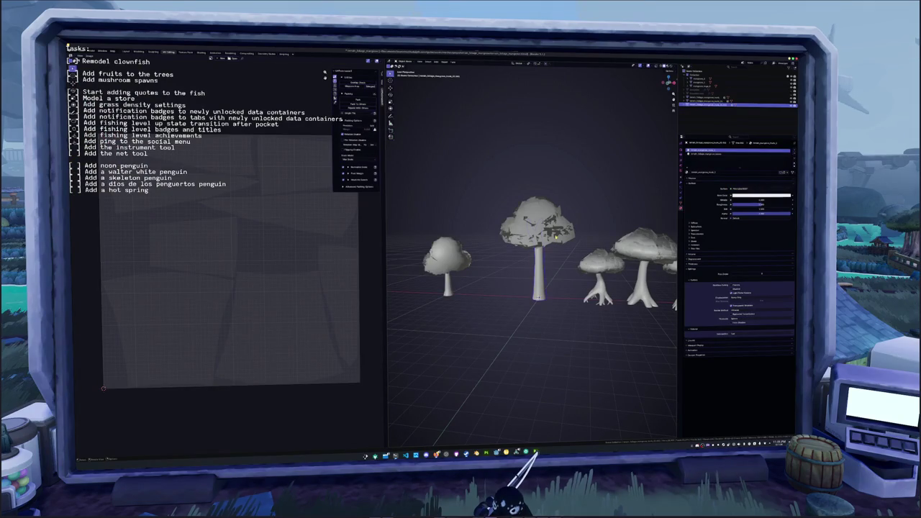
Select the central mushroom tree and apply actions from its right-click menu.
{"action": "left_click", "coordinate": [556, 236]}
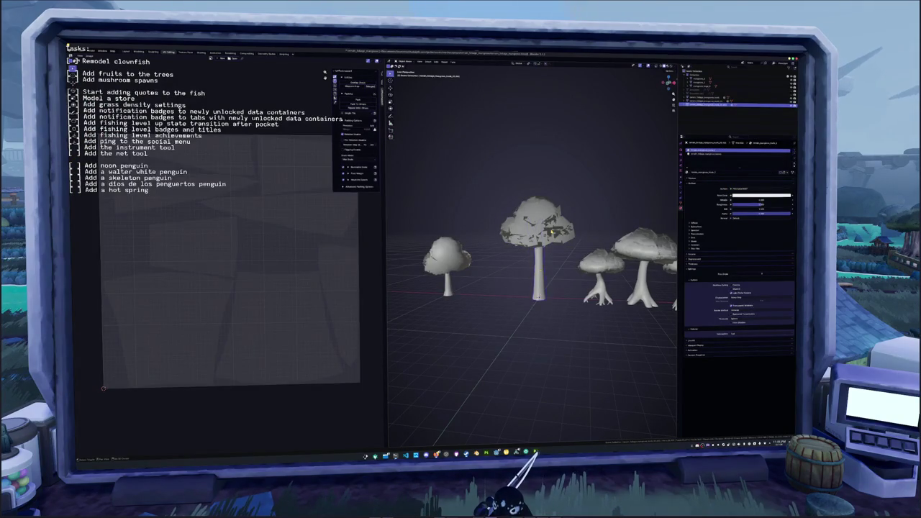
{"action": "right_click", "coordinate": [552, 231]}
{"action": "left_click", "coordinate": [551, 231]}
{"action": "right_click", "coordinate": [549, 234]}
{"action": "left_click", "coordinate": [547, 238]}
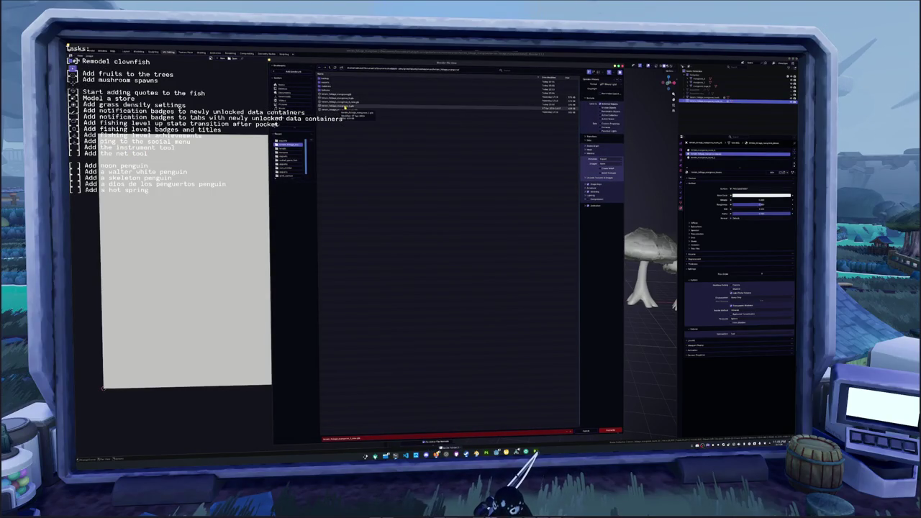
Export the tree over its existing model file, then switch to the Godot project.
{"action": "left_click", "coordinate": [347, 106]}
{"action": "left_click", "coordinate": [348, 438]}
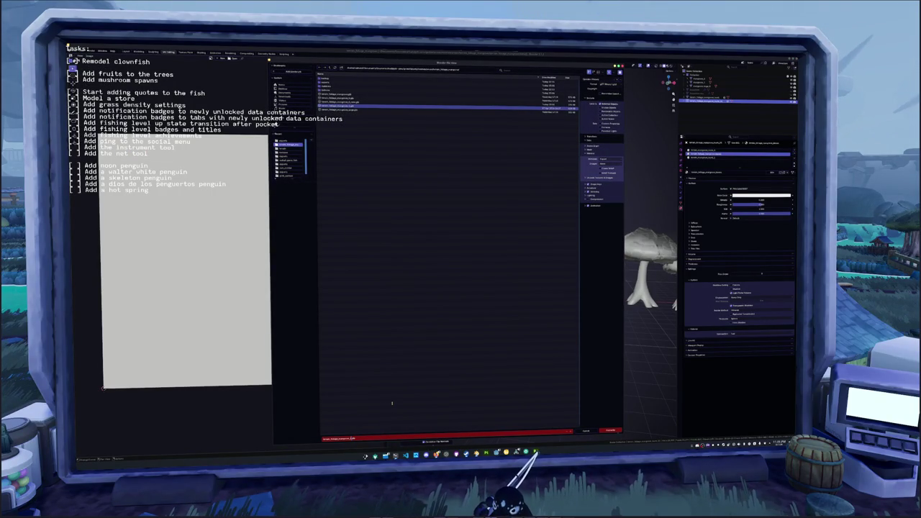
{"action": "key", "text": "Return"}
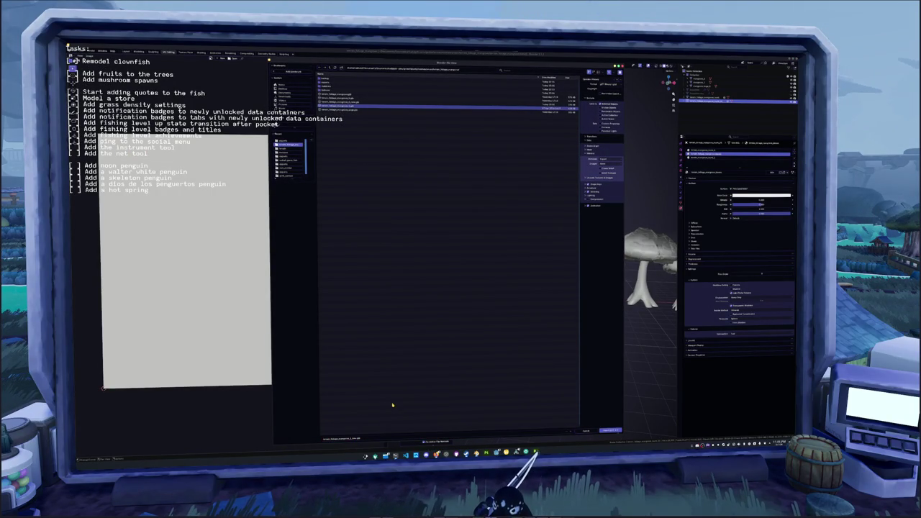
{"action": "key", "text": "Return"}
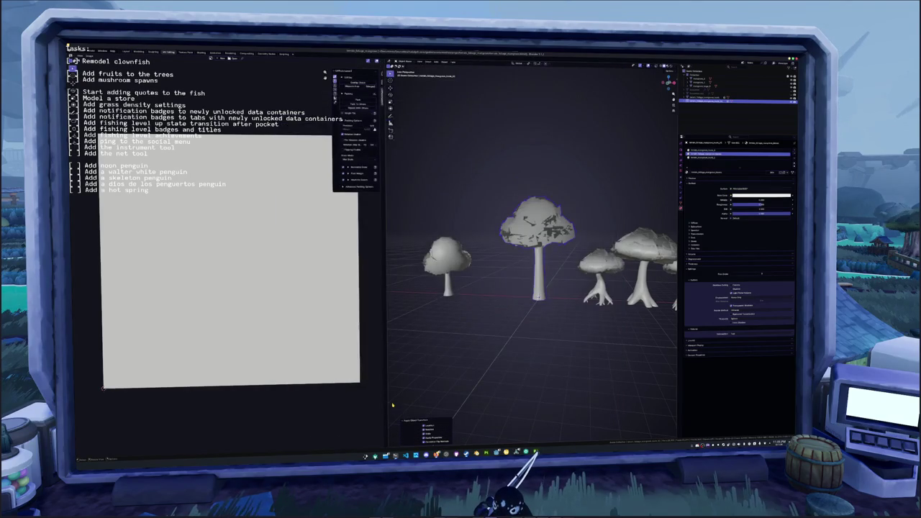
{"action": "left_click", "coordinate": [533, 452]}
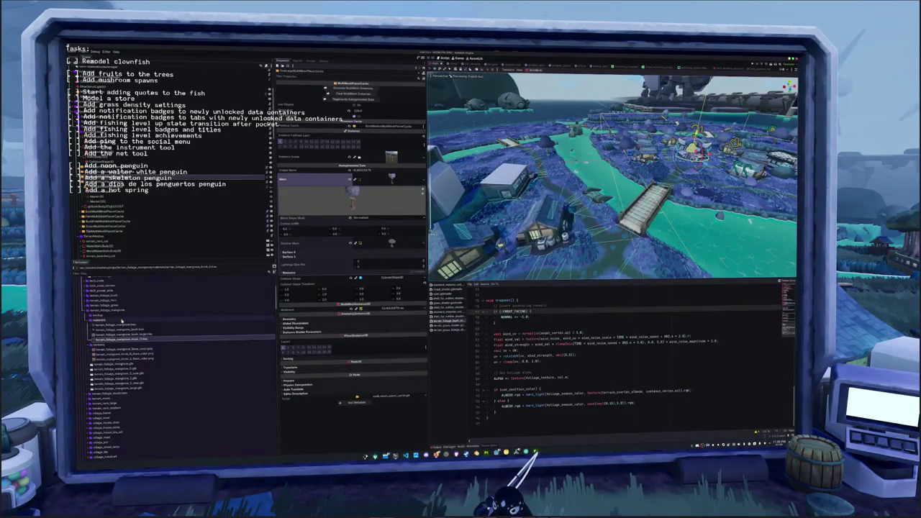
Duplicate the mangrove trunk material and load the new bark texture as its albedo.
{"action": "key", "text": "ctrl+d"}
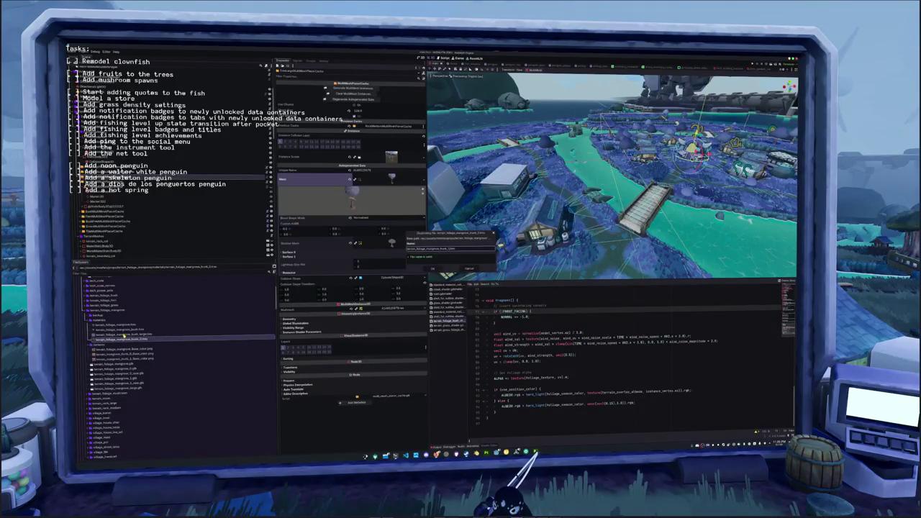
{"action": "key", "text": "Return"}
{"action": "left_click", "coordinate": [126, 345]}
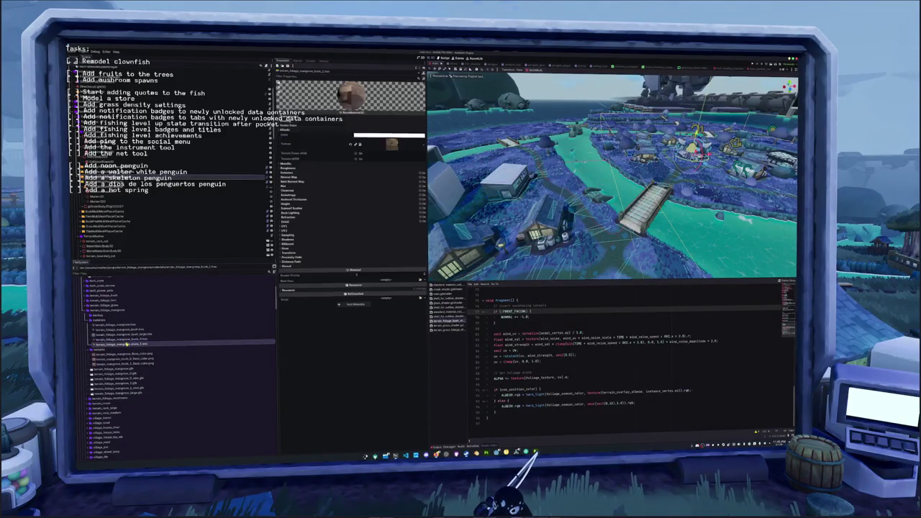
{"action": "left_click", "coordinate": [421, 144]}
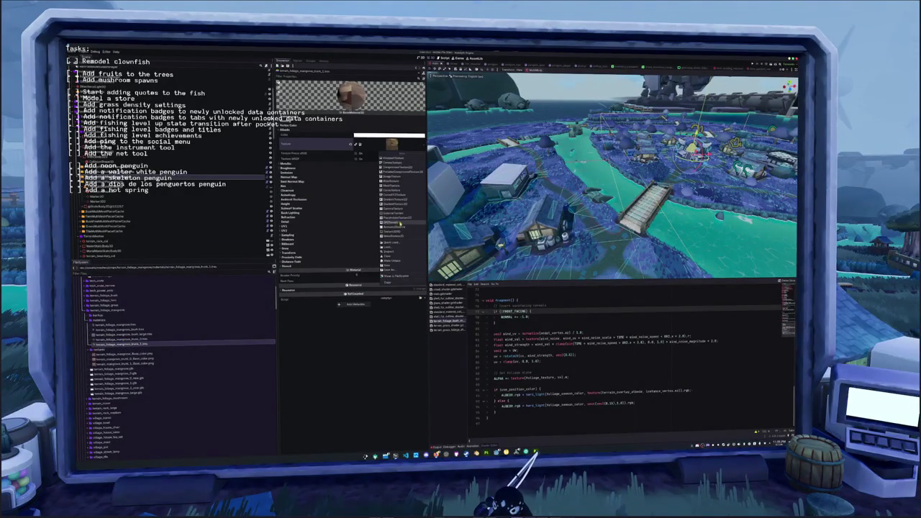
{"action": "left_click", "coordinate": [395, 243]}
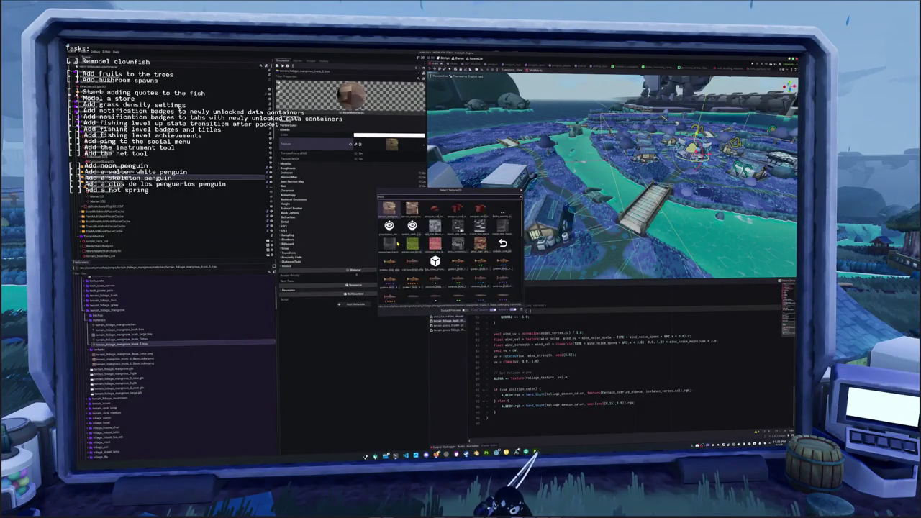
{"action": "double_click", "coordinate": [411, 208]}
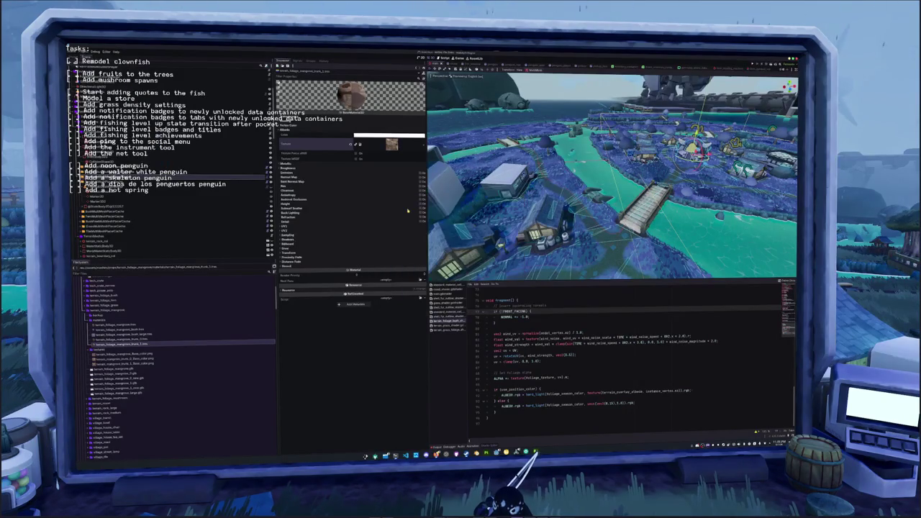
Set Specular Mode to Disabled on the new trunk material and mangrove trunk_0, then select old texture files.
{"action": "left_click", "coordinate": [290, 126]}
{"action": "scroll", "coordinate": [290, 123], "scroll_direction": "up", "scroll_amount": 1}
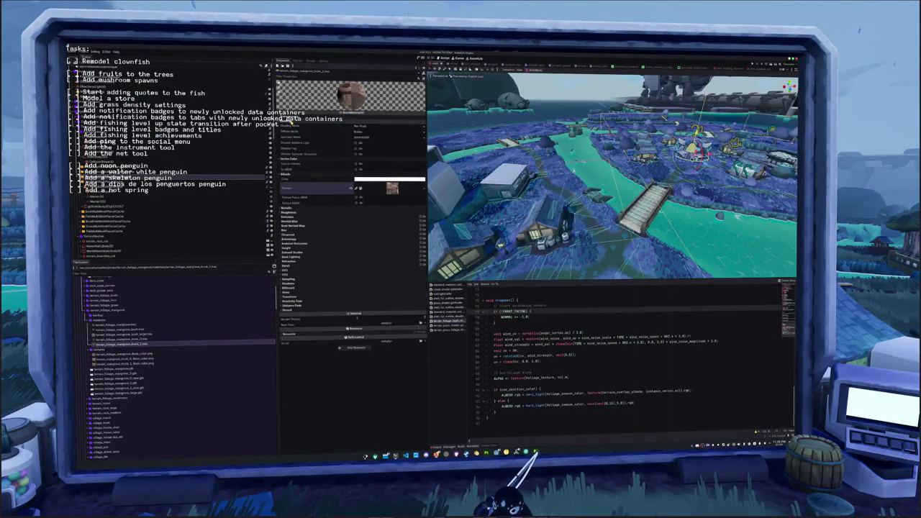
{"action": "left_click", "coordinate": [370, 138]}
{"action": "left_click", "coordinate": [365, 152]}
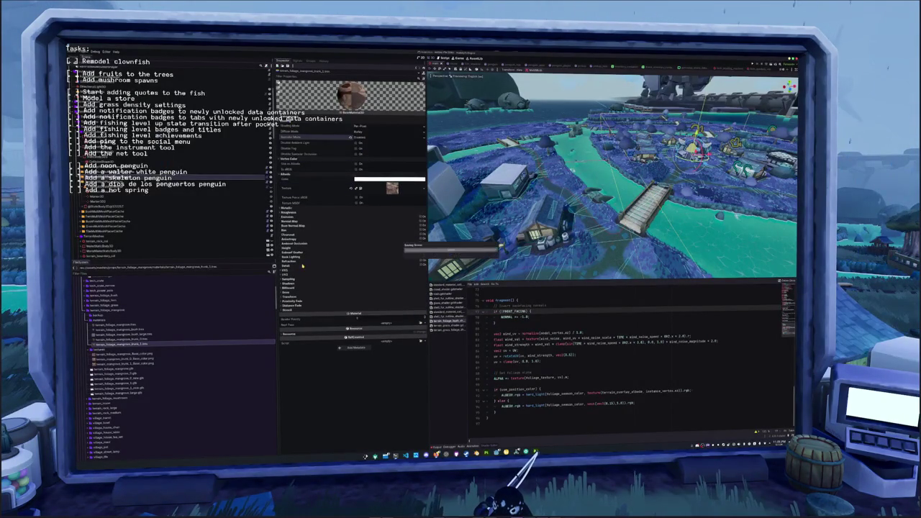
{"action": "left_click", "coordinate": [144, 338]}
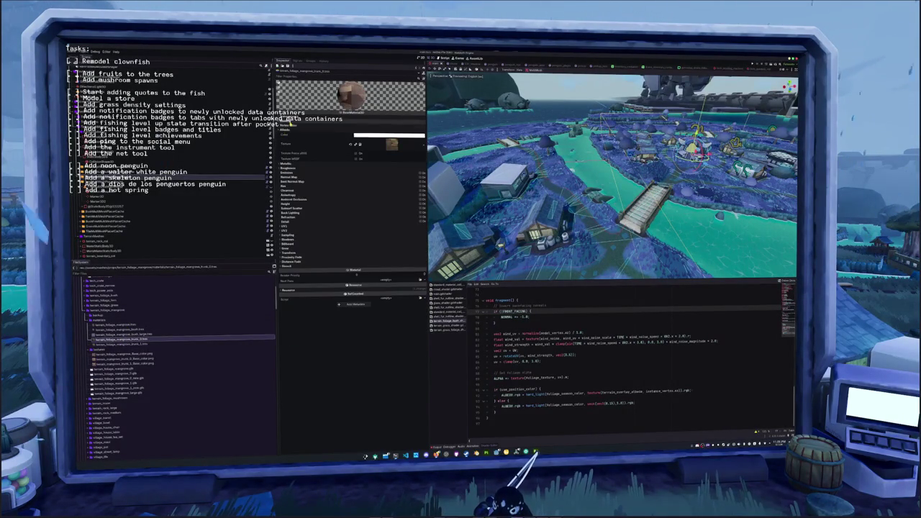
{"action": "scroll", "coordinate": [363, 144], "scroll_direction": "up", "scroll_amount": 1}
{"action": "left_click", "coordinate": [370, 137]}
{"action": "left_click", "coordinate": [356, 153]}
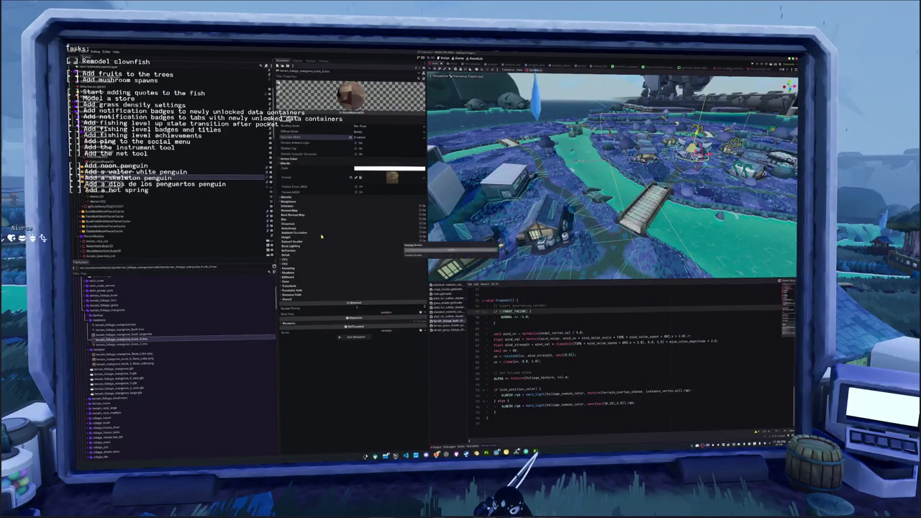
{"action": "left_click", "coordinate": [115, 354]}
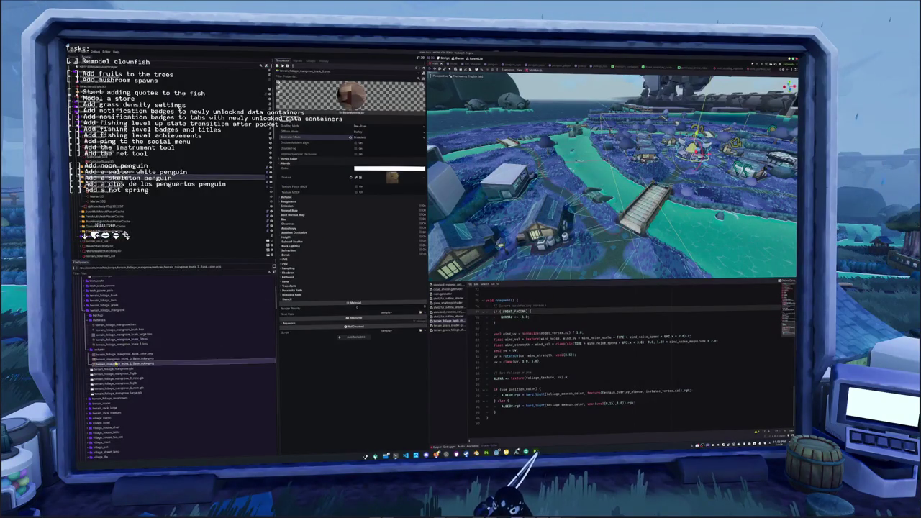
{"action": "left_click", "coordinate": [122, 324], "text": "ctrl"}
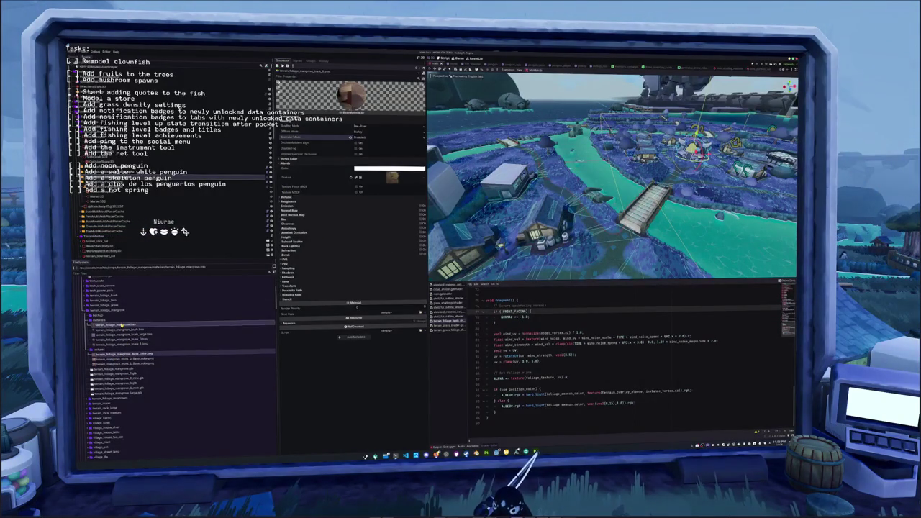
Delete the selected old mangrove texture files.
{"action": "key", "text": "Delete"}
{"action": "key", "text": "Return"}
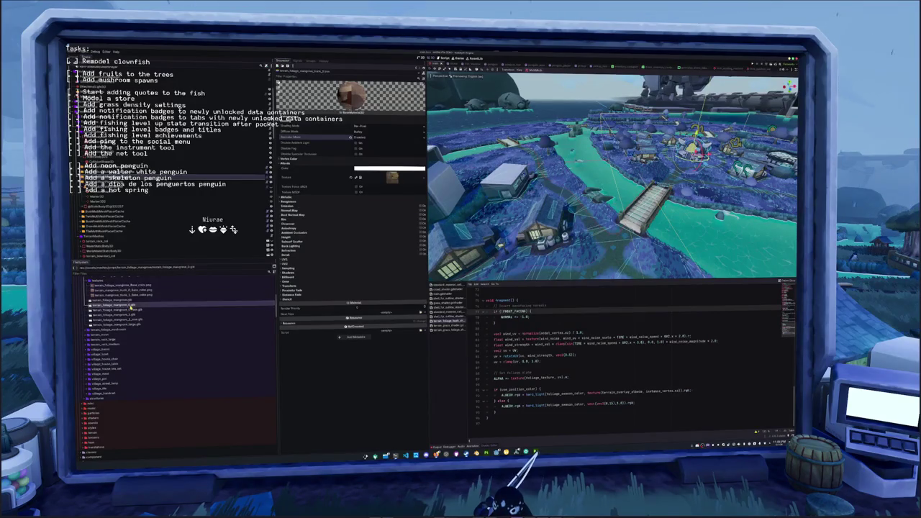
{"action": "scroll", "coordinate": [128, 346], "scroll_direction": "up", "scroll_amount": 10}
{"action": "scroll", "coordinate": [126, 372], "scroll_direction": "down", "scroll_amount": 5}
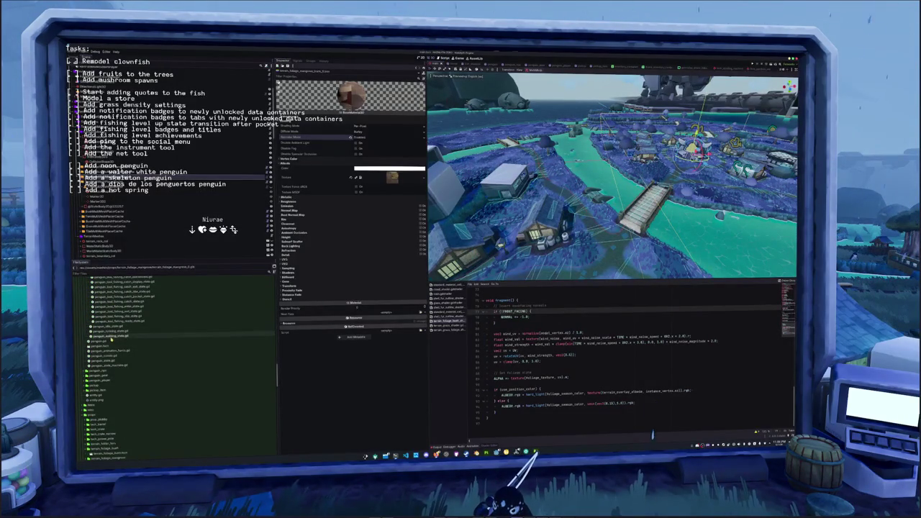
{"action": "scroll", "coordinate": [108, 302], "scroll_direction": "down", "scroll_amount": 5}
Move the file into terrain_foliage_mangrove_3 and duplicate that folder.
{"action": "left_click", "coordinate": [108, 342]}
{"action": "double_click", "coordinate": [111, 342]}
{"action": "left_click_drag", "start_coordinate": [113, 342], "coordinate": [115, 351]}
{"action": "left_click", "coordinate": [115, 340]}
{"action": "key", "text": "ctrl+d"}
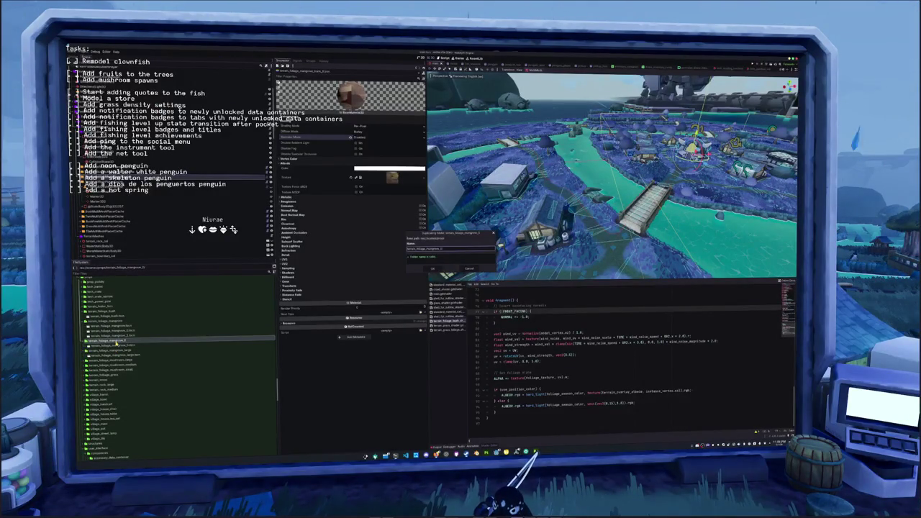
{"action": "key", "text": "Return"}
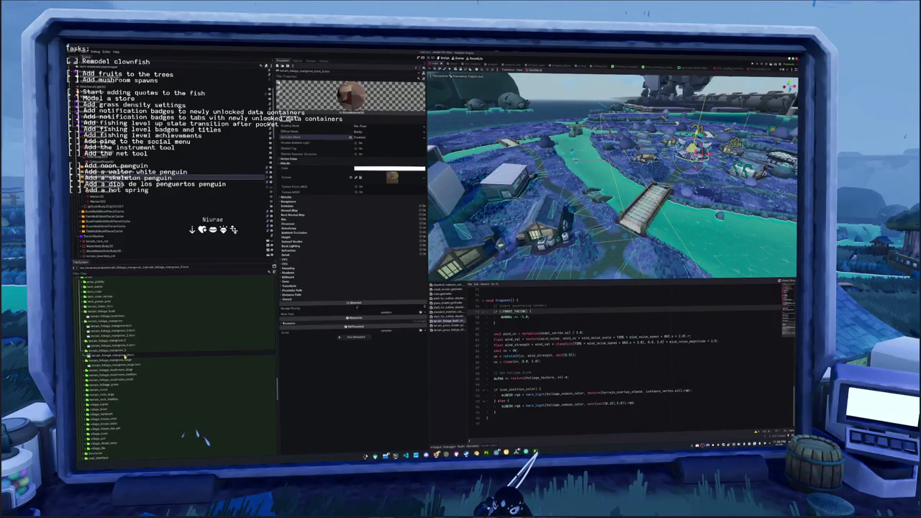
Delete the old mangrove_large folder and open the mangrove tree scene.
{"action": "left_click", "coordinate": [125, 356]}
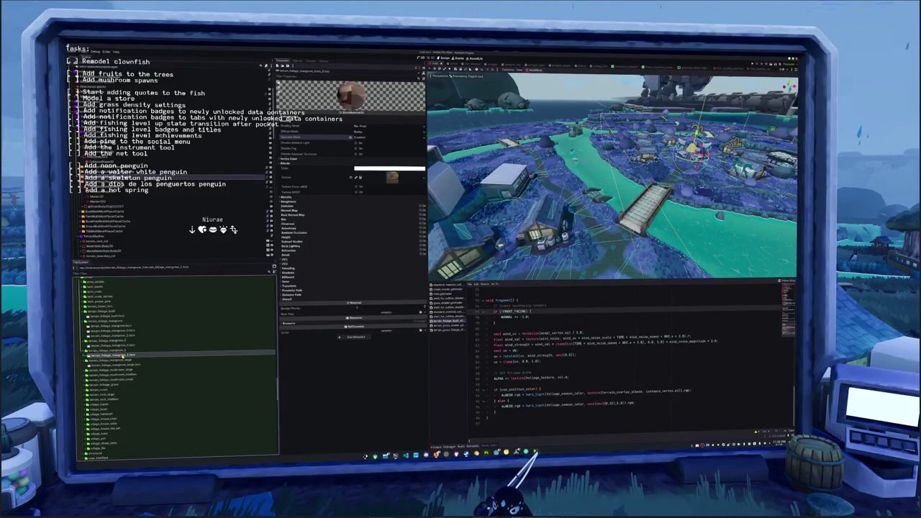
{"action": "key", "text": "Delete"}
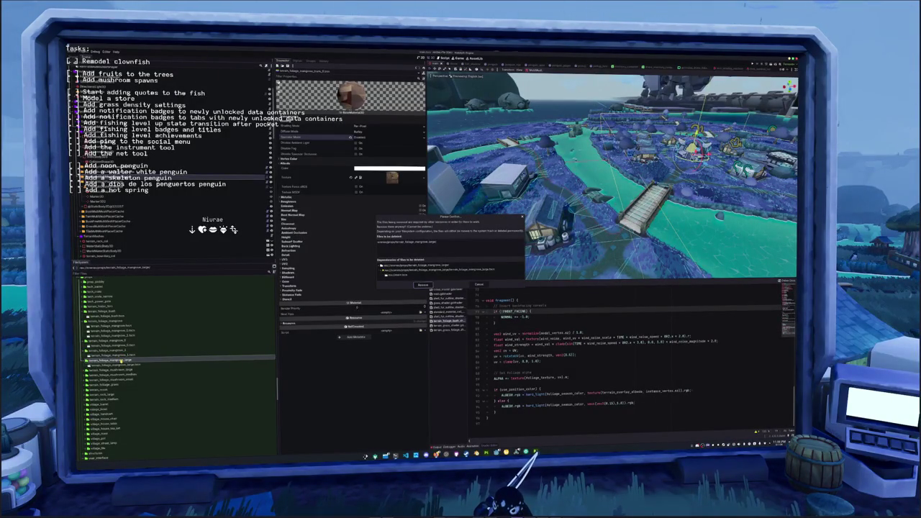
{"action": "key", "text": "Return"}
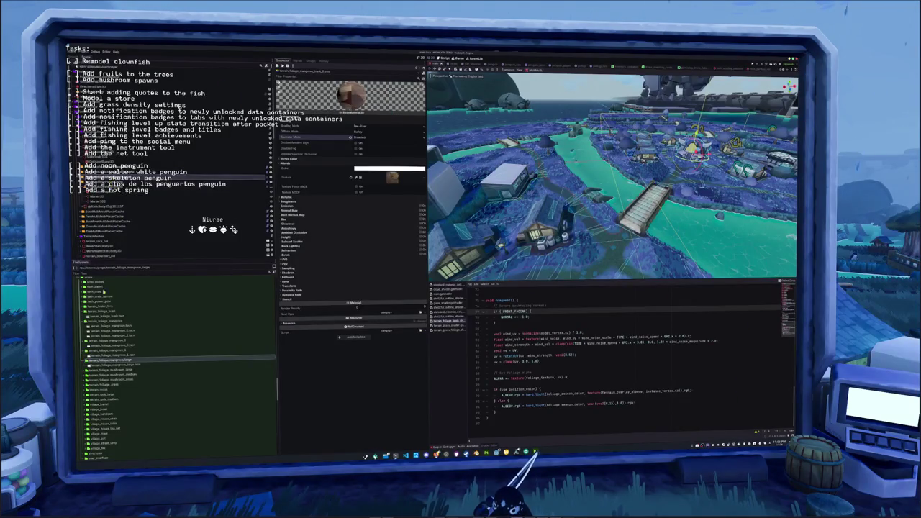
{"action": "double_click", "coordinate": [113, 355]}
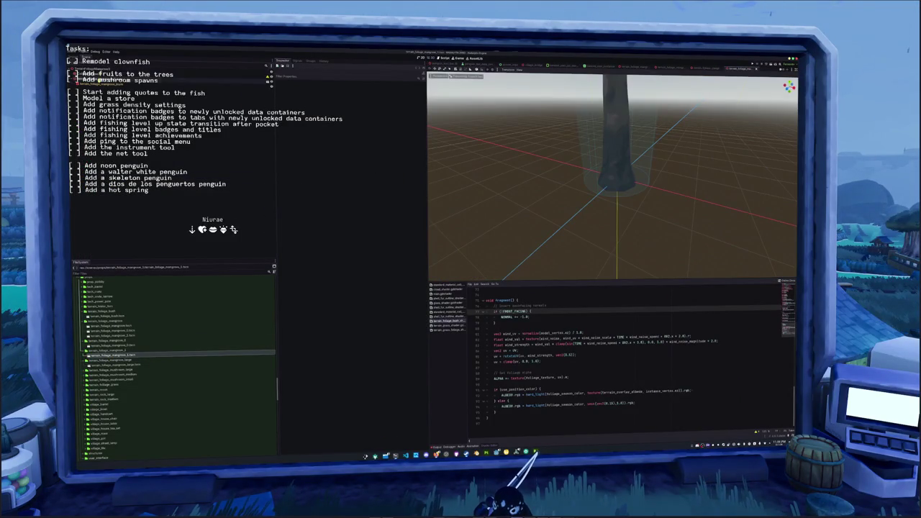
Place terrain_foliage_mangrove_2_new.glb into the tree scene and enable Editable Children.
{"action": "left_click", "coordinate": [101, 75]}
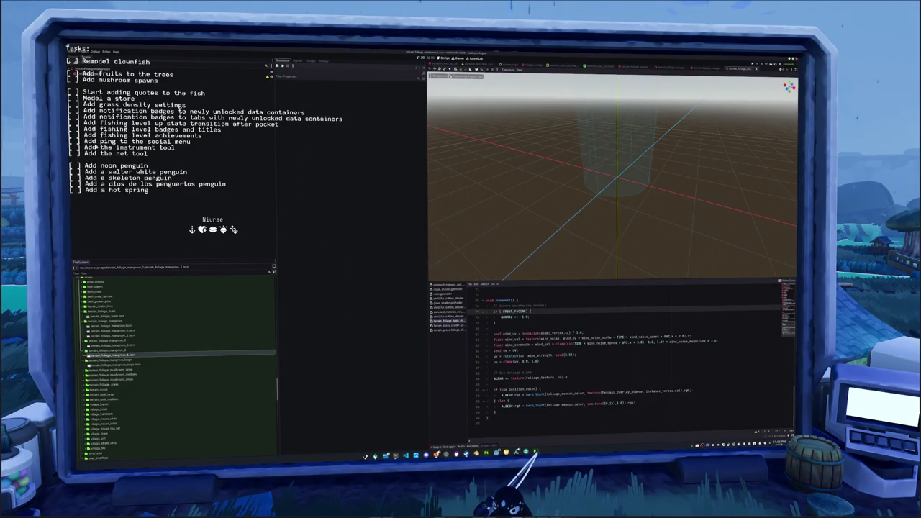
{"action": "scroll", "coordinate": [200, 444], "scroll_direction": "down", "scroll_amount": 10}
{"action": "scroll", "coordinate": [109, 330], "scroll_direction": "down", "scroll_amount": 10}
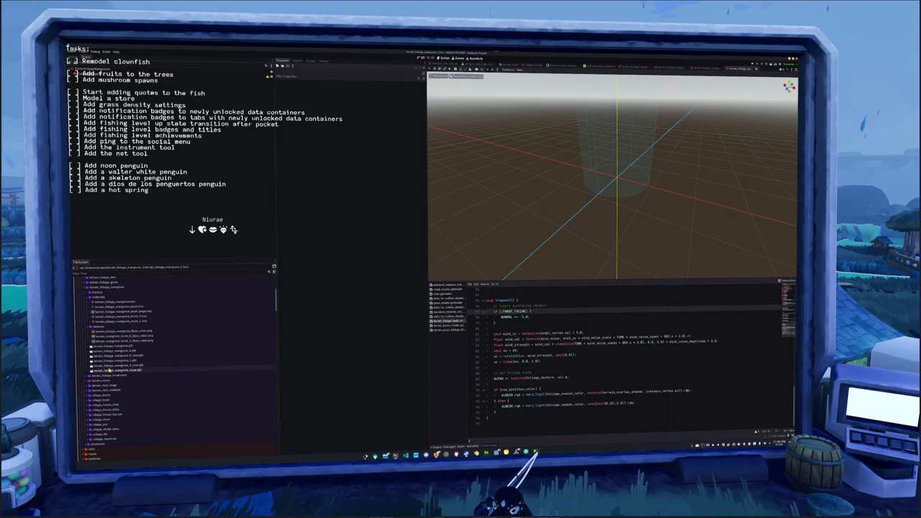
{"action": "left_click_drag", "start_coordinate": [115, 366], "coordinate": [182, 223]}
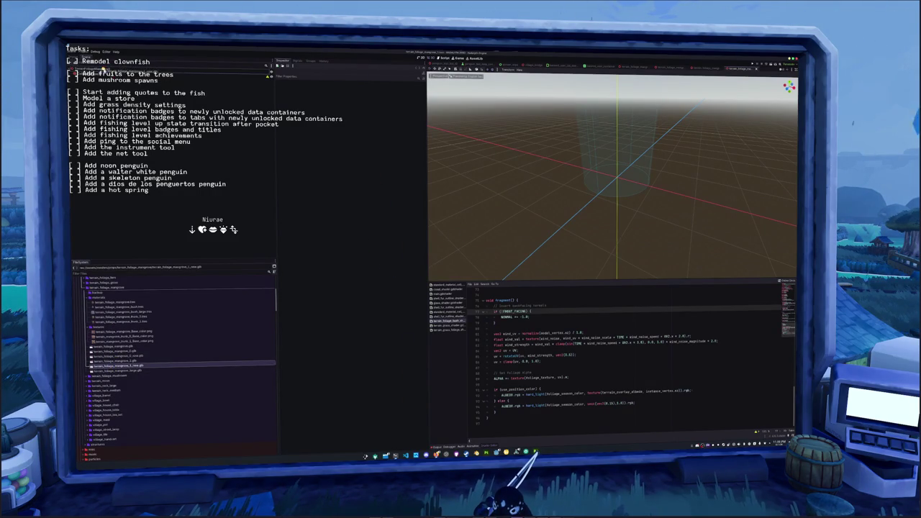
{"action": "left_click_drag", "start_coordinate": [617, 186], "coordinate": [617, 186]}
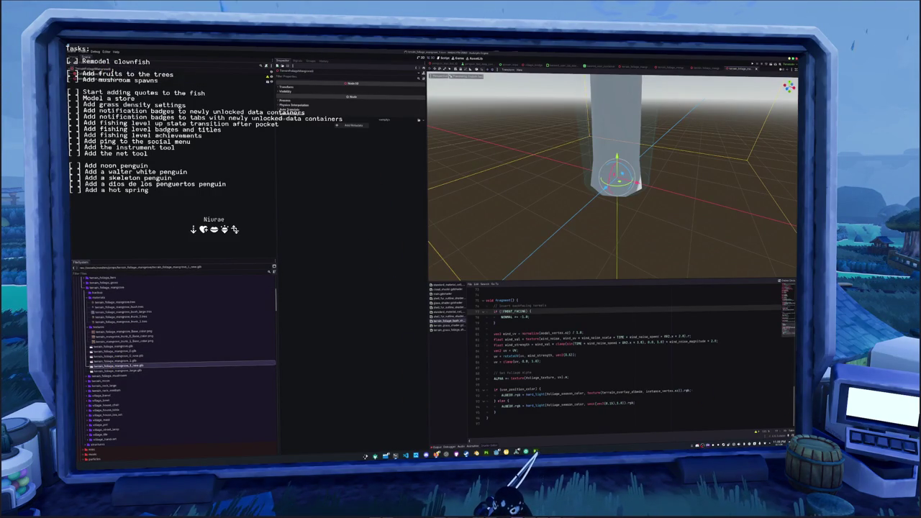
{"action": "right_click", "coordinate": [111, 79]}
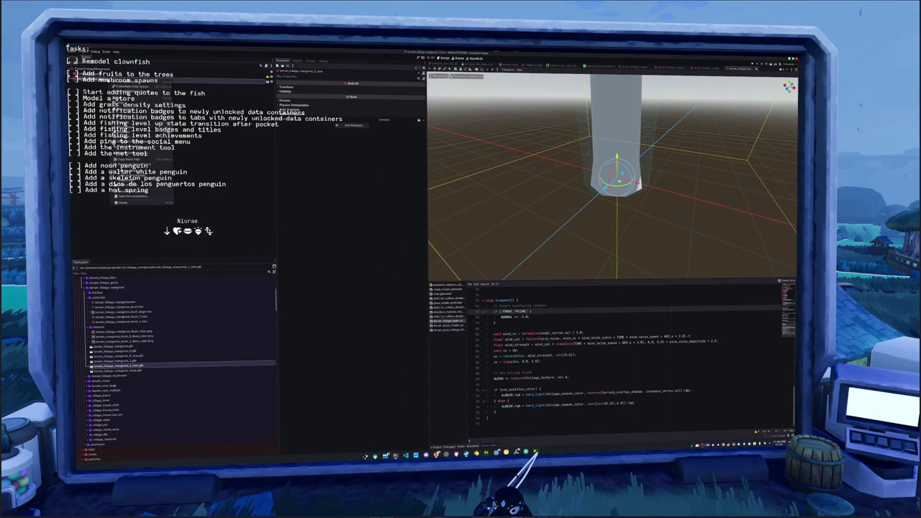
{"action": "left_click", "coordinate": [385, 115]}
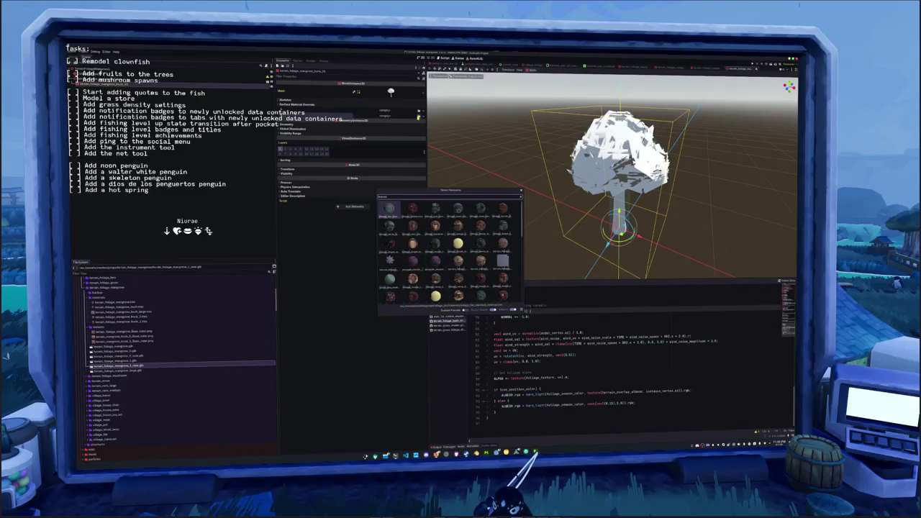
Assign the spiky foliage material to the canopy and the brown trunk material to the trunk.
{"action": "double_click", "coordinate": [389, 243]}
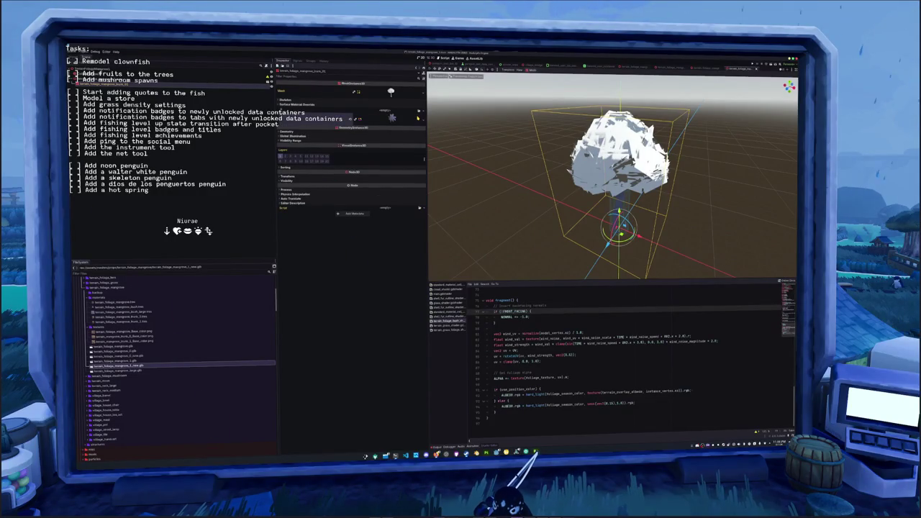
{"action": "left_click_drag", "start_coordinate": [390, 115], "coordinate": [390, 114]}
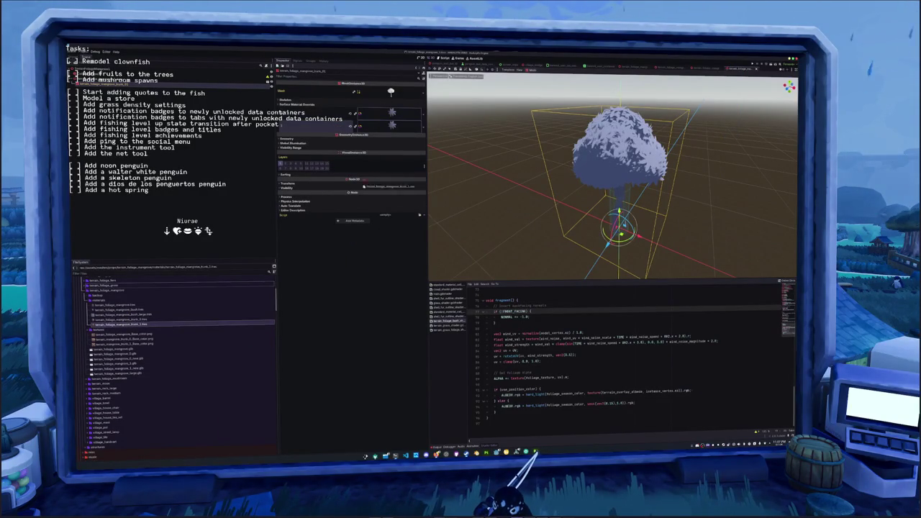
{"action": "left_click_drag", "start_coordinate": [123, 334], "coordinate": [392, 126]}
{"action": "left_click_drag", "start_coordinate": [491, 210], "coordinate": [483, 213]}
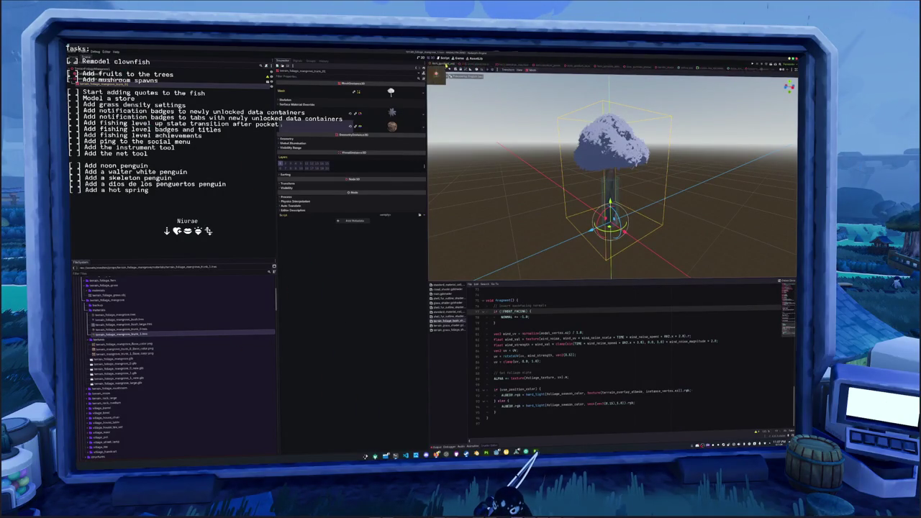
{"action": "left_click", "coordinate": [434, 67]}
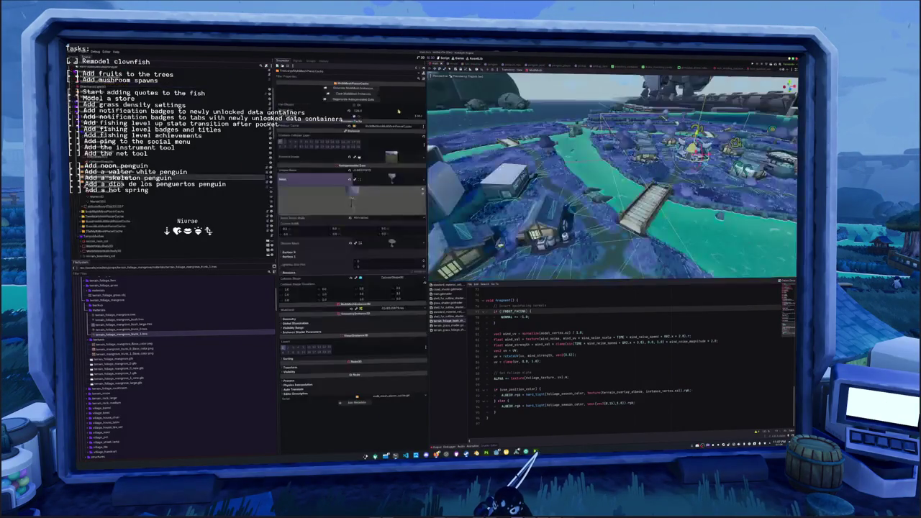
Set the tree-scattering node's mesh to the second 'mangrove' Quick Load result, the new tree scene.
{"action": "left_click", "coordinate": [173, 177]}
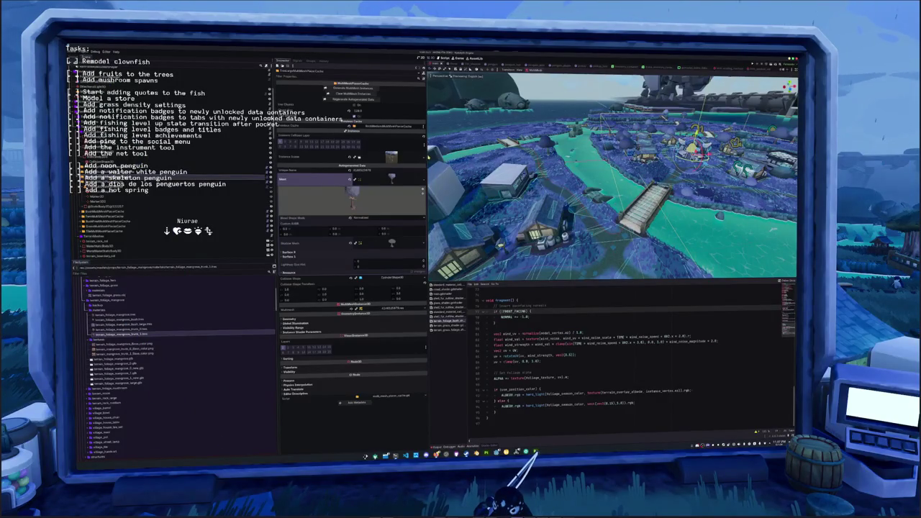
{"action": "left_click", "coordinate": [411, 179]}
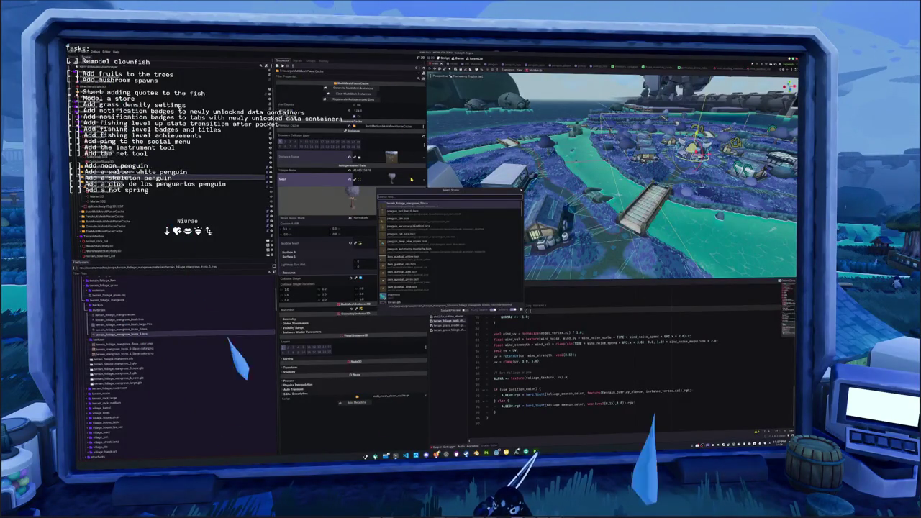
{"action": "type", "text": "mangrove"}
{"action": "key", "text": "Down"}
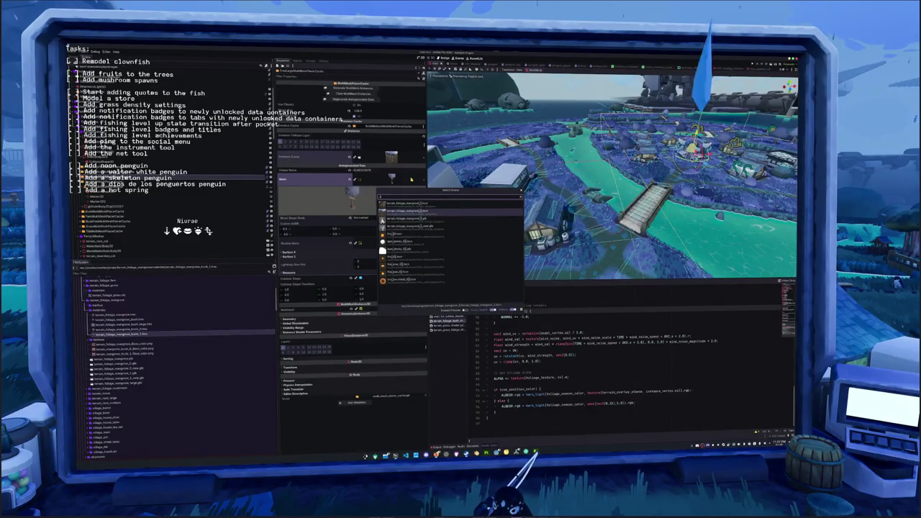
{"action": "key", "text": "Return"}
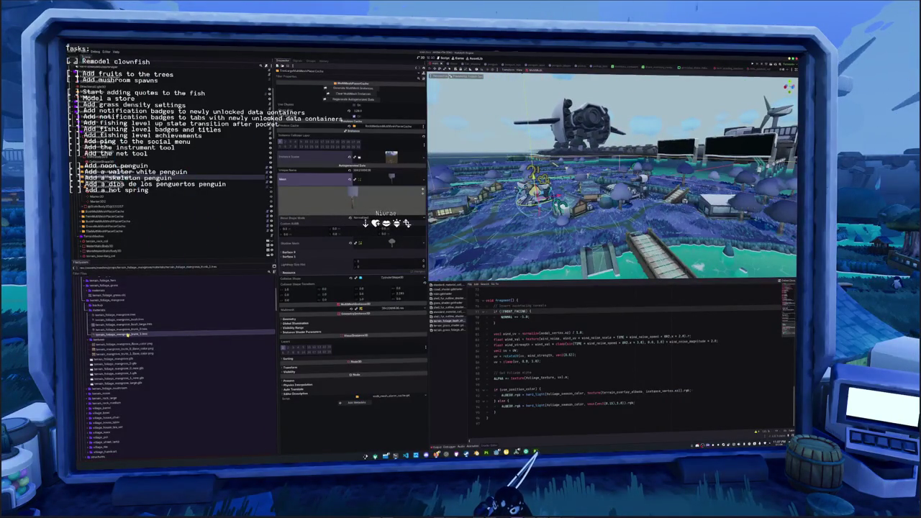
Select a mangrove material file and start deleting it, then cancel.
{"action": "left_click", "coordinate": [144, 183]}
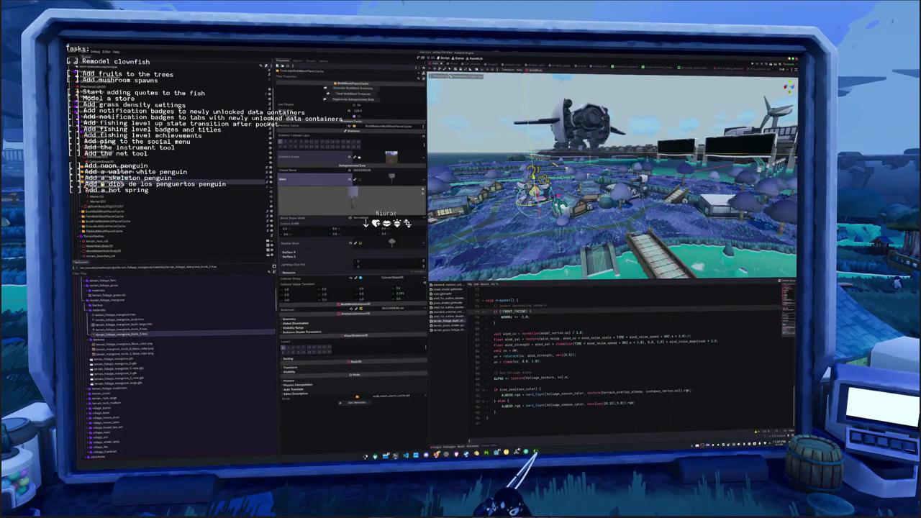
{"action": "left_click", "coordinate": [115, 314]}
{"action": "key", "text": "Delete"}
{"action": "scroll", "coordinate": [469, 278], "scroll_direction": "down", "scroll_amount": 5}
{"action": "scroll", "coordinate": [469, 278], "scroll_direction": "down", "scroll_amount": 3}
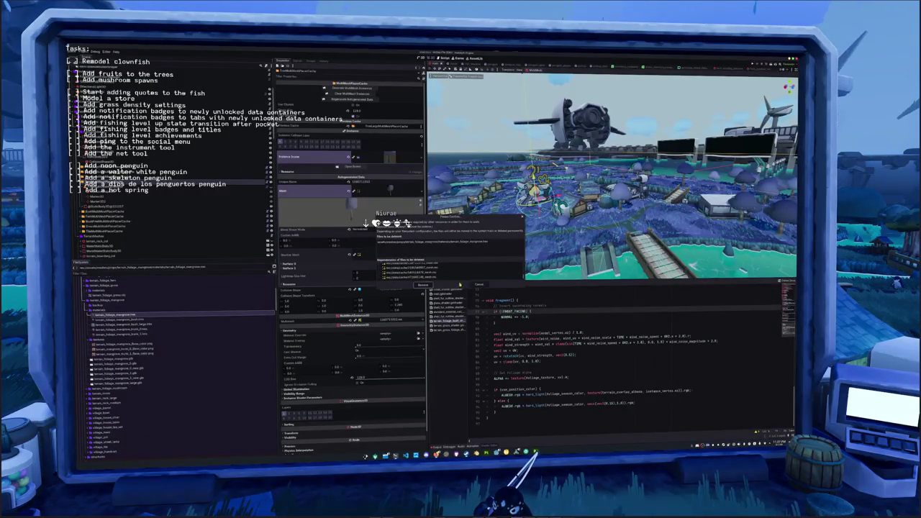
{"action": "left_click", "coordinate": [396, 295]}
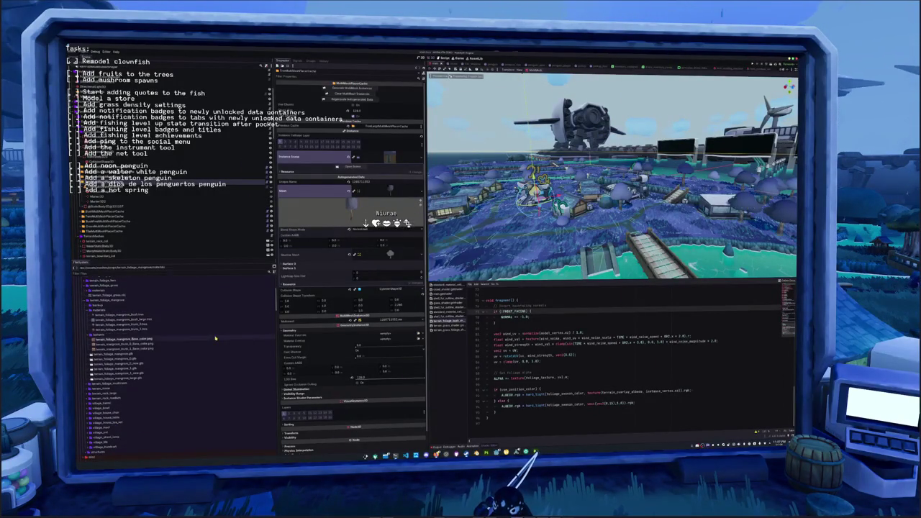
Delete the mangrove brush large material file.
{"action": "left_click", "coordinate": [134, 315]}
{"action": "left_click", "coordinate": [134, 320]}
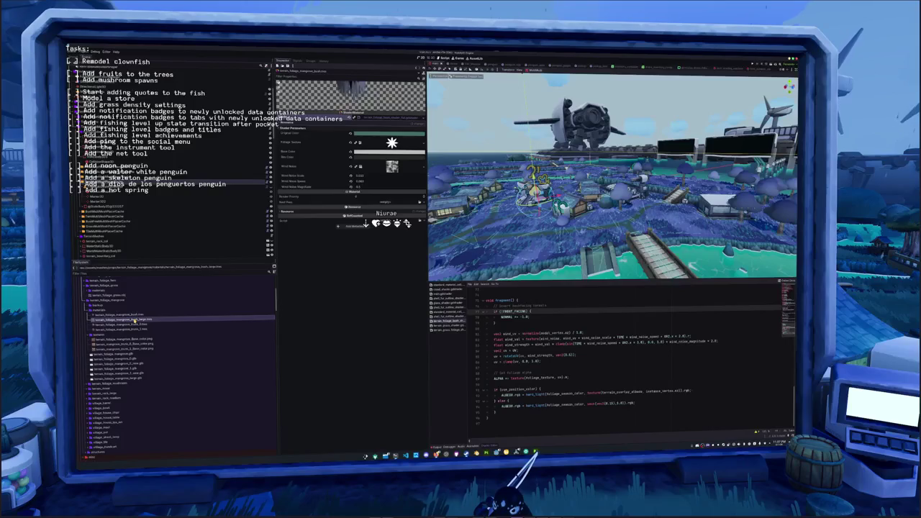
{"action": "key", "text": "Delete"}
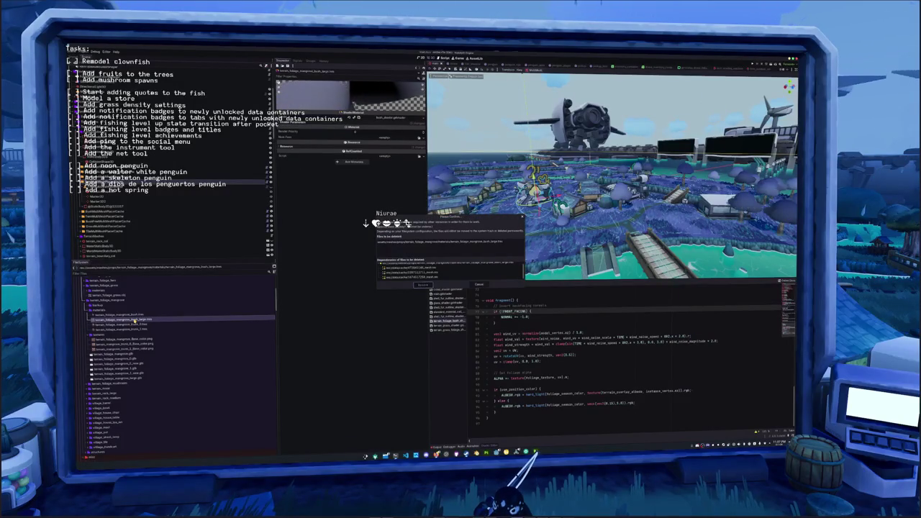
{"action": "key", "text": "Return"}
{"action": "left_click", "coordinate": [133, 316]}
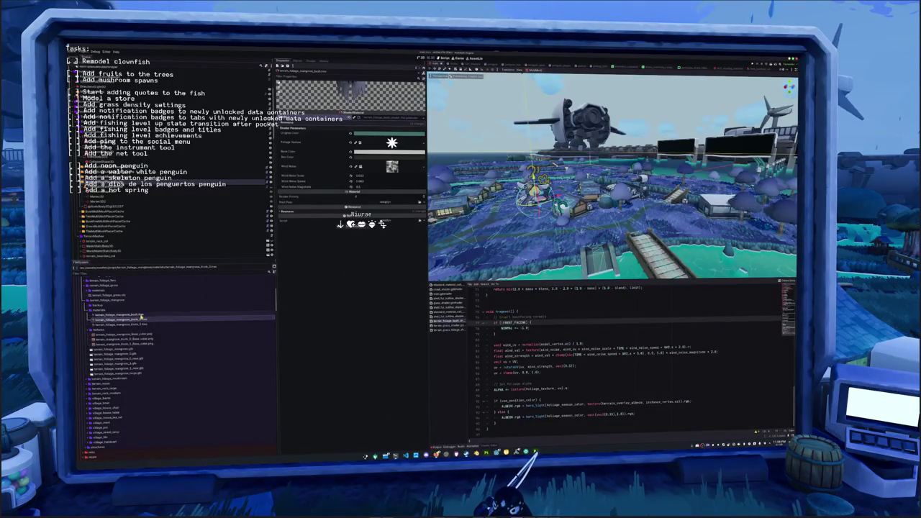
Delete the mangrove bush material file and confirm Remove.
{"action": "right_click", "coordinate": [141, 314]}
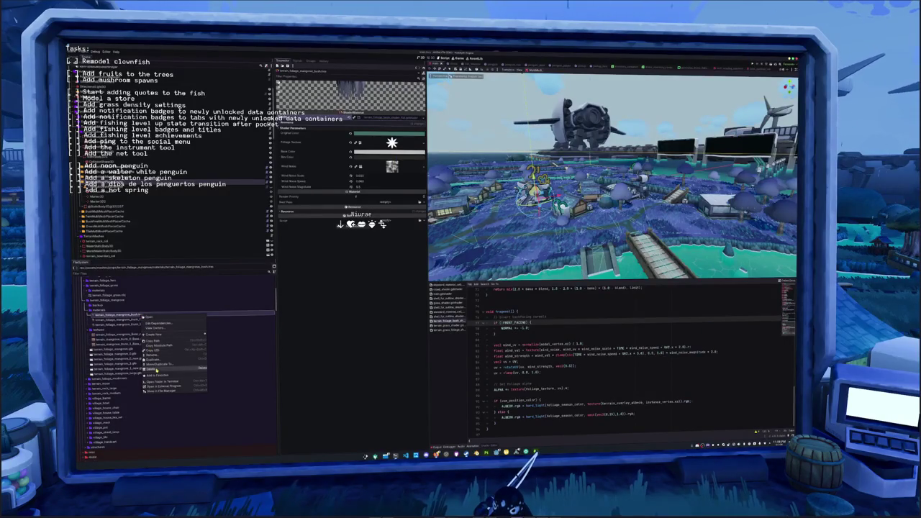
{"action": "left_click", "coordinate": [151, 367]}
{"action": "scroll", "coordinate": [418, 277], "scroll_direction": "up", "scroll_amount": 2}
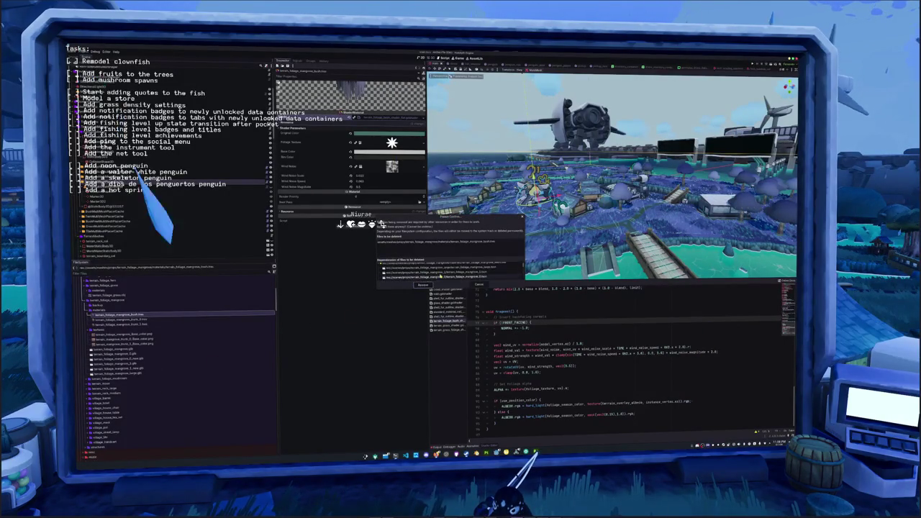
{"action": "scroll", "coordinate": [449, 274], "scroll_direction": "up", "scroll_amount": 2}
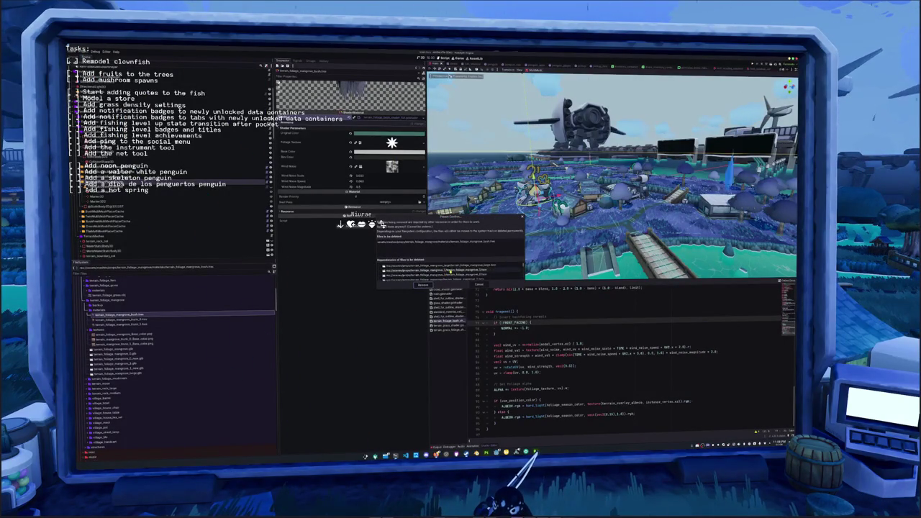
{"action": "left_click", "coordinate": [479, 284]}
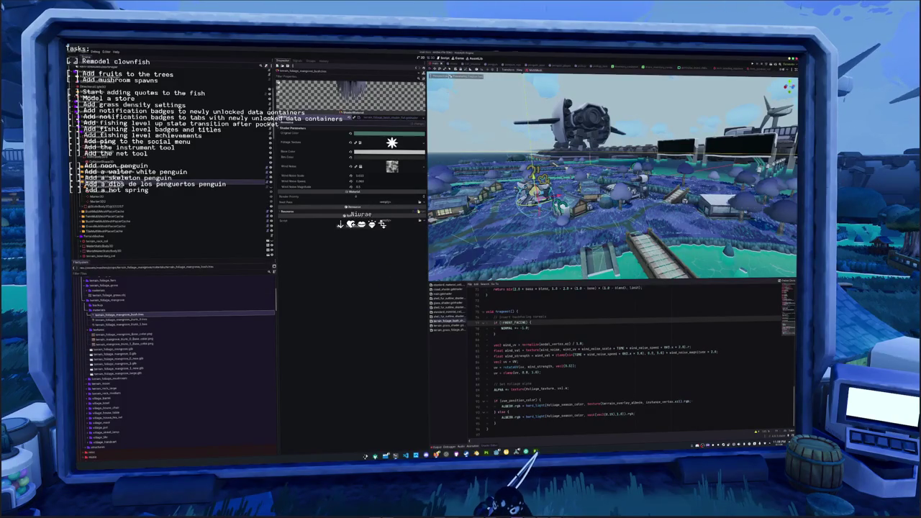
{"action": "scroll", "coordinate": [509, 219], "scroll_direction": "up", "scroll_amount": 6}
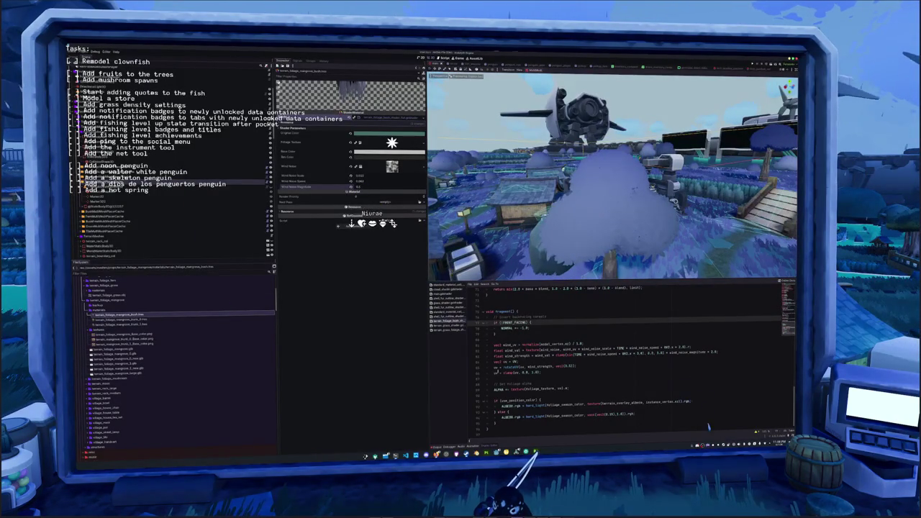
Set Wind Noise Speed to about -0.445 and change the rotateUV line to use wind_strength * 0.5.
{"action": "left_click", "coordinate": [592, 345]}
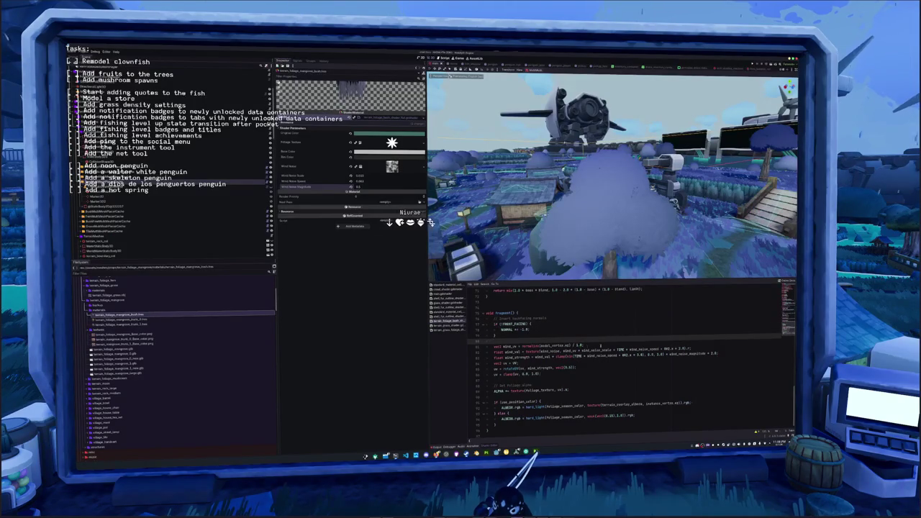
{"action": "left_click", "coordinate": [647, 351]}
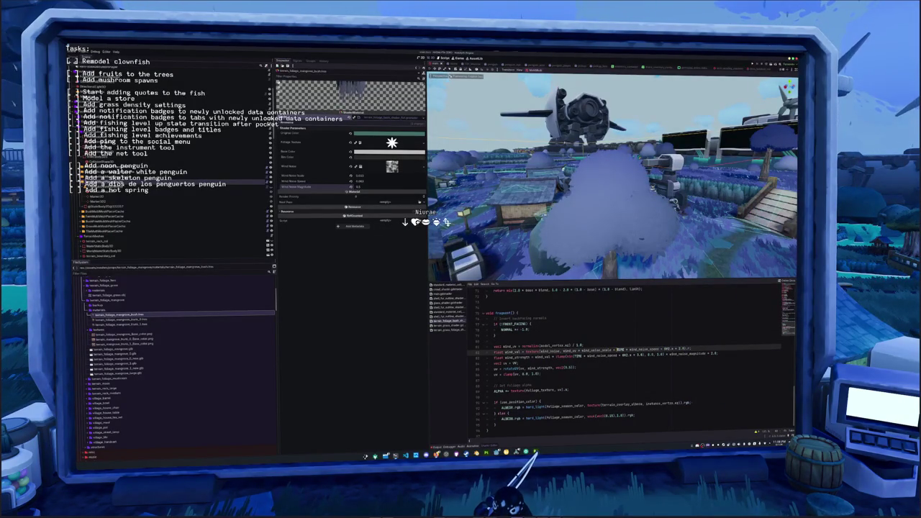
{"action": "double_click", "coordinate": [642, 349]}
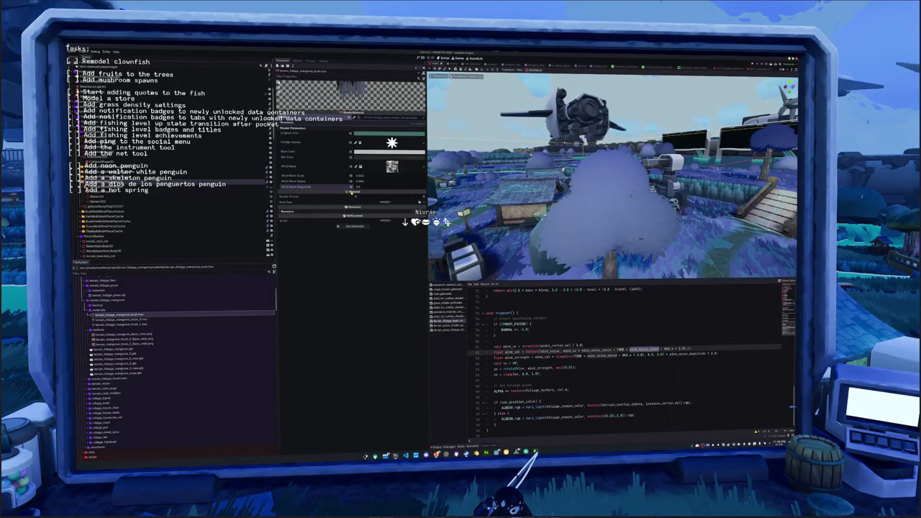
{"action": "left_click_drag", "start_coordinate": [370, 183], "coordinate": [345, 182]}
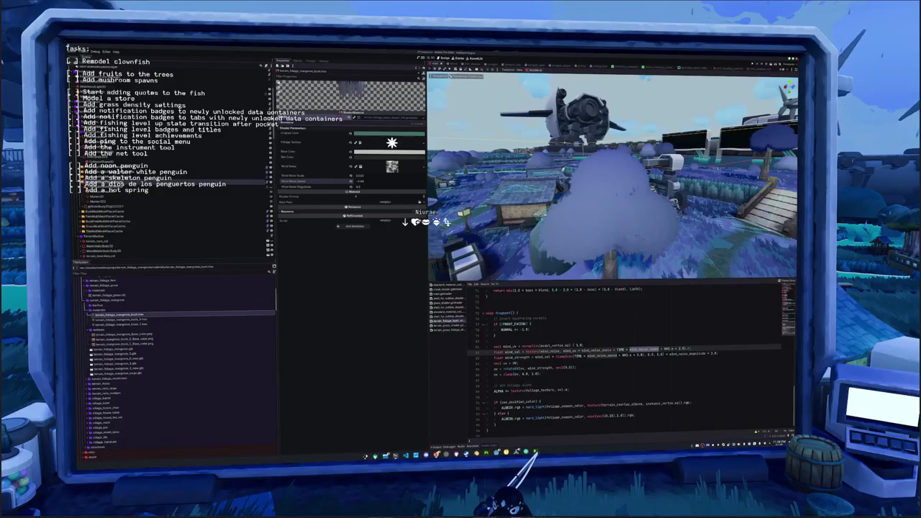
{"action": "left_click_drag", "start_coordinate": [362, 185], "coordinate": [367, 182]}
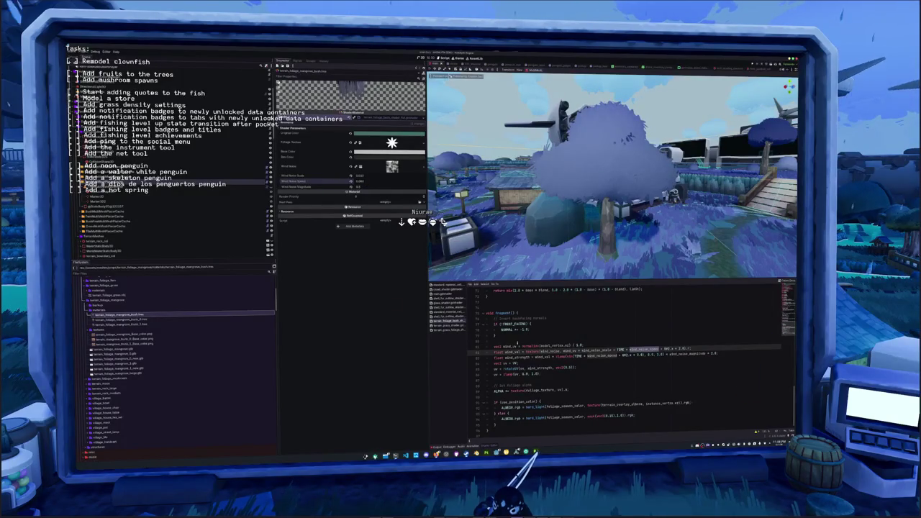
{"action": "left_click", "coordinate": [571, 367]}
{"action": "type", "text": "* 0.5"}
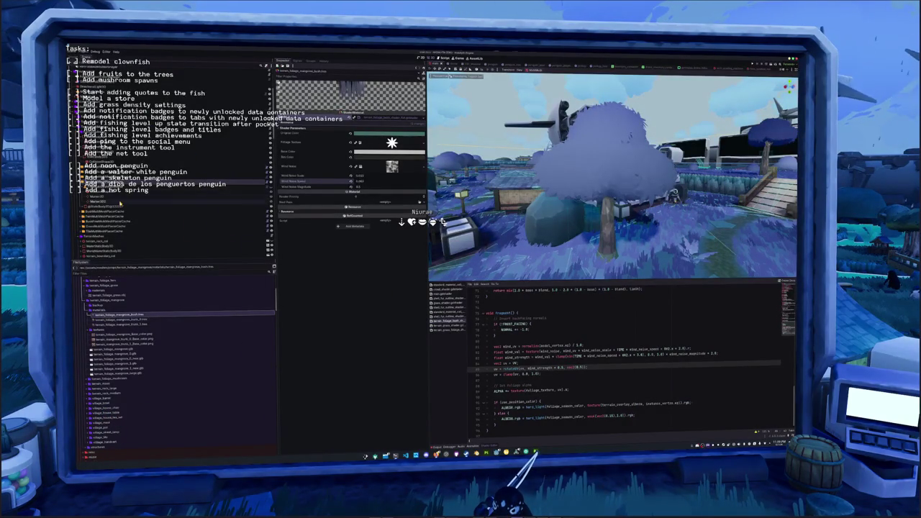
{"action": "left_click", "coordinate": [597, 165]}
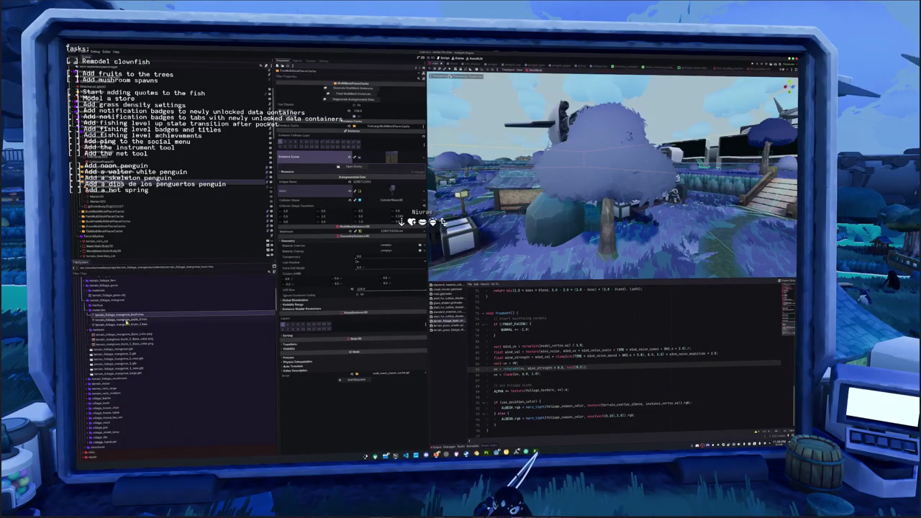
Delete the mangrove base colour texture and the next mangrove texture files, confirming each removal.
{"action": "left_click", "coordinate": [126, 335]}
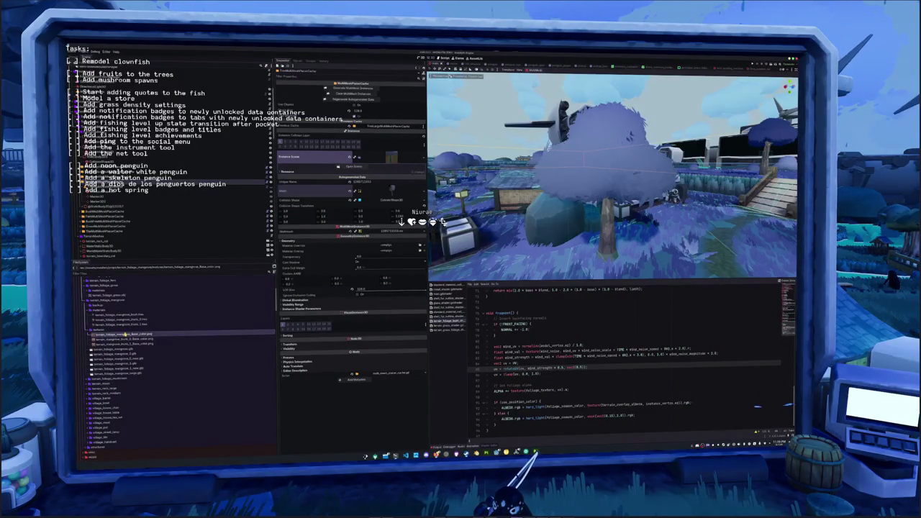
{"action": "key", "text": "Delete"}
{"action": "key", "text": "Escape"}
{"action": "left_click", "coordinate": [115, 344]}
{"action": "key", "text": "Delete"}
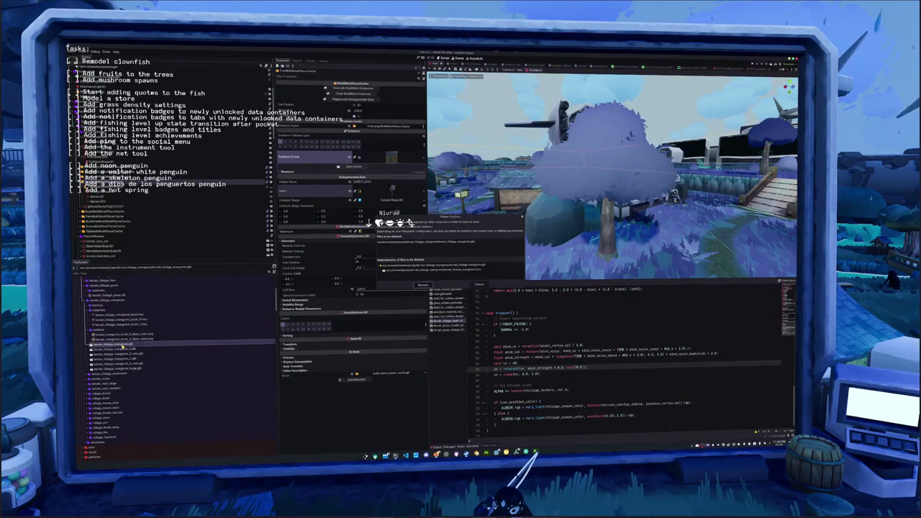
{"action": "key", "text": "Return"}
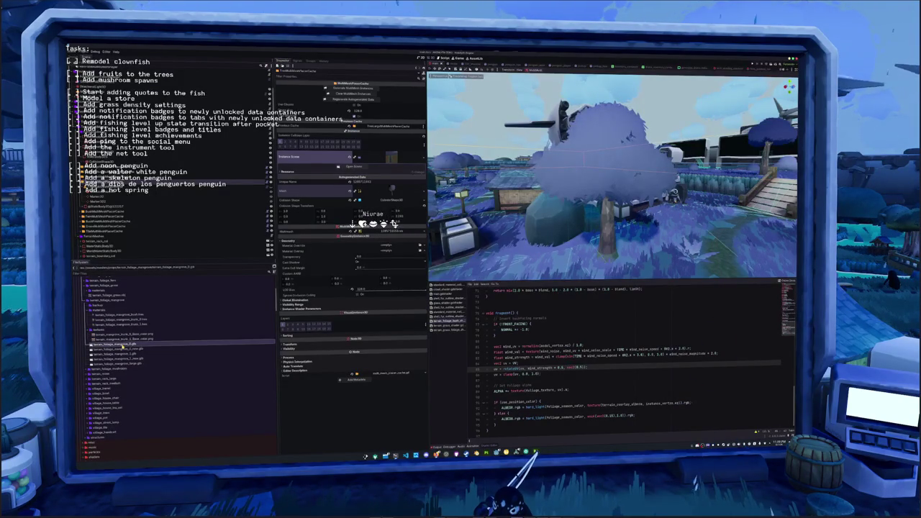
{"action": "key", "text": "Delete"}
{"action": "key", "text": "Return"}
{"action": "left_click", "coordinate": [119, 349]}
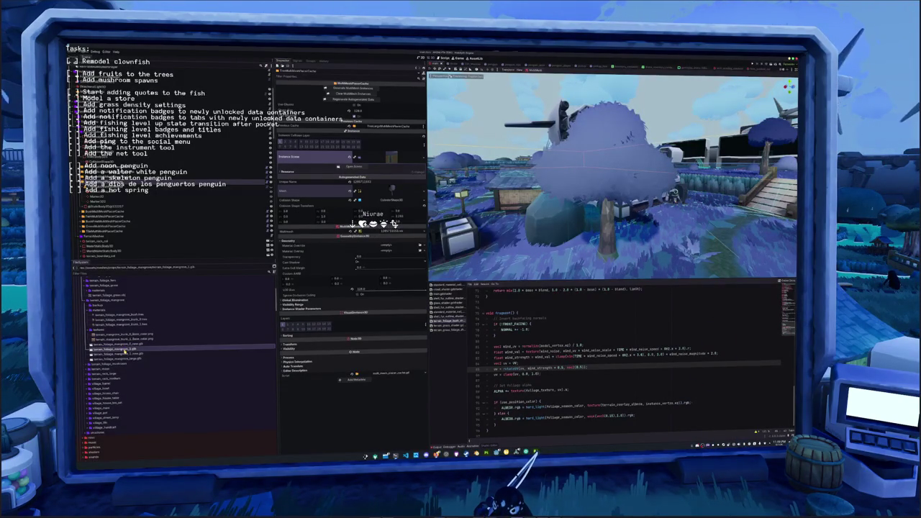
{"action": "key", "text": "Delete"}
{"action": "key", "text": "Return"}
{"action": "left_click", "coordinate": [118, 354]}
{"action": "key", "text": "Delete"}
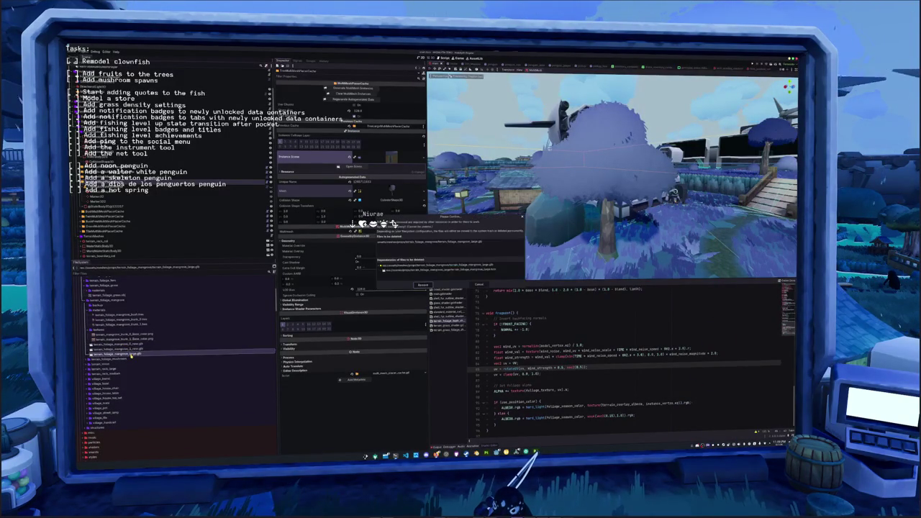
{"action": "key", "text": "Return"}
Rename one remaining mangrove file and select the mangrove_1_new.glb model.
{"action": "left_click", "coordinate": [140, 344]}
{"action": "key", "text": "Delete"}
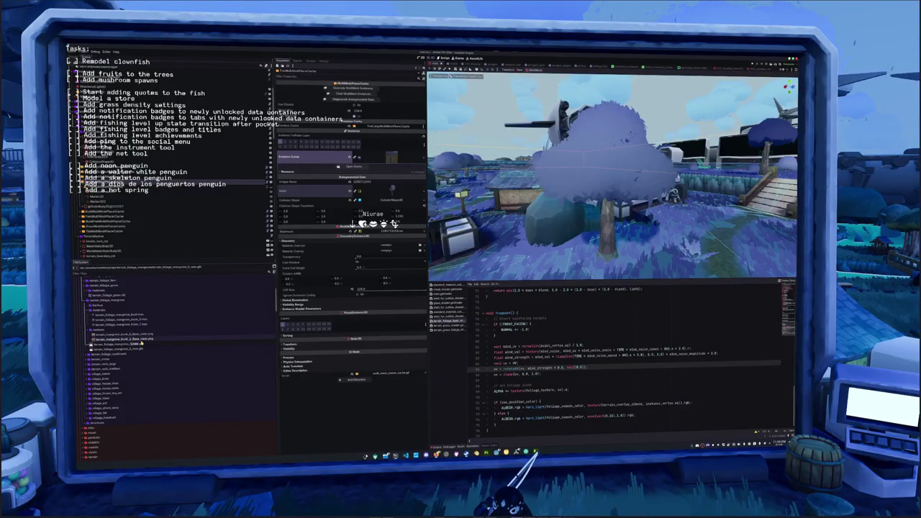
{"action": "key", "text": "Return"}
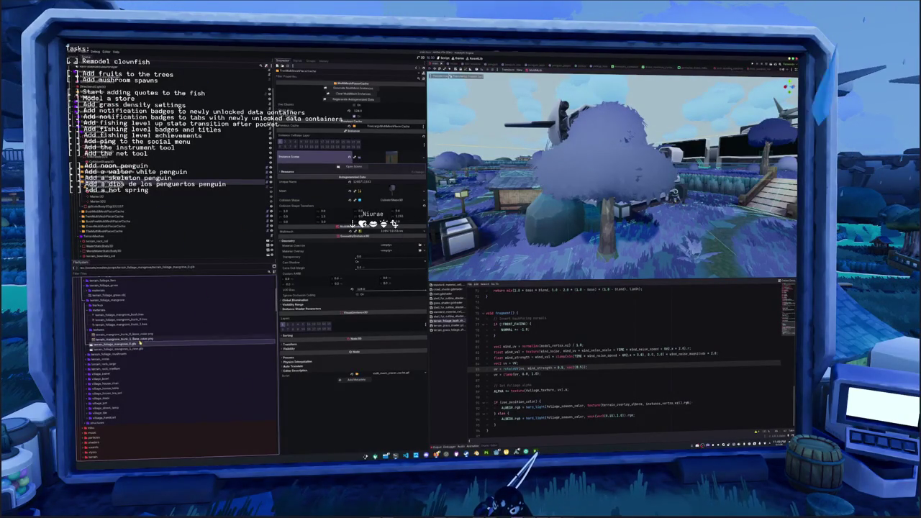
{"action": "left_click", "coordinate": [142, 350]}
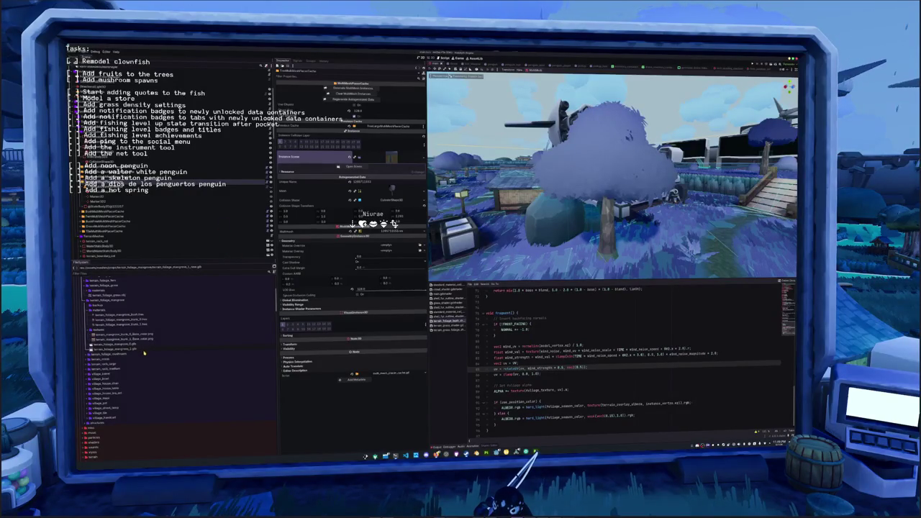
{"action": "scroll", "coordinate": [142, 356], "scroll_direction": "up", "scroll_amount": 10}
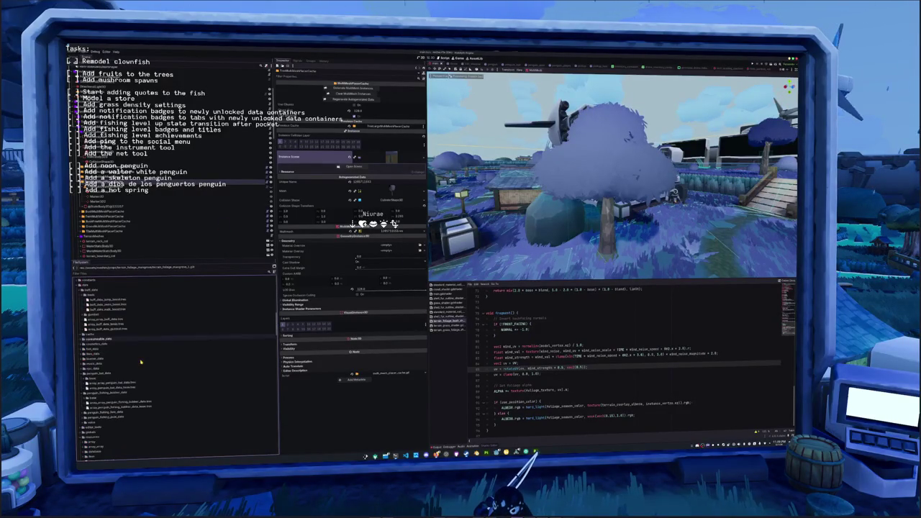
{"action": "scroll", "coordinate": [141, 356], "scroll_direction": "down", "scroll_amount": 5}
{"action": "scroll", "coordinate": [139, 346], "scroll_direction": "down", "scroll_amount": 10}
Remove two more old mangrove files from the FileSystem dock.
{"action": "left_click", "coordinate": [109, 339]}
{"action": "key", "text": "Delete"}
{"action": "key", "text": "Return"}
{"action": "left_click", "coordinate": [108, 297]}
{"action": "key", "text": "Delete"}
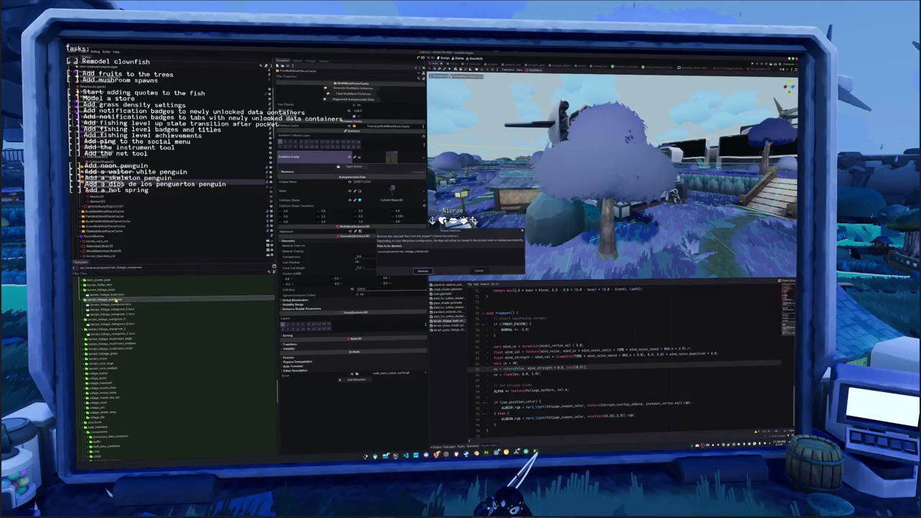
{"action": "key", "text": "Return"}
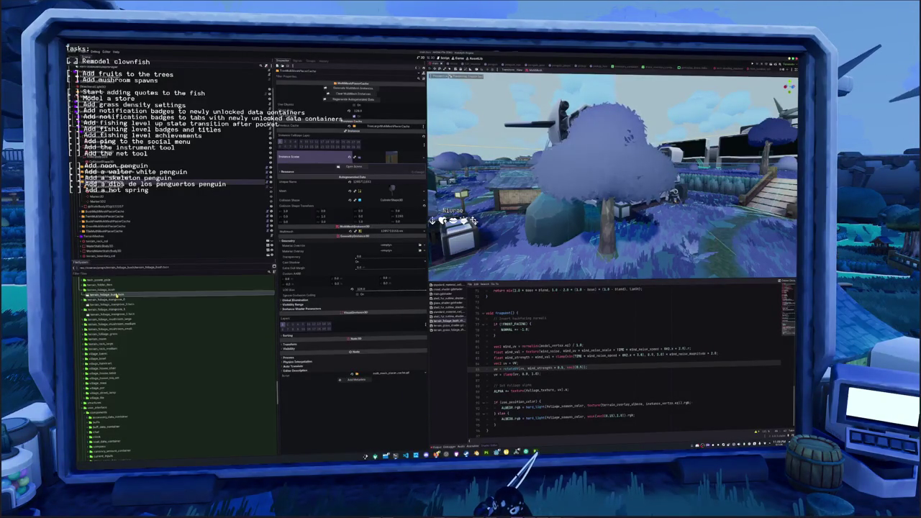
Preview the bush mesh .tres and orbit around it.
{"action": "double_click", "coordinate": [251, 296]}
{"action": "scroll", "coordinate": [504, 222], "scroll_direction": "down", "scroll_amount": 5}
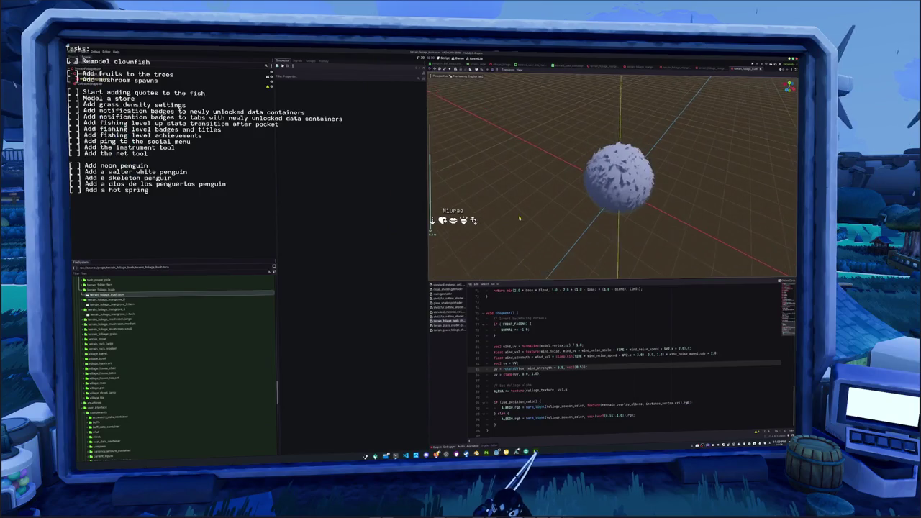
{"action": "left_click_drag", "start_coordinate": [518, 218], "coordinate": [435, 72]}
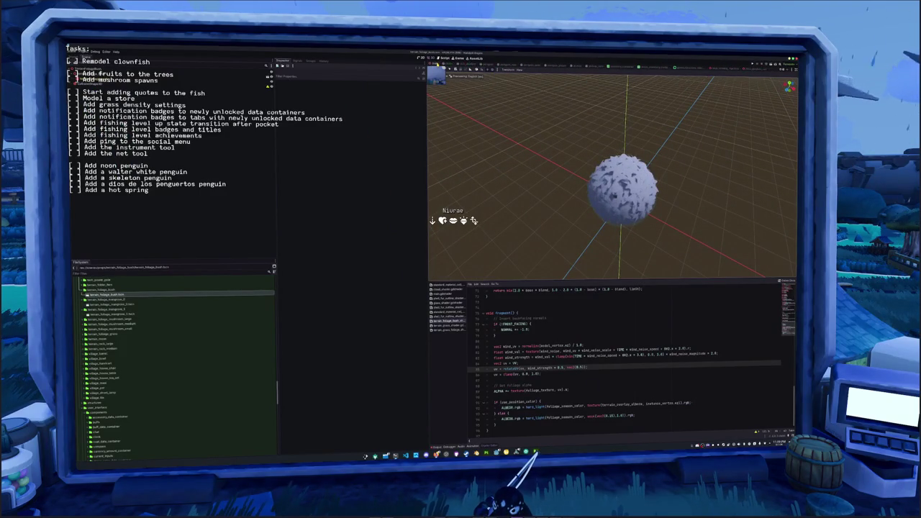
Back in the island scene, fly over the island to view the mushroom-tree canopies.
{"action": "left_click", "coordinate": [436, 63]}
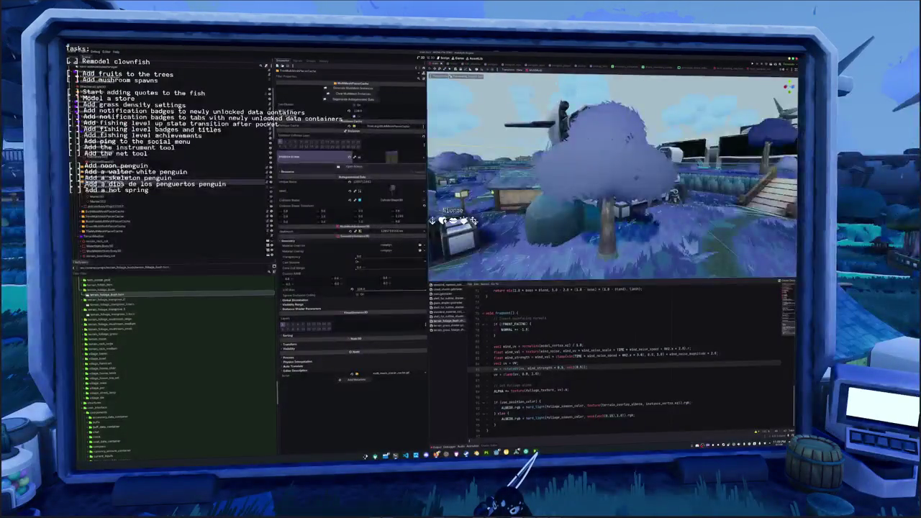
{"action": "key", "text": "w"}
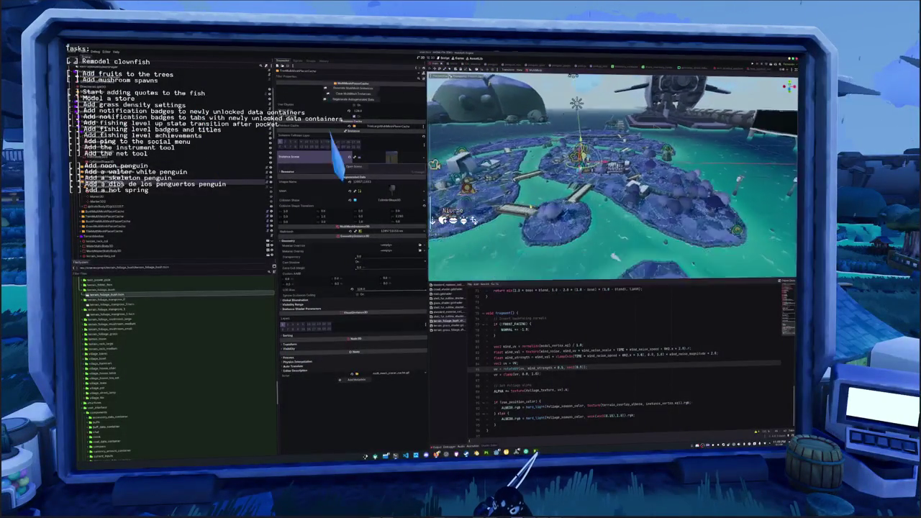
{"action": "key", "text": "w"}
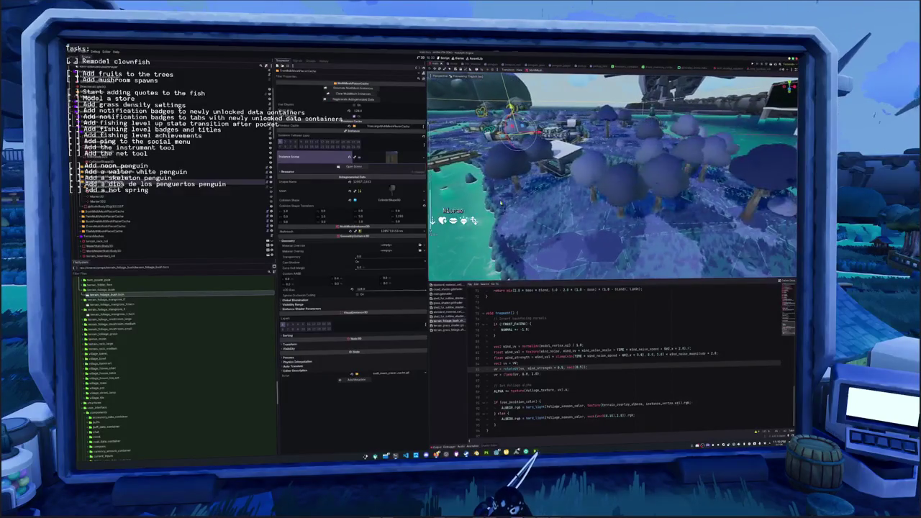
{"action": "key", "text": "e"}
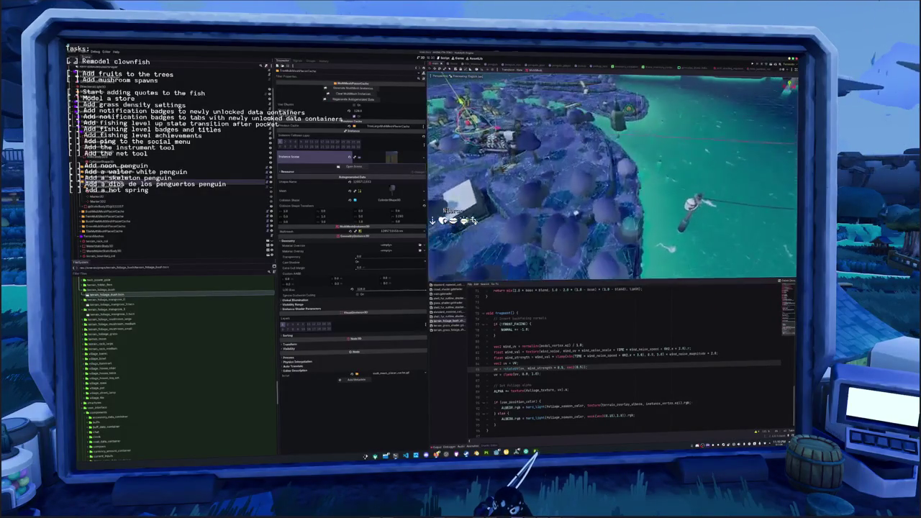
{"action": "key", "text": "q"}
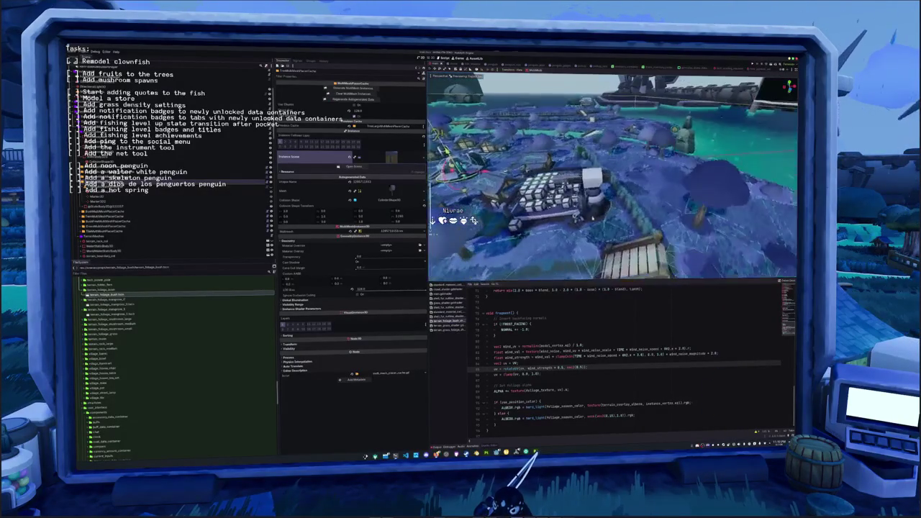
Add blank lines at the end of the foliage shader code.
{"action": "left_click", "coordinate": [492, 374]}
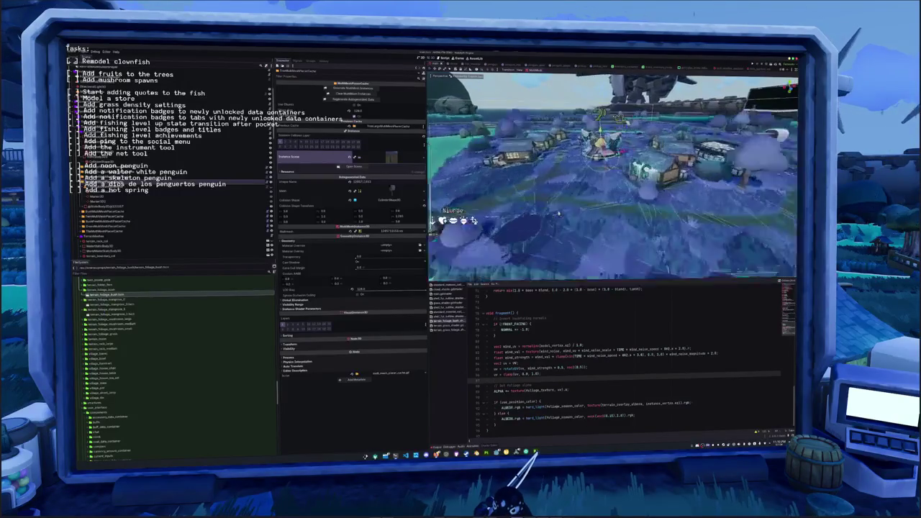
{"action": "left_click", "coordinate": [494, 424]}
{"action": "key", "text": "Return"}
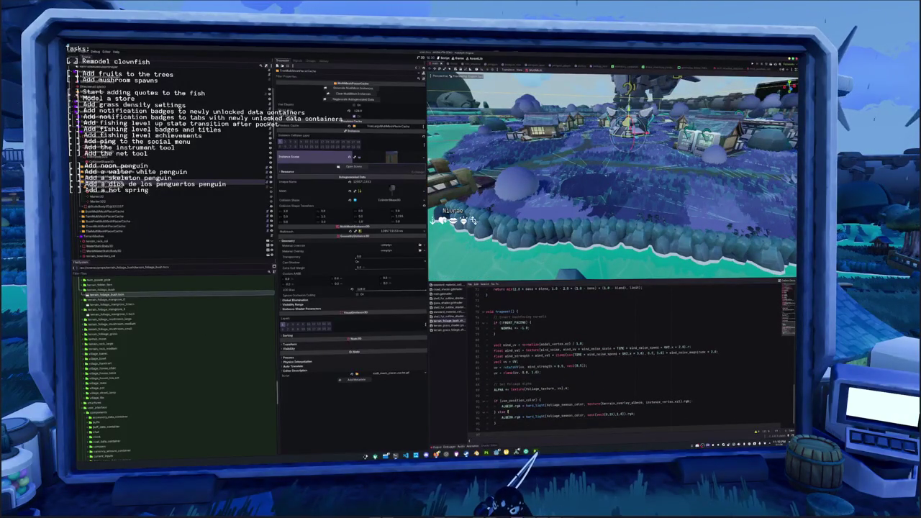
{"action": "key", "text": "Return"}
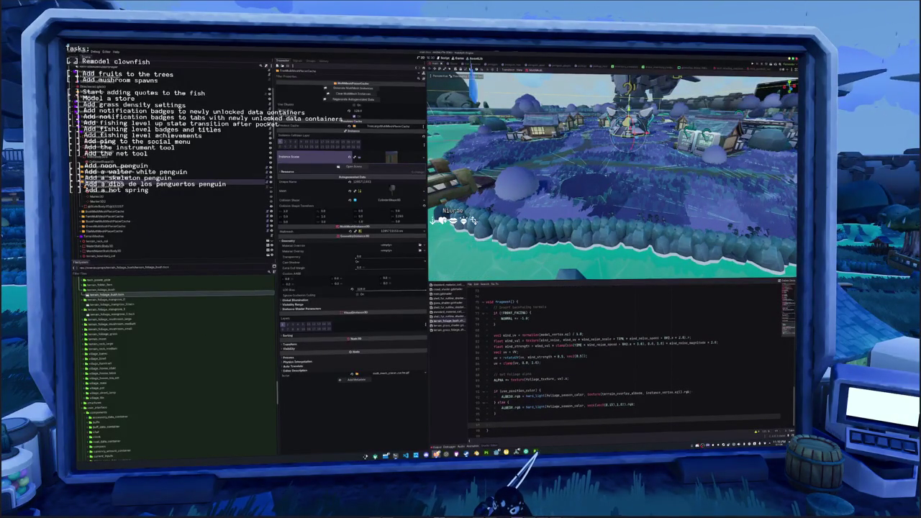
{"action": "left_click", "coordinate": [534, 452]}
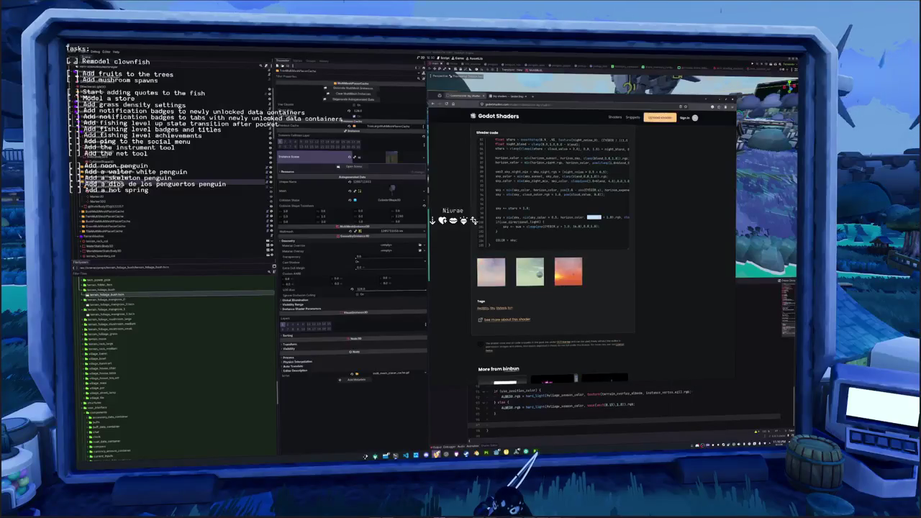
Minimize the Godot Shaders window and switch to the 'How to calculate world and view normals' thread.
{"action": "left_click", "coordinate": [534, 452]}
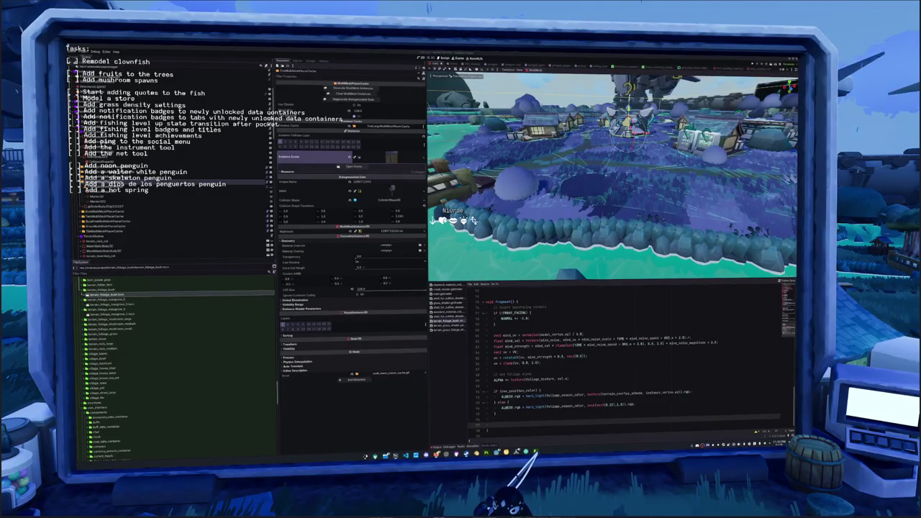
{"action": "key", "text": "alt+Tab"}
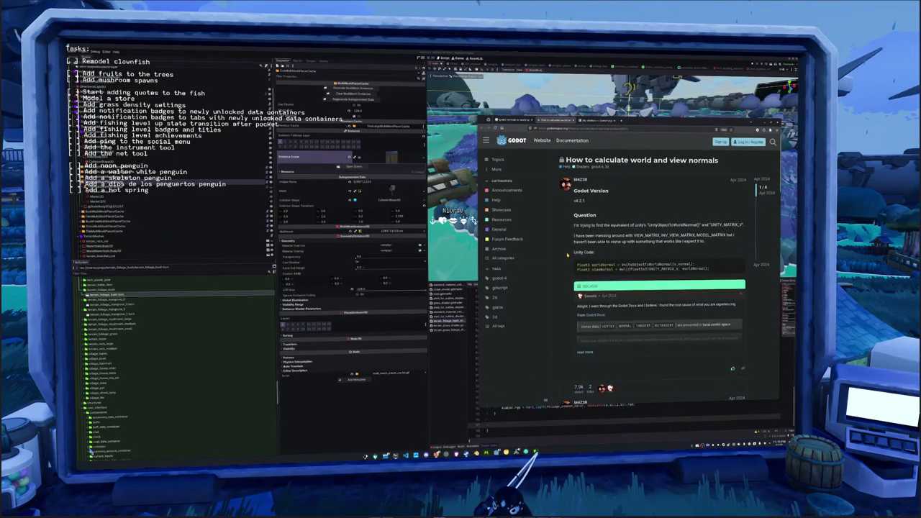
Scroll through the replies on the world and view normals forum thread.
{"action": "scroll", "coordinate": [567, 254], "scroll_direction": "down", "scroll_amount": 5}
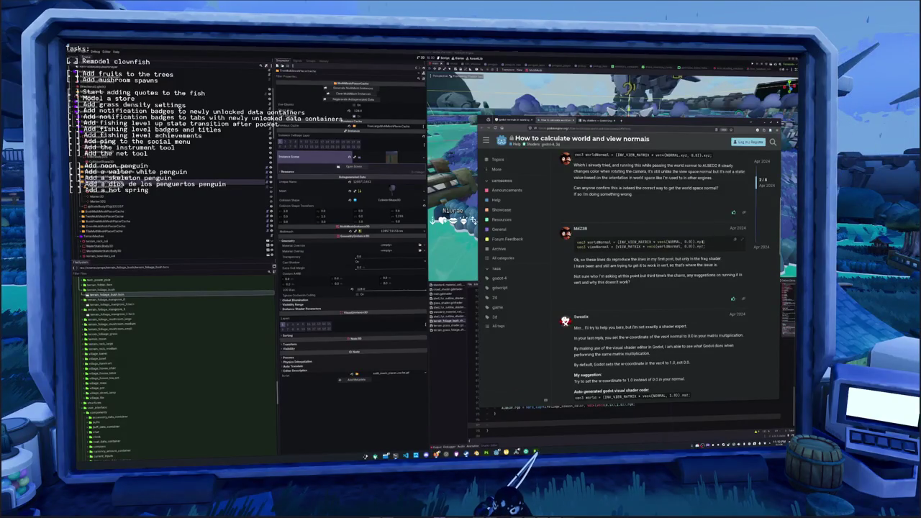
{"action": "scroll", "coordinate": [606, 252], "scroll_direction": "down", "scroll_amount": 3}
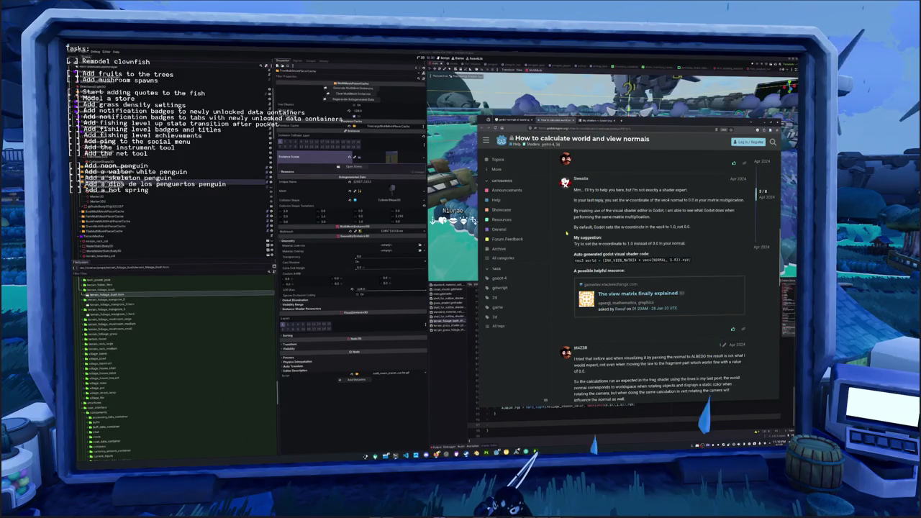
{"action": "scroll", "coordinate": [567, 234], "scroll_direction": "down", "scroll_amount": 1}
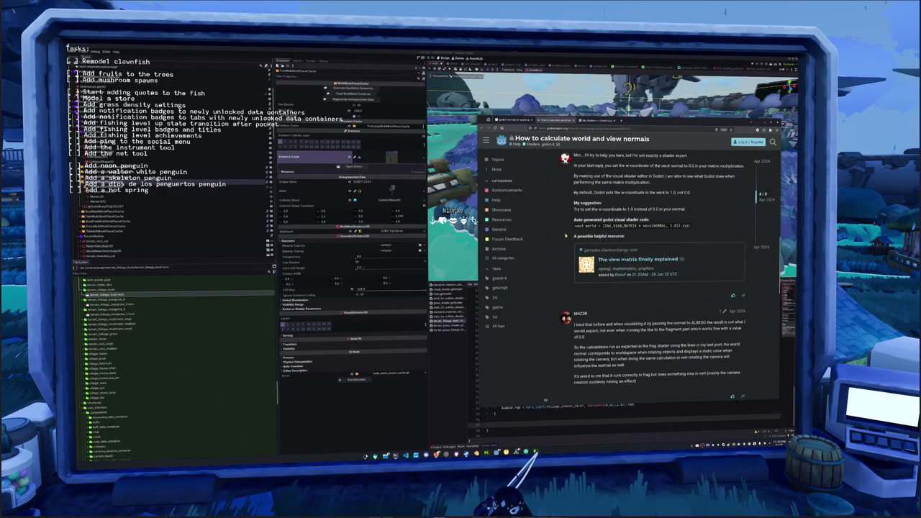
{"action": "scroll", "coordinate": [565, 235], "scroll_direction": "down", "scroll_amount": 5}
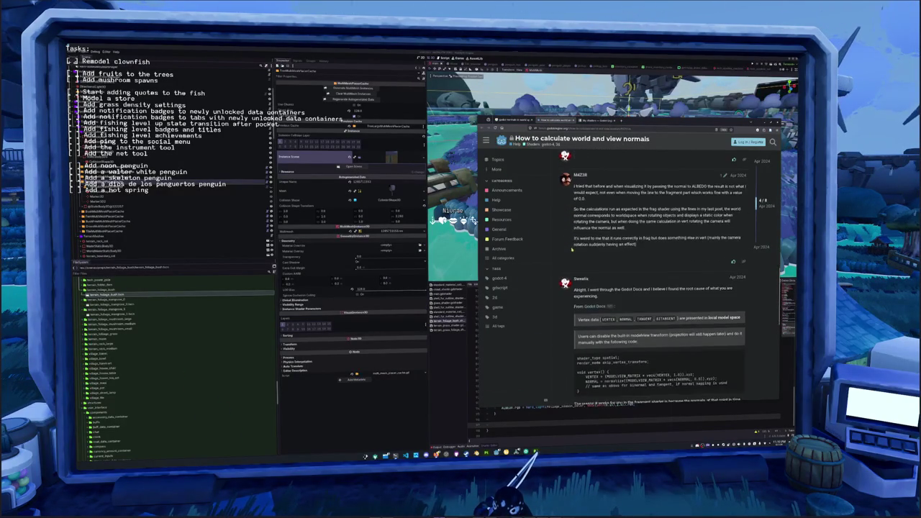
{"action": "scroll", "coordinate": [572, 249], "scroll_direction": "down", "scroll_amount": 2}
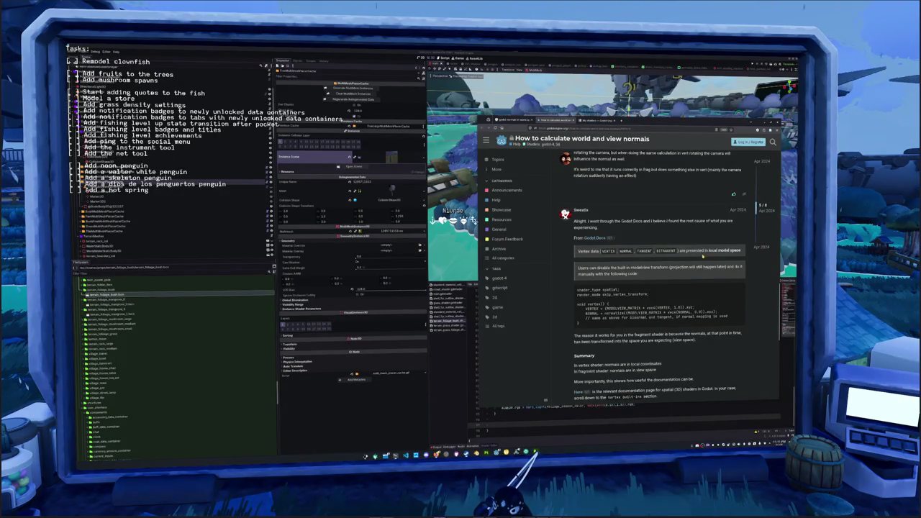
{"action": "scroll", "coordinate": [692, 265], "scroll_direction": "down", "scroll_amount": 1}
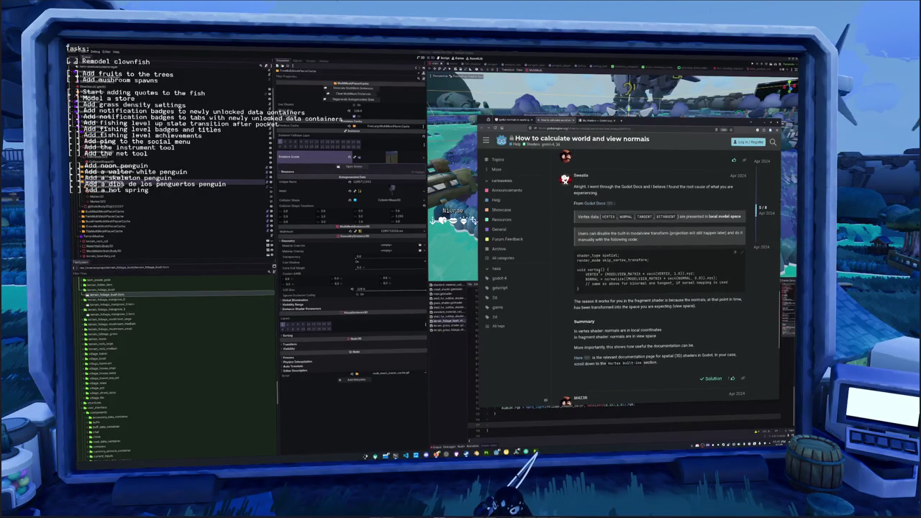
{"action": "scroll", "coordinate": [572, 272], "scroll_direction": "down", "scroll_amount": 5}
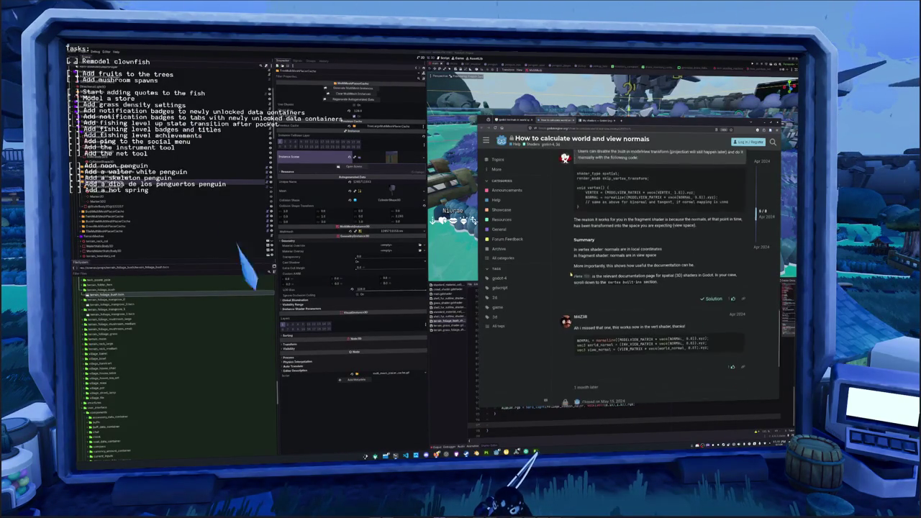
{"action": "scroll", "coordinate": [579, 243], "scroll_direction": "up", "scroll_amount": 1}
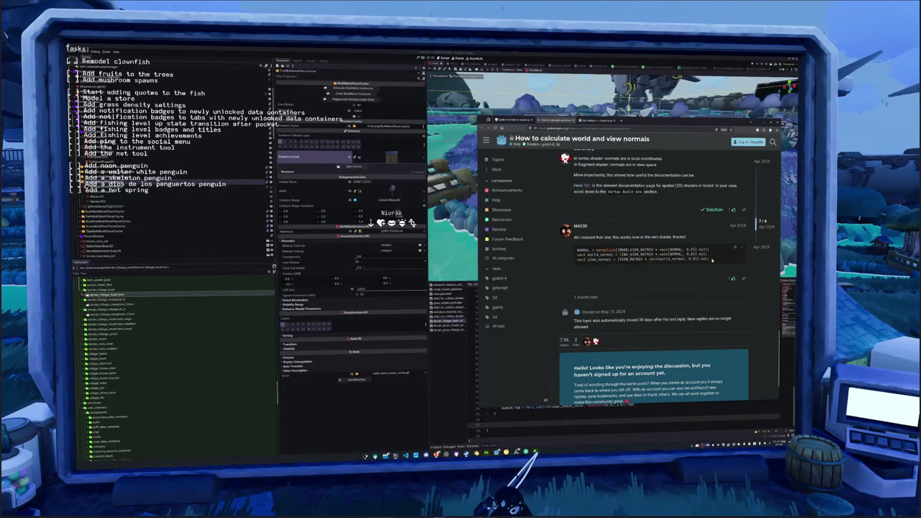
Highlight the world_normal line in a reply's code, then go back to the Google results.
{"action": "left_click_drag", "start_coordinate": [710, 254], "coordinate": [577, 254]}
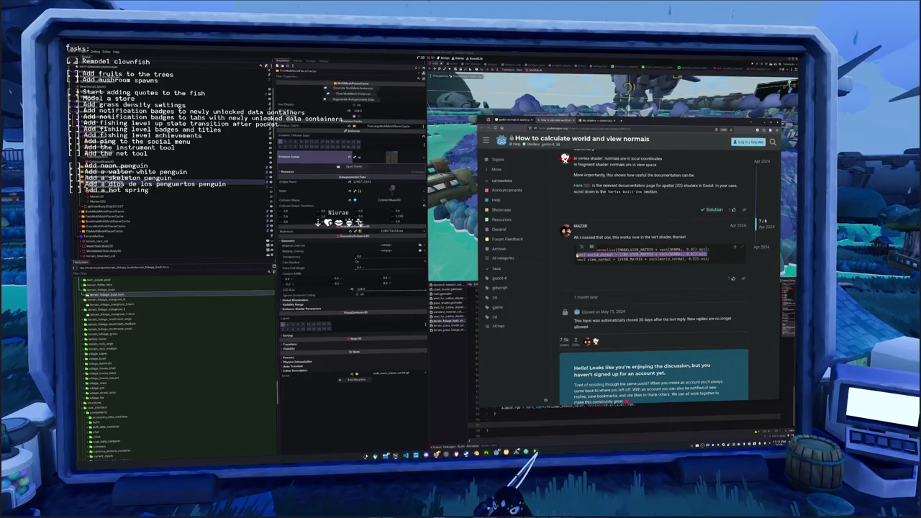
{"action": "left_click", "coordinate": [571, 271]}
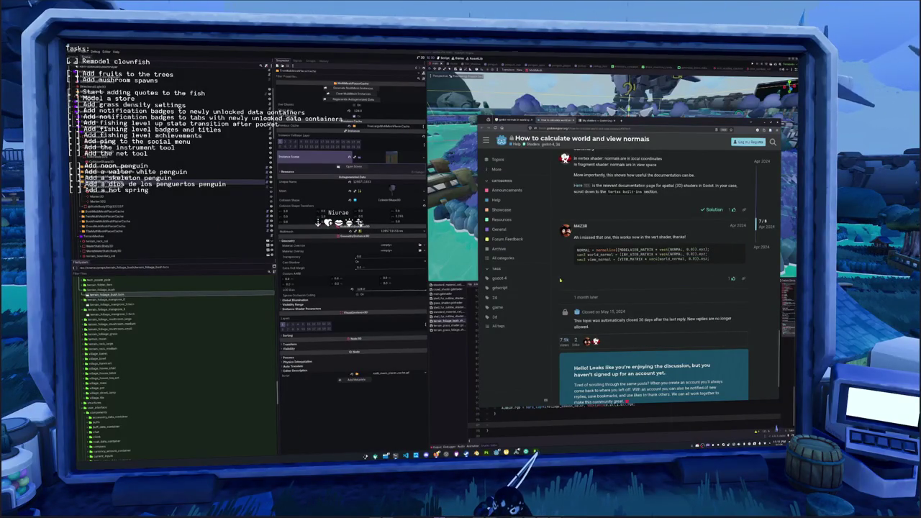
{"action": "scroll", "coordinate": [504, 159], "scroll_direction": "up", "scroll_amount": 5}
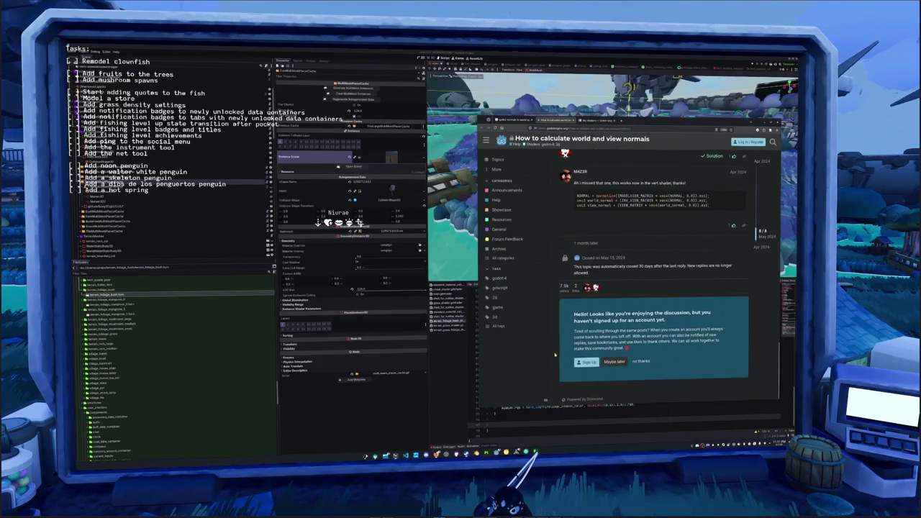
{"action": "scroll", "coordinate": [504, 159], "scroll_direction": "up", "scroll_amount": 6}
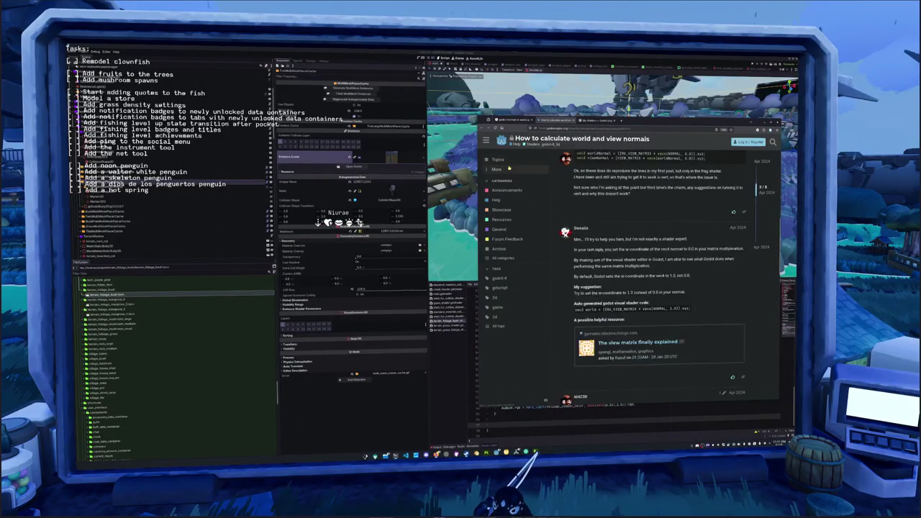
{"action": "key", "text": "alt+Left"}
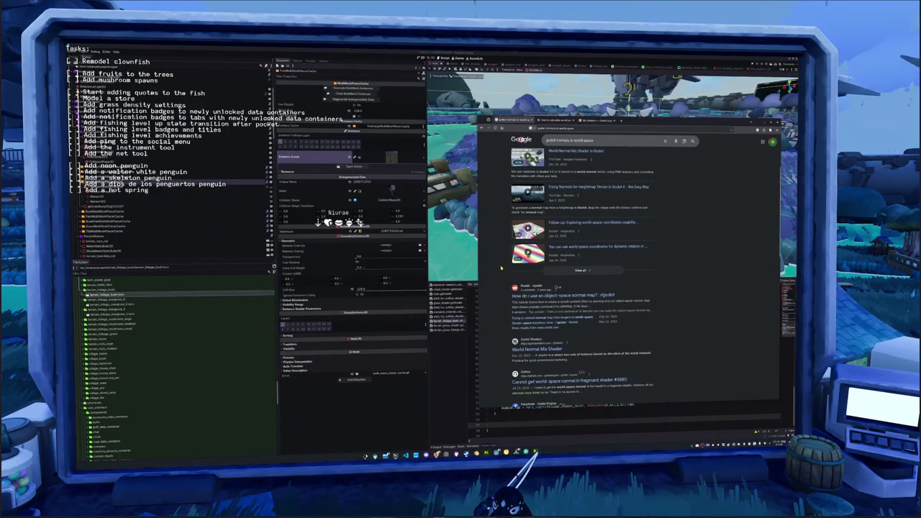
Open GitHub issue #5880 on world-space normals and scroll down to its last comment.
{"action": "scroll", "coordinate": [502, 269], "scroll_direction": "down", "scroll_amount": 3}
{"action": "scroll", "coordinate": [502, 270], "scroll_direction": "down", "scroll_amount": 3}
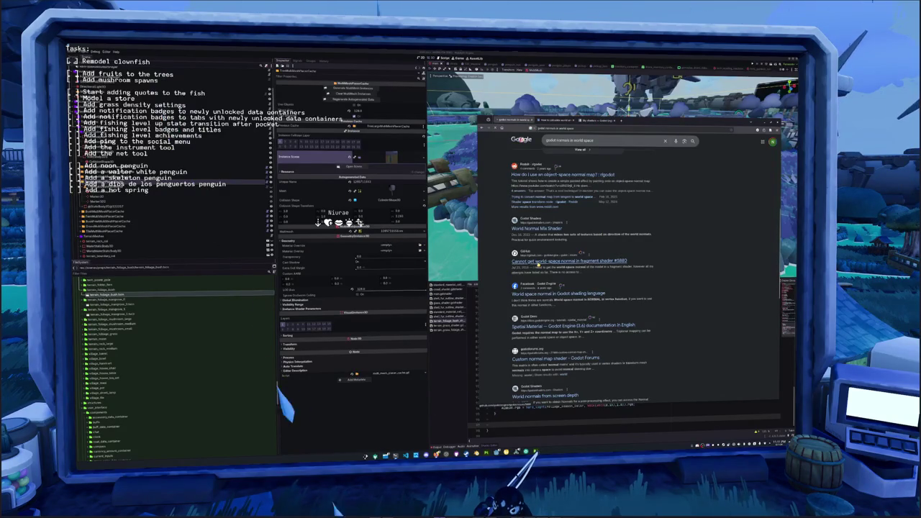
{"action": "left_click", "coordinate": [530, 262]}
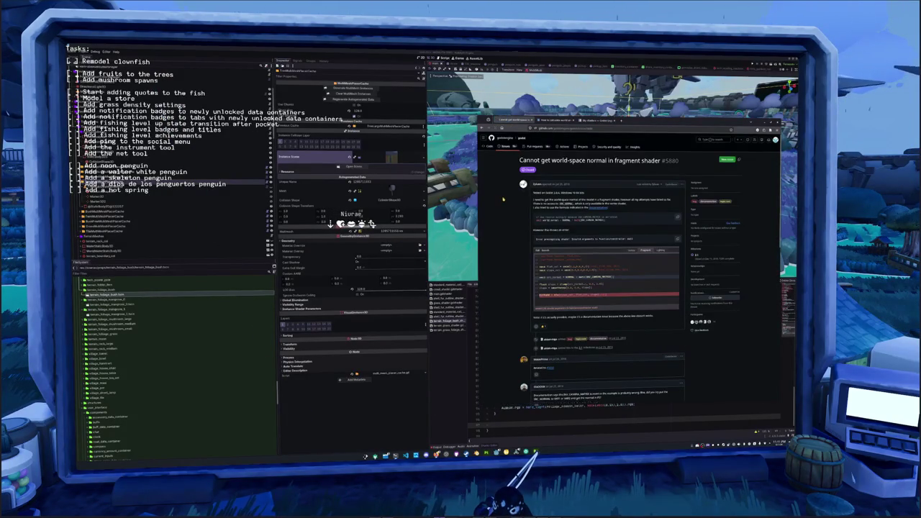
{"action": "scroll", "coordinate": [503, 200], "scroll_direction": "down", "scroll_amount": 2}
{"action": "scroll", "coordinate": [505, 208], "scroll_direction": "down", "scroll_amount": 2}
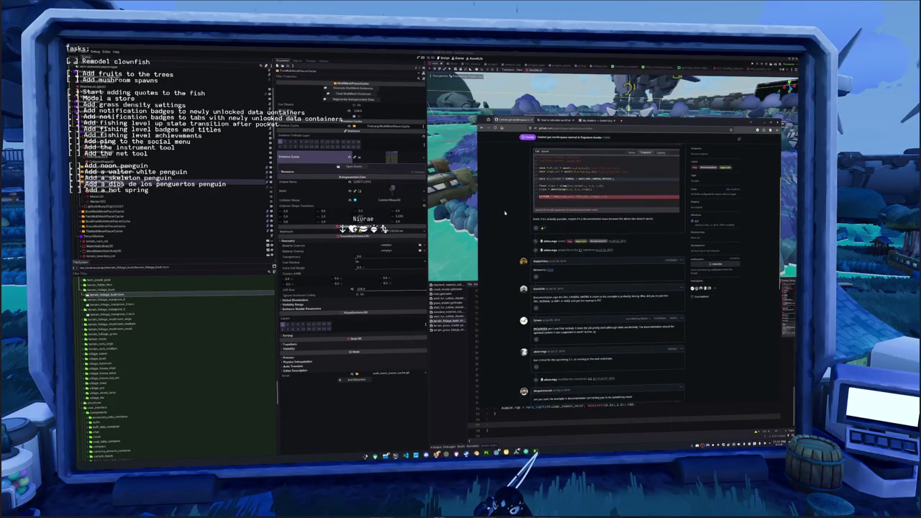
{"action": "scroll", "coordinate": [506, 213], "scroll_direction": "down", "scroll_amount": 2}
{"action": "scroll", "coordinate": [512, 253], "scroll_direction": "down", "scroll_amount": 2}
{"action": "scroll", "coordinate": [512, 255], "scroll_direction": "down", "scroll_amount": 2}
{"action": "scroll", "coordinate": [511, 249], "scroll_direction": "up", "scroll_amount": 1}
{"action": "scroll", "coordinate": [506, 232], "scroll_direction": "down", "scroll_amount": 1}
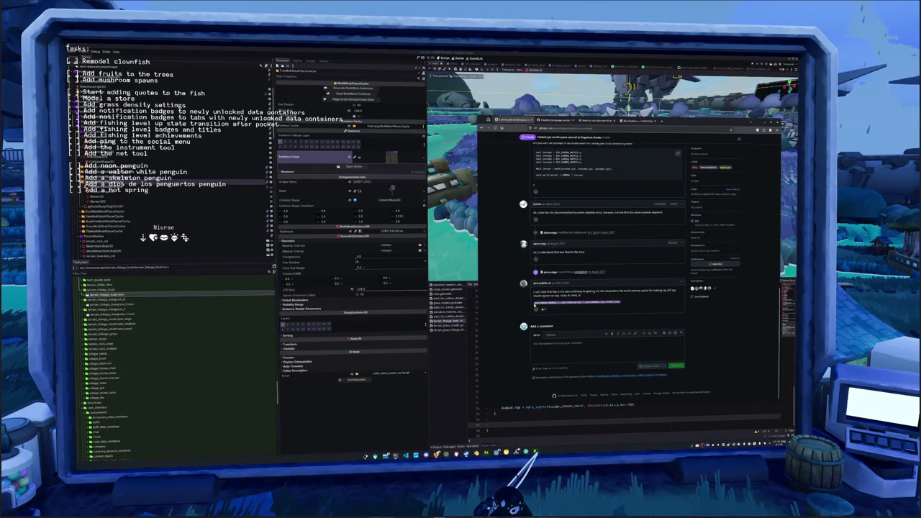
Copy the code from the final comment and return to the Godot editor.
{"action": "right_click", "coordinate": [583, 302]}
{"action": "left_click", "coordinate": [597, 308]}
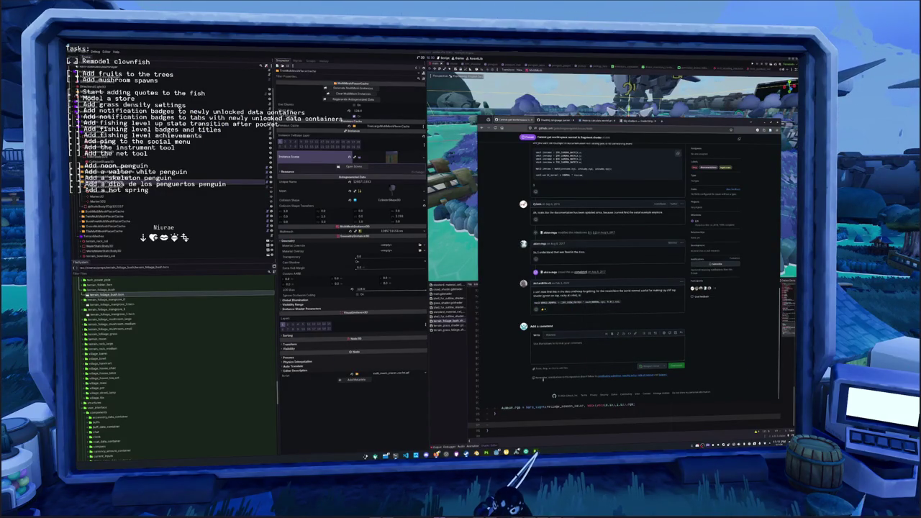
{"action": "left_click", "coordinate": [528, 425]}
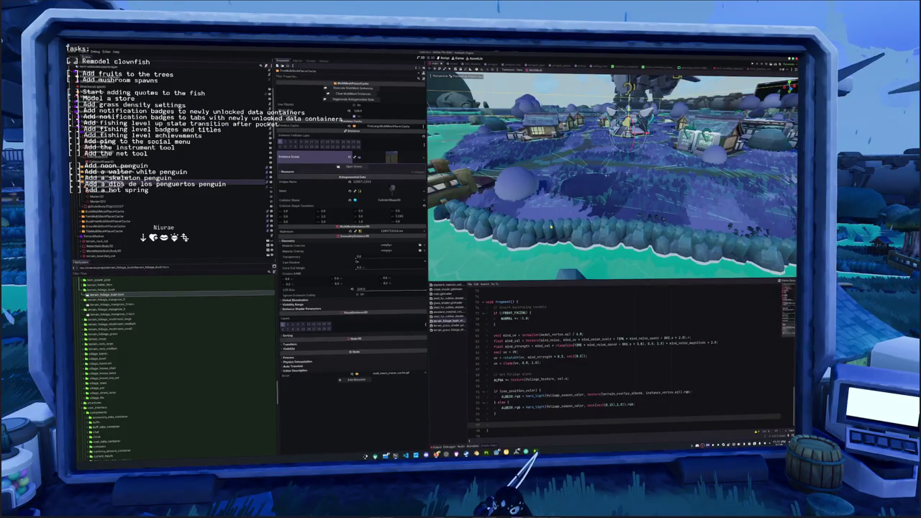
Add vec3 WORLD_NORMAL = (INV_VIEW_MATRIX * vec4(NORMAL, 0.0)).xyz; to fragment() and output it as ALBEDO.rgb.
{"action": "key", "text": "Return"}
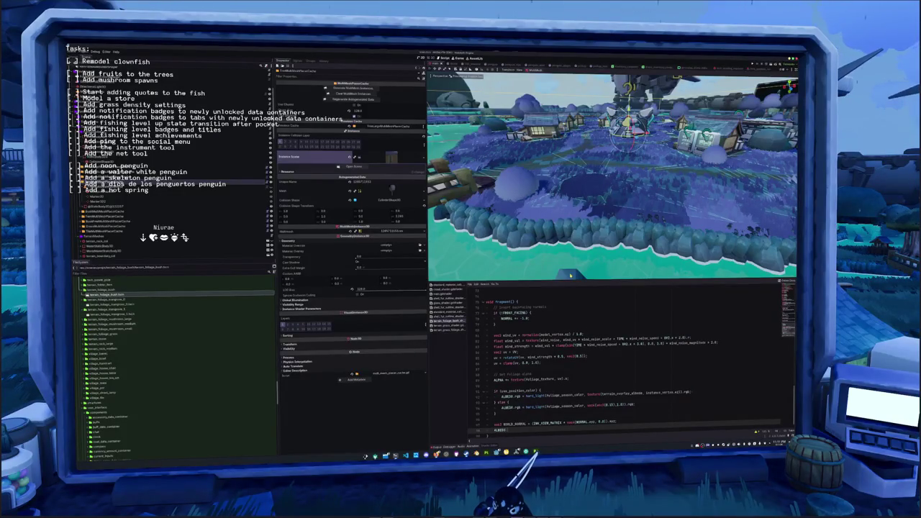
{"action": "key", "text": "Return"}
{"action": "type", "text": ";"}
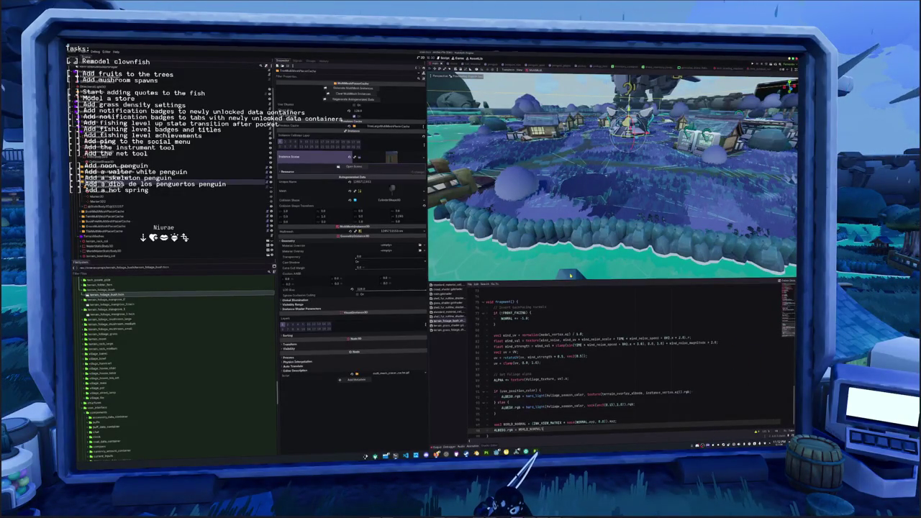
{"action": "scroll", "coordinate": [547, 175], "scroll_direction": "up", "scroll_amount": 5}
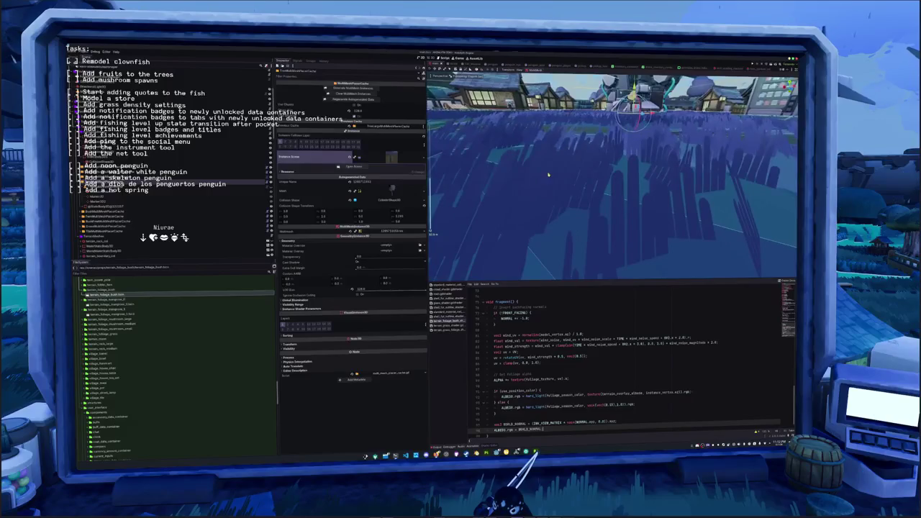
{"action": "scroll", "coordinate": [560, 173], "scroll_direction": "down", "scroll_amount": 5}
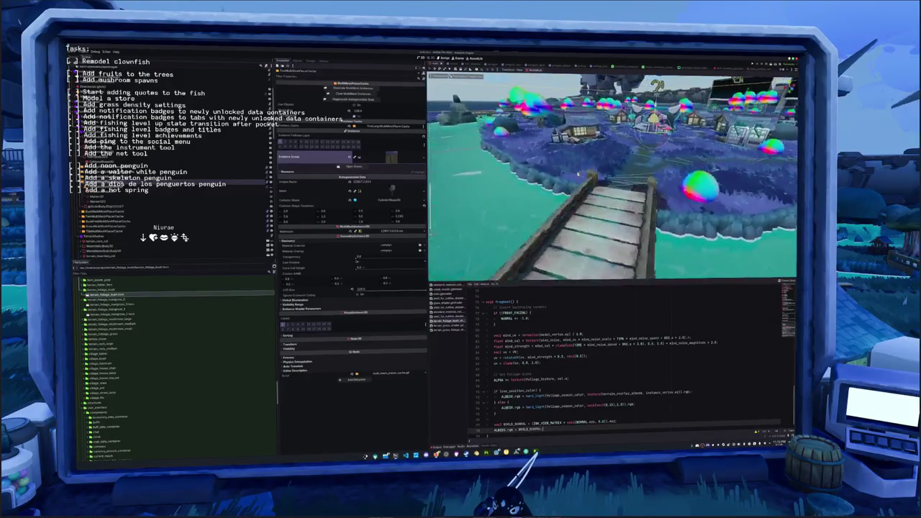
{"action": "scroll", "coordinate": [596, 174], "scroll_direction": "down", "scroll_amount": 2}
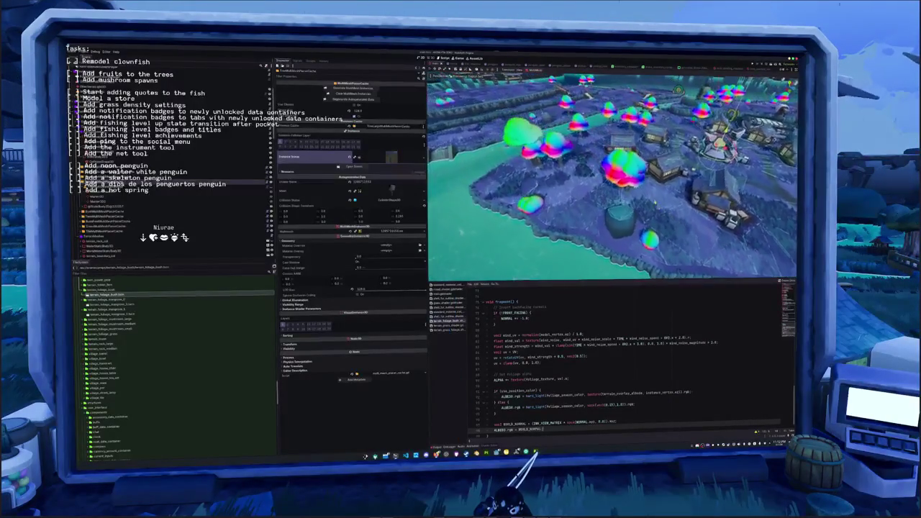
{"action": "scroll", "coordinate": [582, 209], "scroll_direction": "up", "scroll_amount": 5}
{"action": "scroll", "coordinate": [605, 201], "scroll_direction": "down", "scroll_amount": 5}
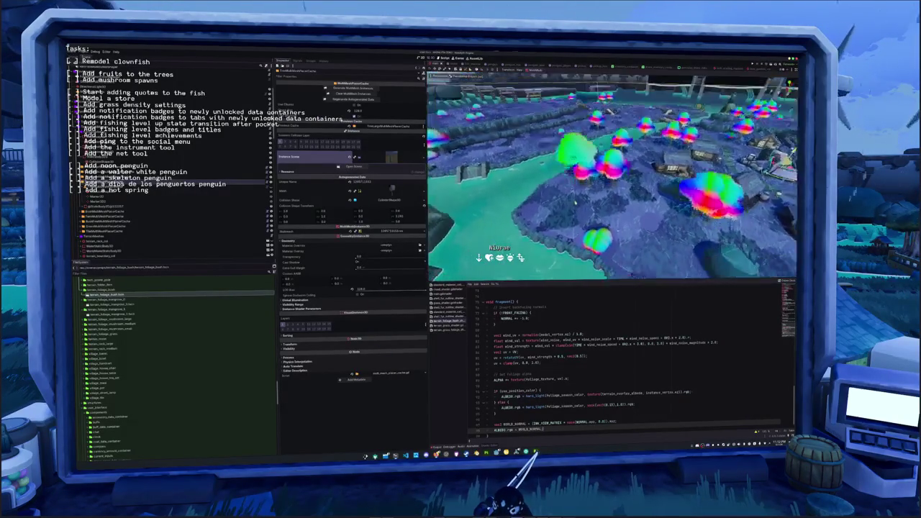
{"action": "scroll", "coordinate": [626, 360], "scroll_direction": "down", "scroll_amount": 1}
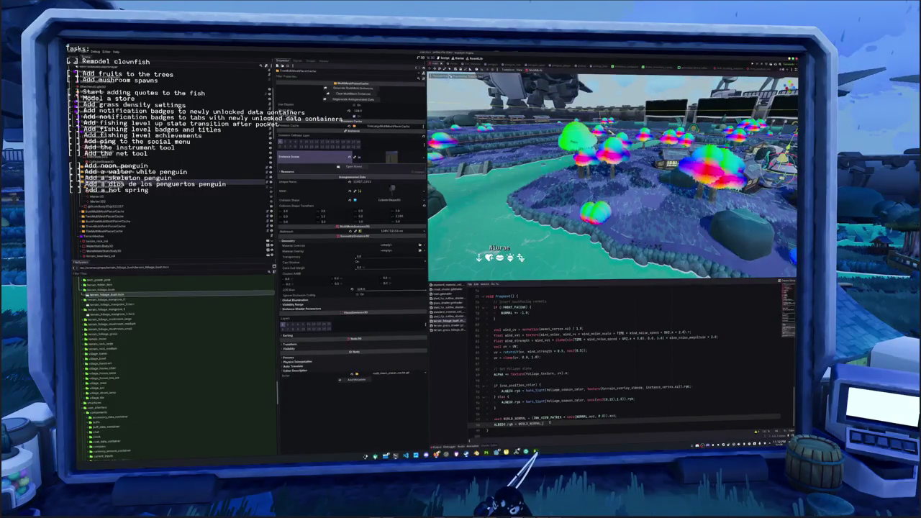
Review the shader code, briefly trying 1.0 in the WORLD_NORMAL conversion and undoing it.
{"action": "scroll", "coordinate": [611, 360], "scroll_direction": "up", "scroll_amount": 20}
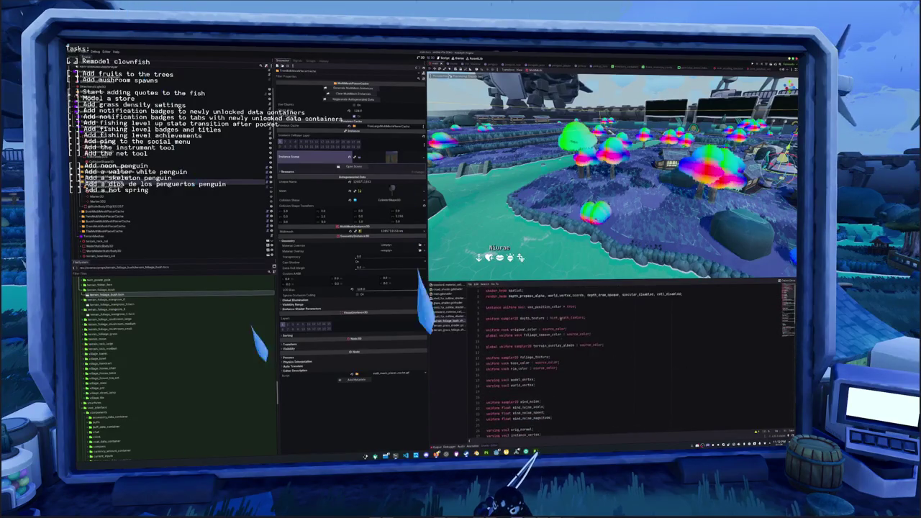
{"action": "double_click", "coordinate": [563, 295]}
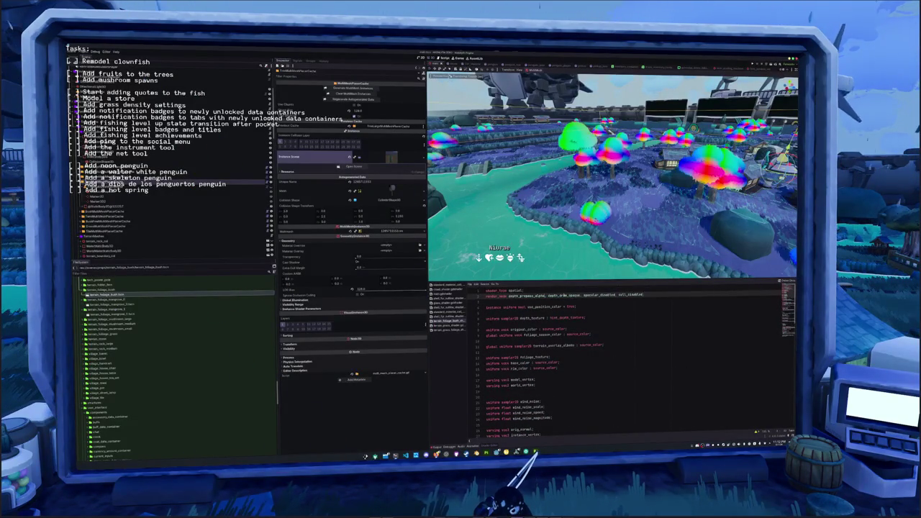
{"action": "scroll", "coordinate": [626, 360], "scroll_direction": "down", "scroll_amount": 10}
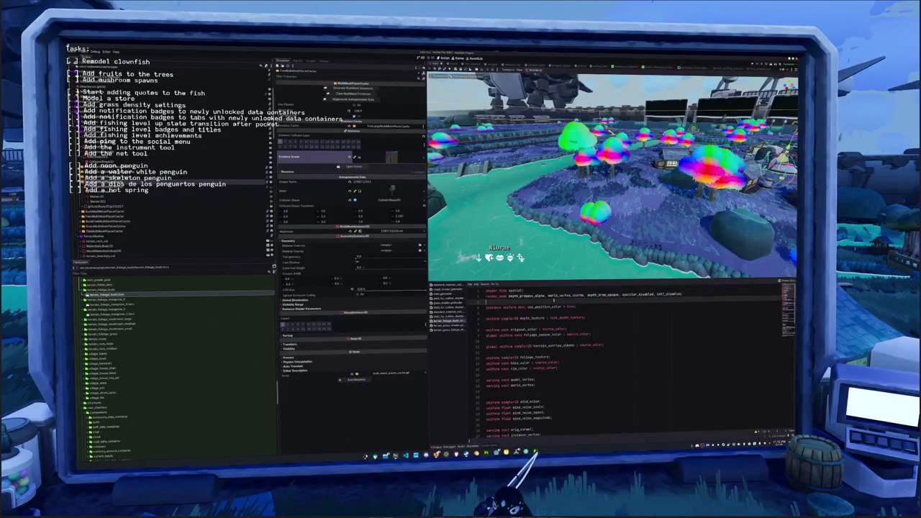
{"action": "scroll", "coordinate": [612, 360], "scroll_direction": "down", "scroll_amount": 5}
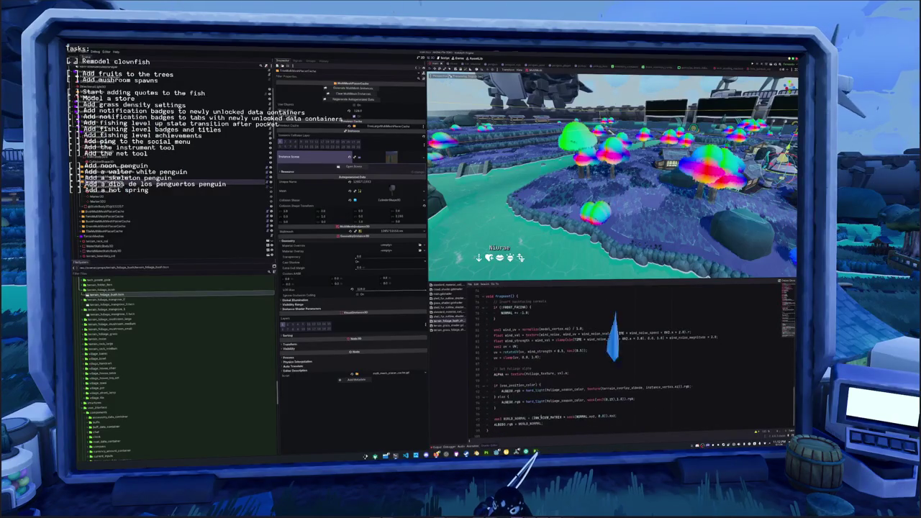
{"action": "left_click", "coordinate": [547, 423]}
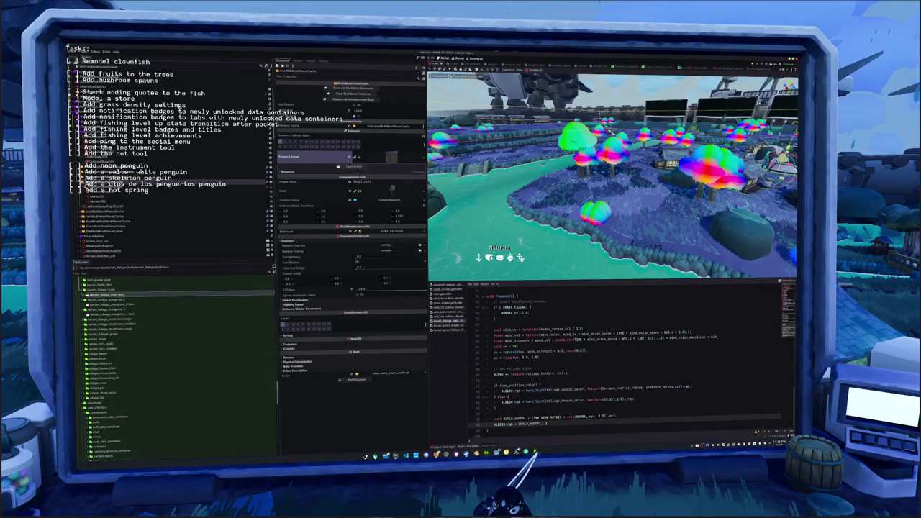
{"action": "left_click", "coordinate": [596, 416]}
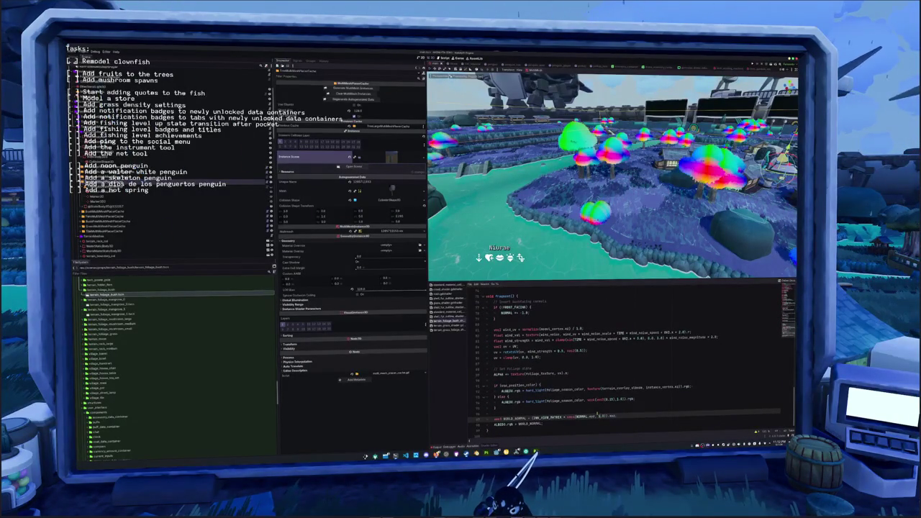
{"action": "type", "text": "1"}
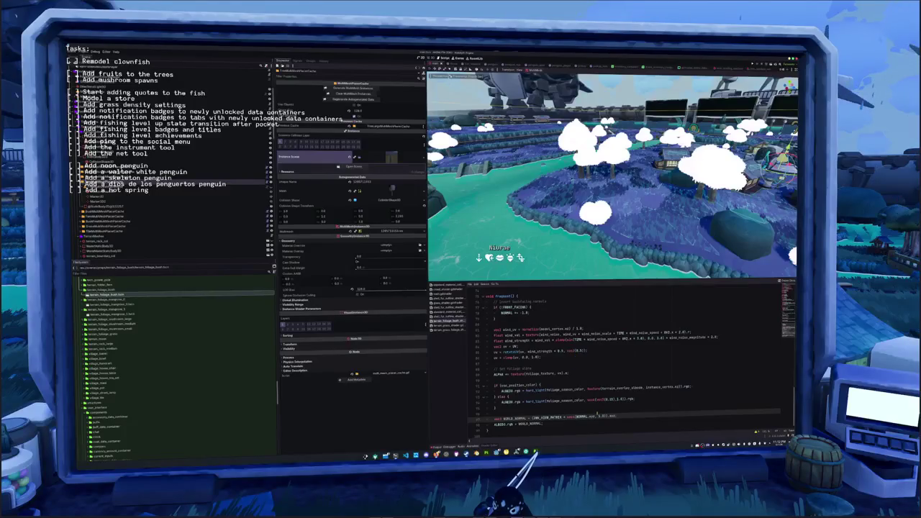
{"action": "key", "text": "ctrl+z"}
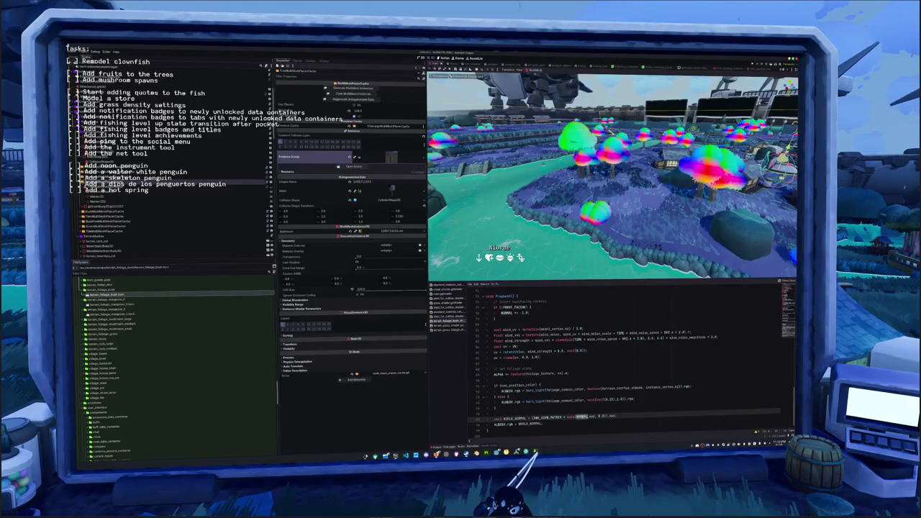
{"action": "scroll", "coordinate": [612, 360], "scroll_direction": "up", "scroll_amount": 4}
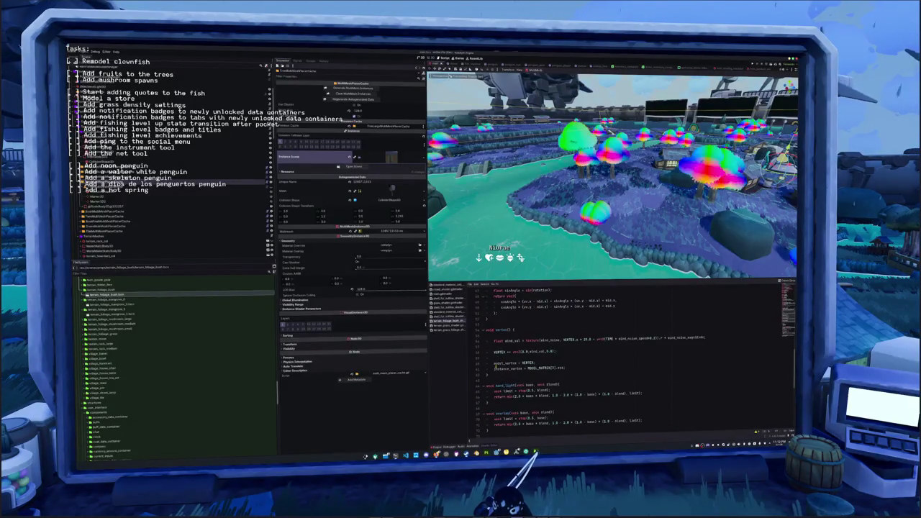
{"action": "double_click", "coordinate": [502, 364]}
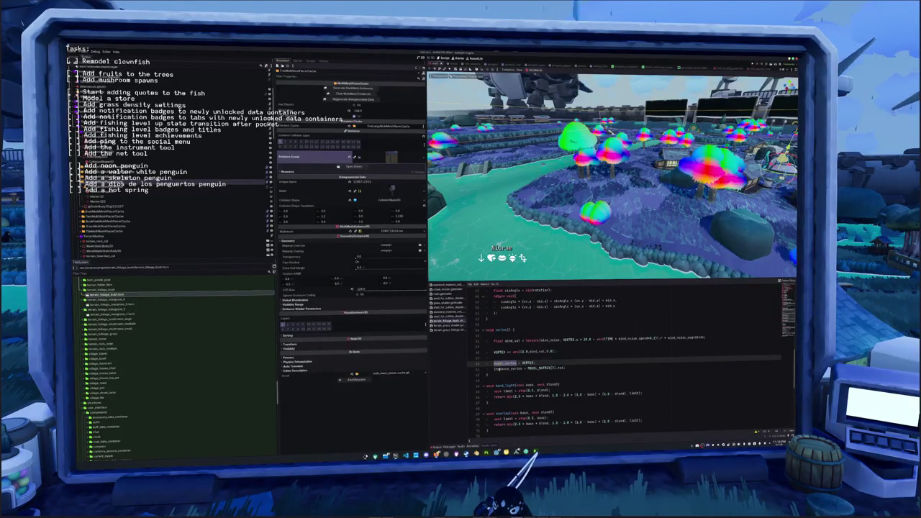
{"action": "scroll", "coordinate": [502, 366], "scroll_direction": "down", "scroll_amount": 6}
{"action": "double_click", "coordinate": [571, 416]}
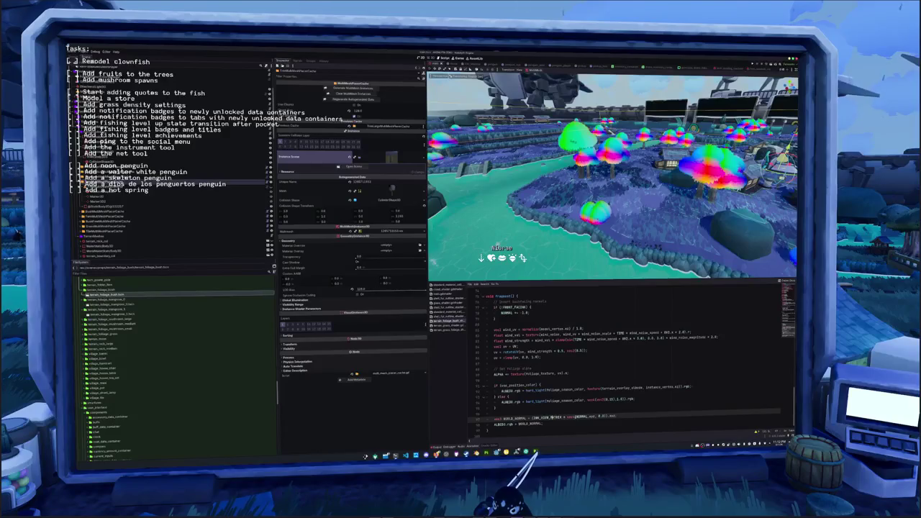
{"action": "scroll", "coordinate": [568, 408], "scroll_direction": "up", "scroll_amount": 10}
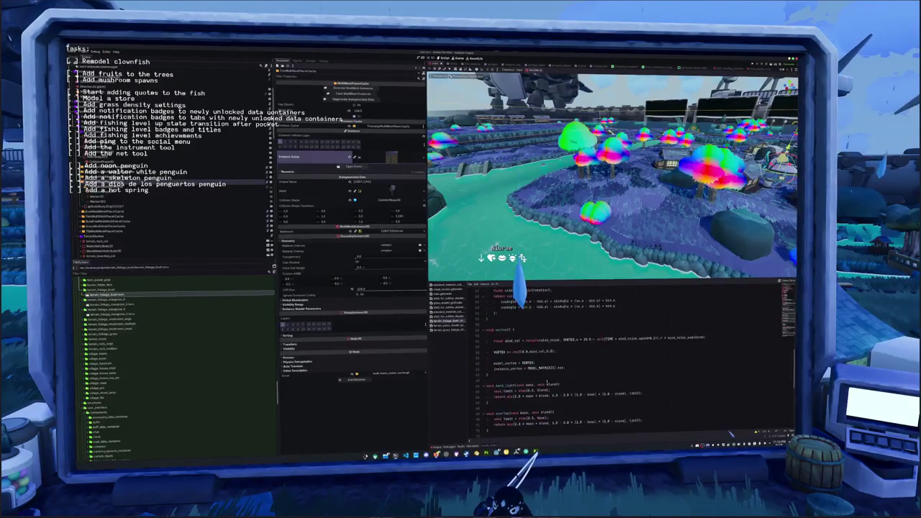
{"action": "scroll", "coordinate": [499, 393], "scroll_direction": "up", "scroll_amount": 5}
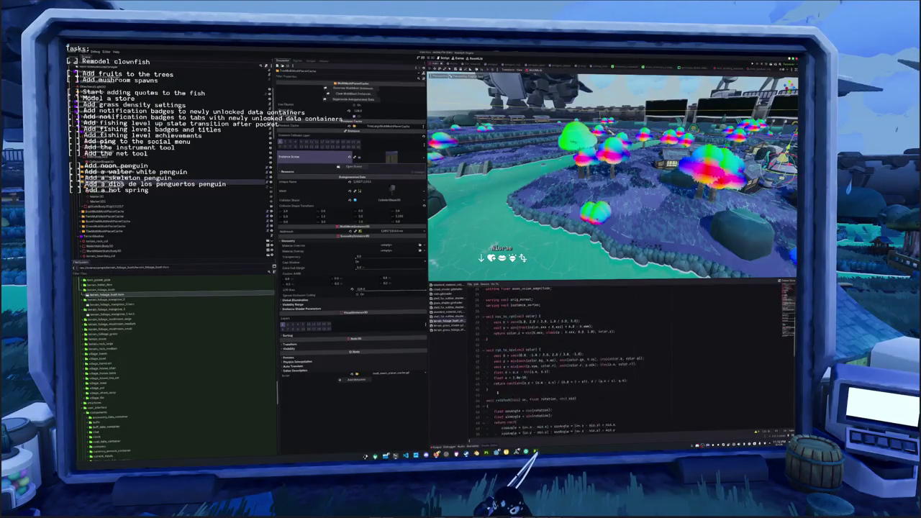
Rename the orig_normal varying to normal and add 'normal = NORMAL;' after the instance_vertex assignment.
{"action": "left_click", "coordinate": [513, 380]}
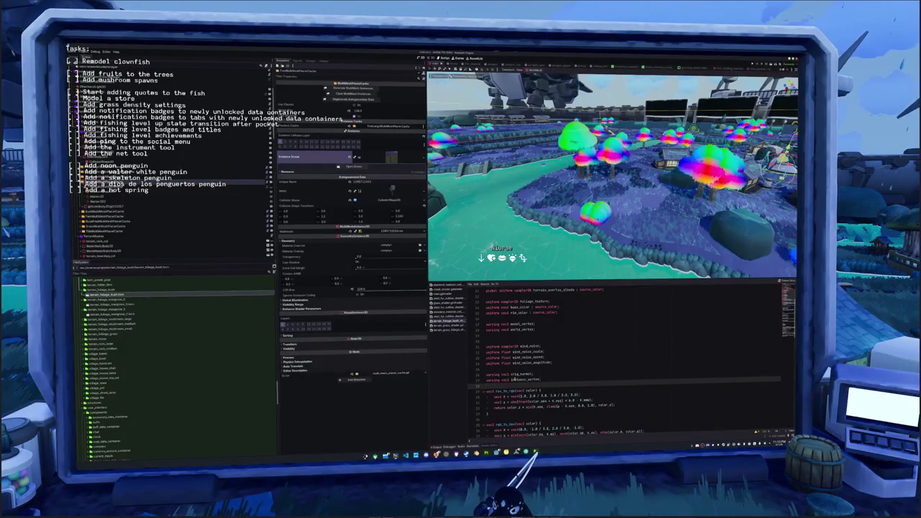
{"action": "key", "text": "Up"}
{"action": "key", "text": "Home"}
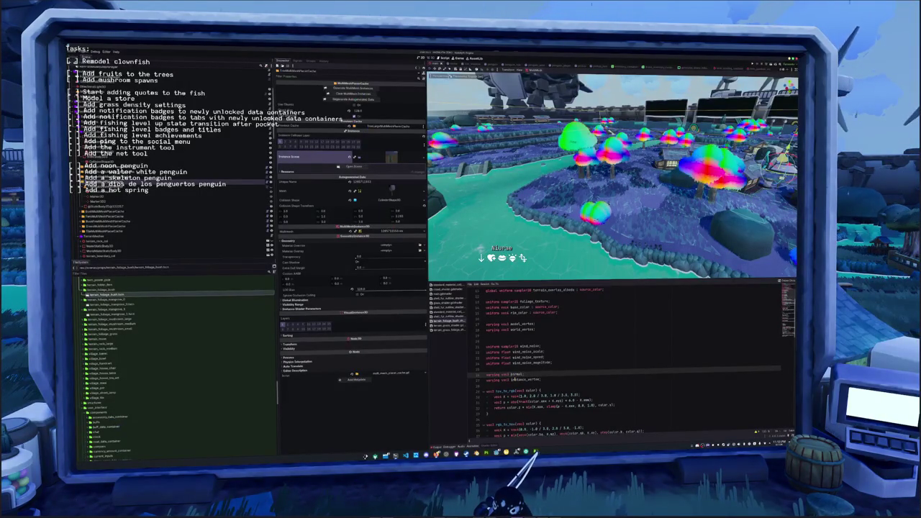
{"action": "scroll", "coordinate": [626, 359], "scroll_direction": "down", "scroll_amount": 4}
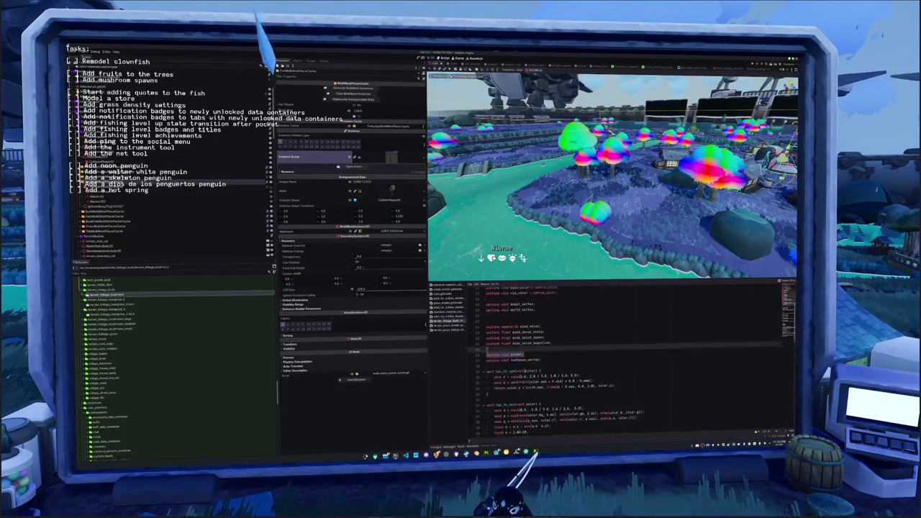
{"action": "scroll", "coordinate": [626, 360], "scroll_direction": "down", "scroll_amount": 5}
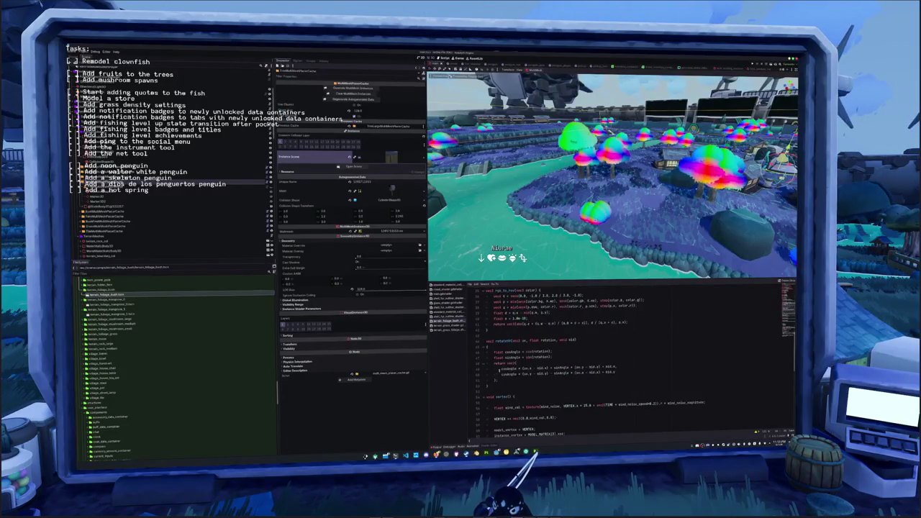
{"action": "left_click", "coordinate": [570, 384]}
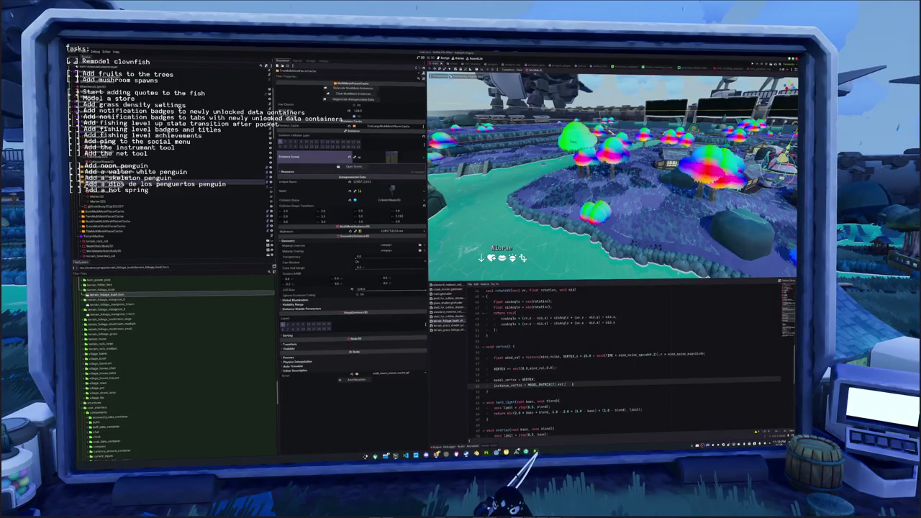
{"action": "key", "text": "Return"}
{"action": "type", "text": "normal = NORMAL;"}
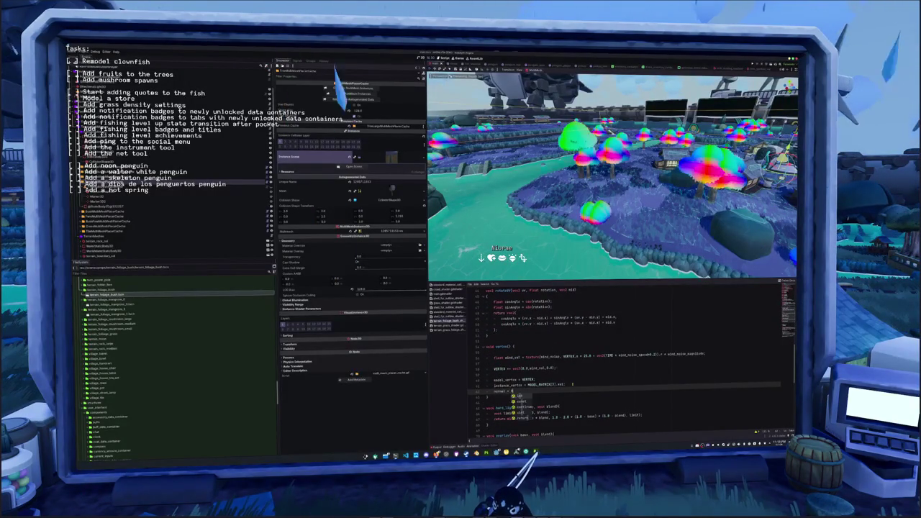
{"action": "key", "text": "Down"}
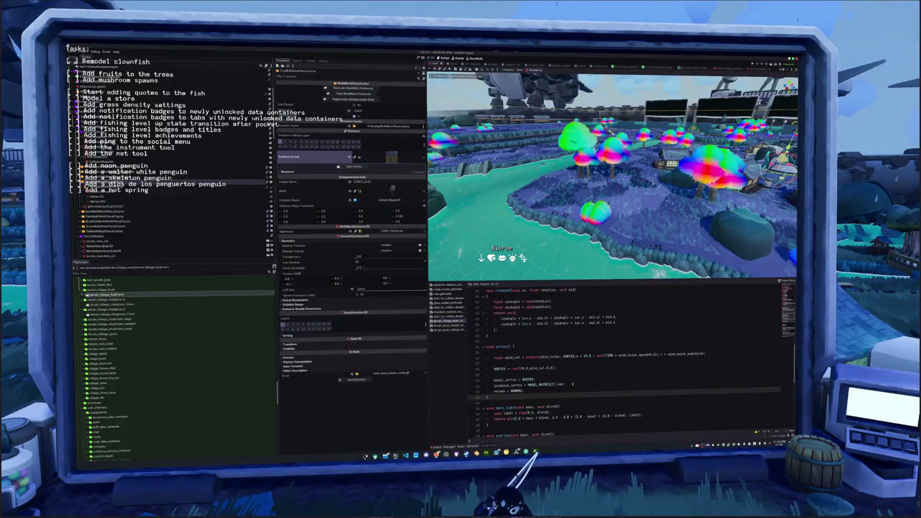
{"action": "scroll", "coordinate": [554, 367], "scroll_direction": "down", "scroll_amount": 2}
{"action": "scroll", "coordinate": [612, 360], "scroll_direction": "down", "scroll_amount": 8}
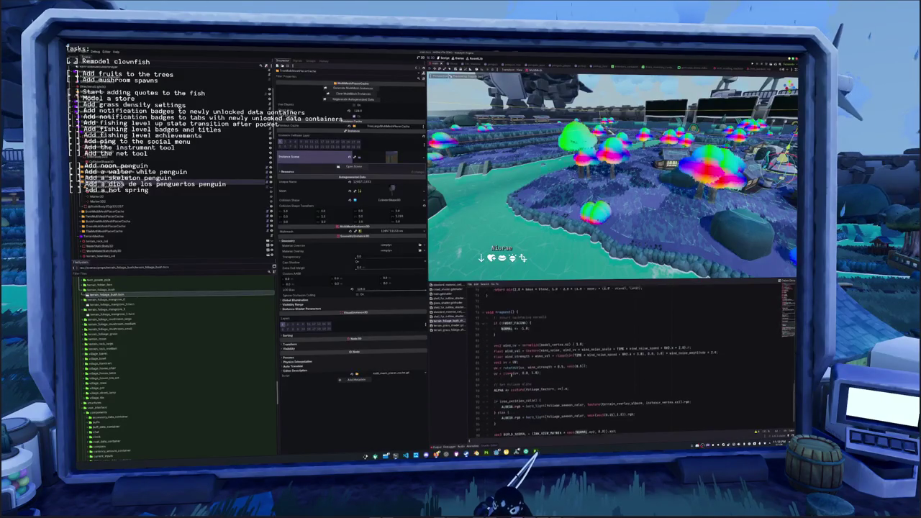
Add 'ALBEDO.rgb = WORLD_NORMAL;' at the end of fragment(), recompile, then cut both debug lines.
{"action": "left_click", "coordinate": [504, 318]}
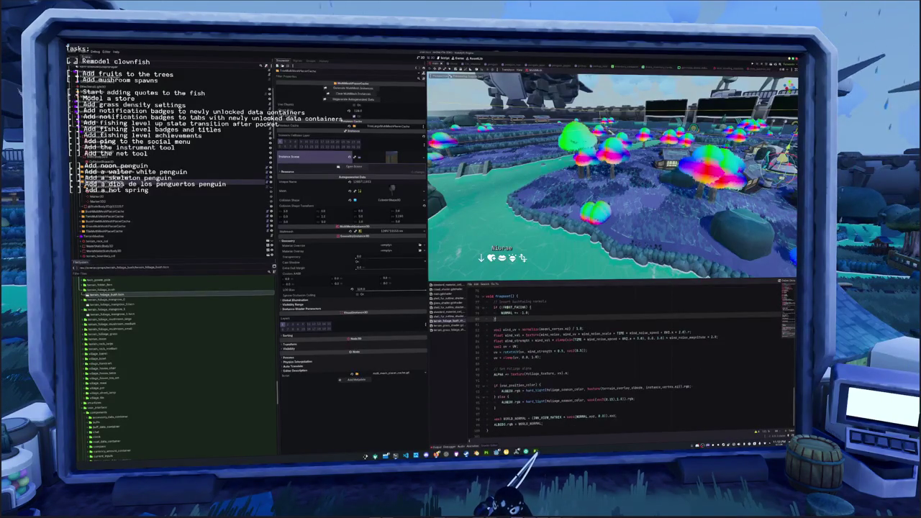
{"action": "left_click", "coordinate": [552, 423]}
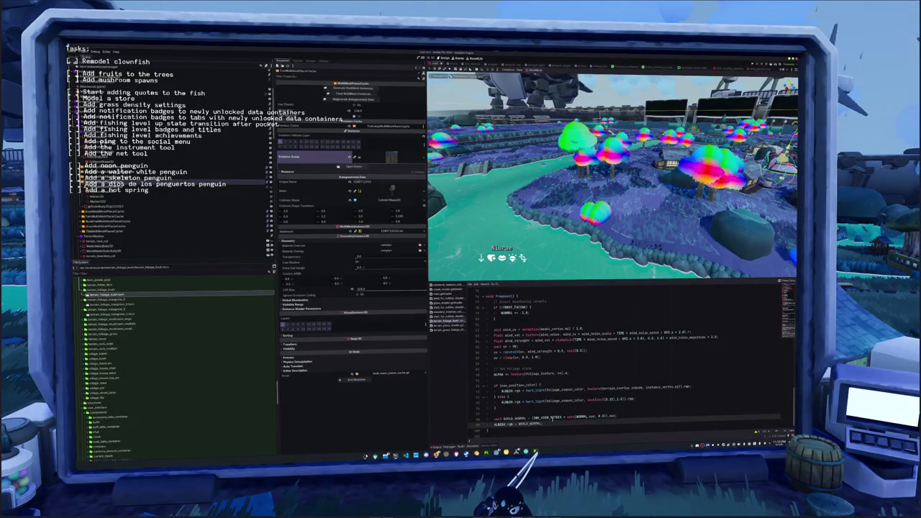
{"action": "key", "text": "ctrl+BackSpace"}
{"action": "key", "text": "ctrl+BackSpace"}
{"action": "key", "text": "ctrl+BackSpace"}
{"action": "type", "text": "ALBEDO.rgb = WORLD_NORMAL;"}
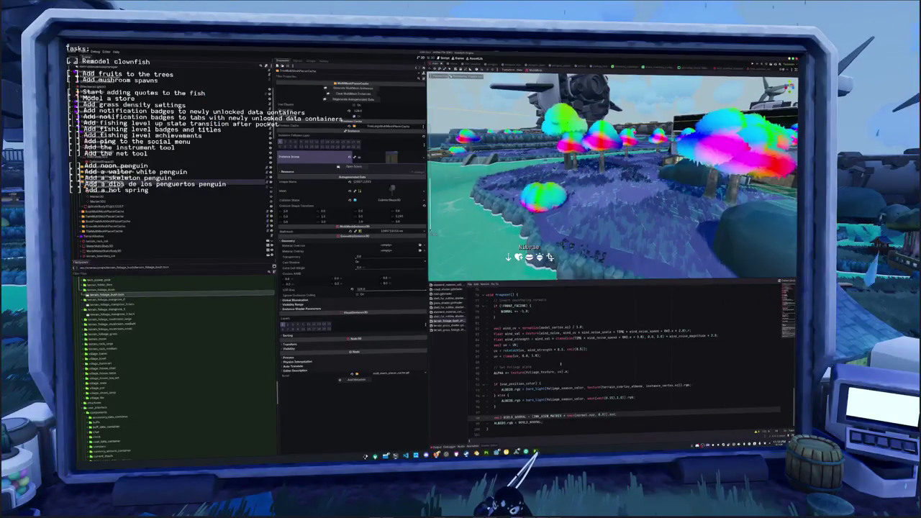
{"action": "key", "text": "ctrl+z"}
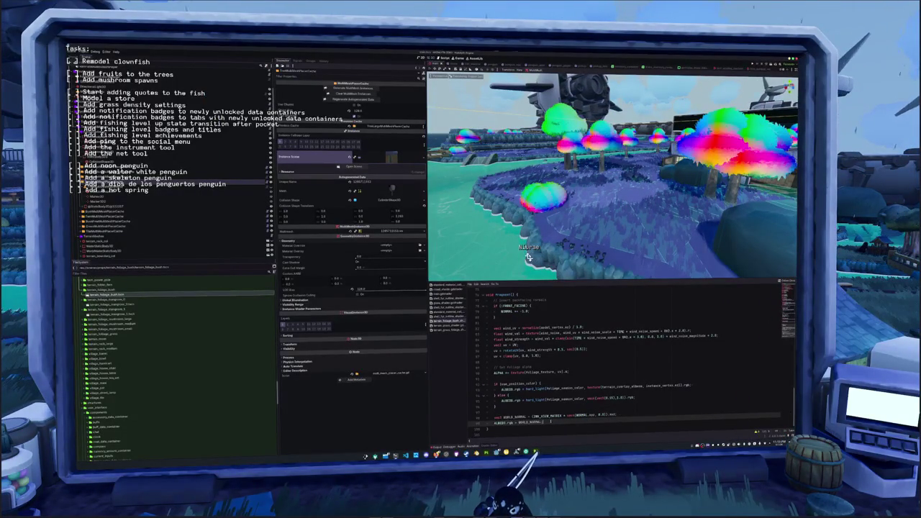
{"action": "key", "text": "shift+Up"}
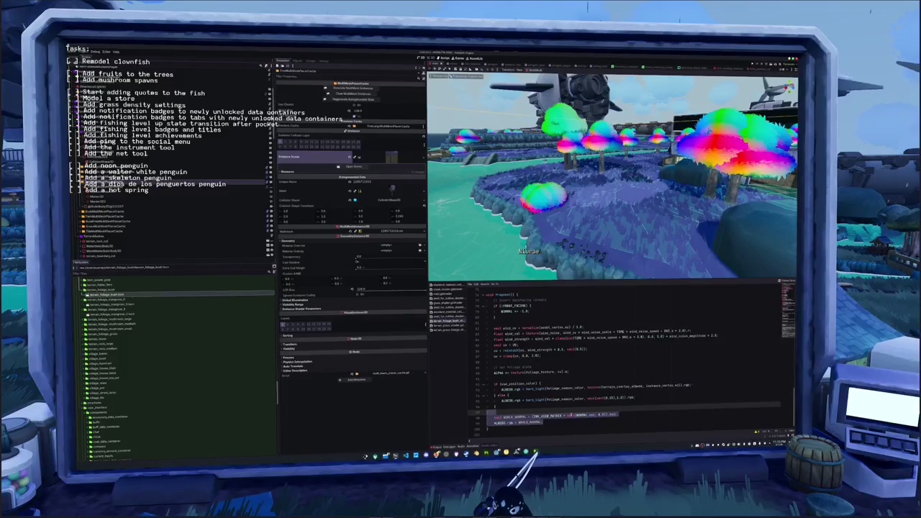
{"action": "key", "text": "BackSpace"}
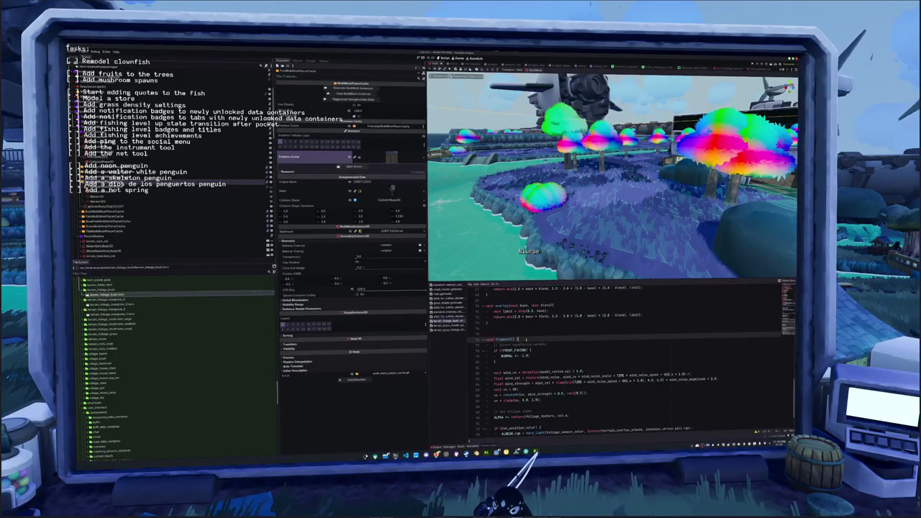
Paste the world-normal debug lines at the top of fragment() and comment out the remaining code with Ctrl+K.
{"action": "scroll", "coordinate": [612, 359], "scroll_direction": "up", "scroll_amount": 3}
{"action": "key", "text": "ctrl+z"}
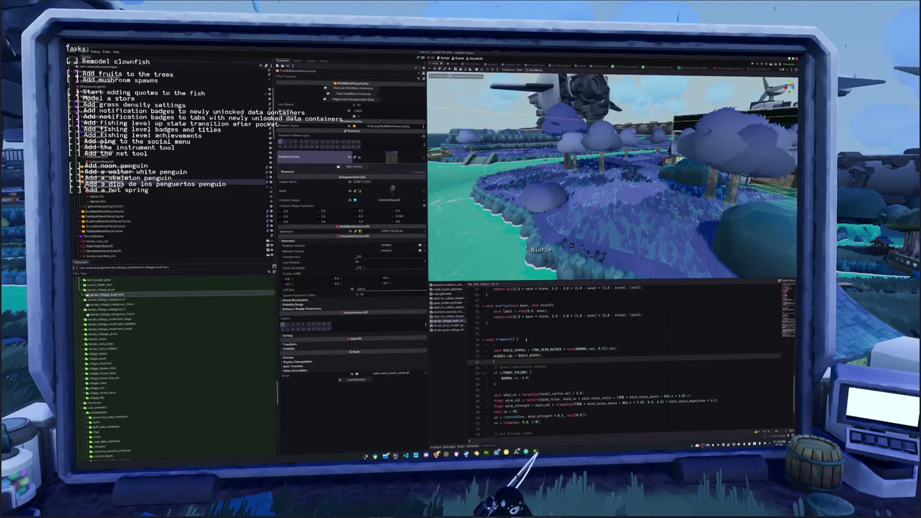
{"action": "scroll", "coordinate": [612, 360], "scroll_direction": "down", "scroll_amount": 2}
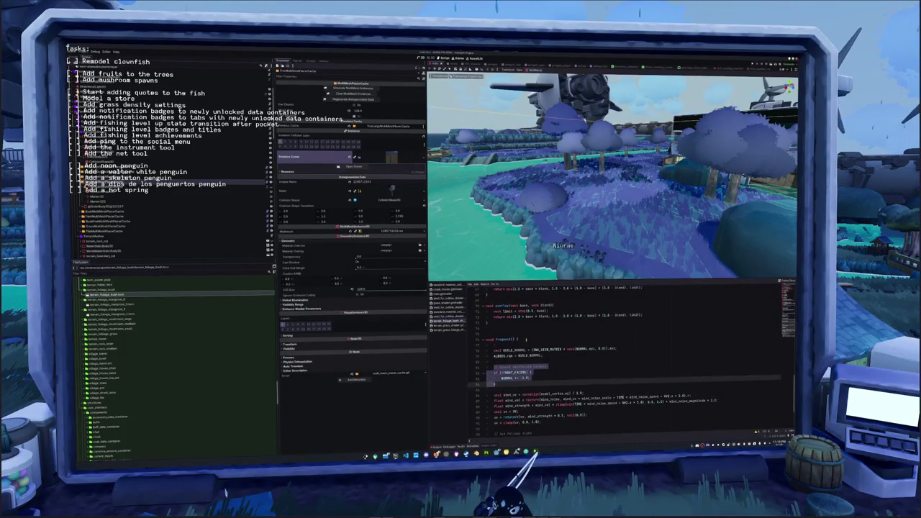
{"action": "key", "text": "shift+Down"}
{"action": "key", "text": "shift+Down"}
{"action": "key", "text": "shift+Down"}
{"action": "key", "text": "ctrl+k"}
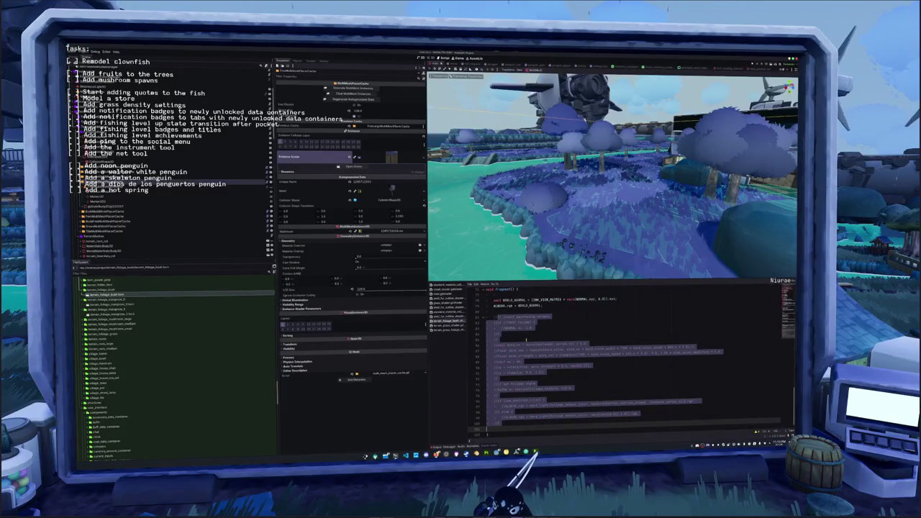
{"action": "mouse_move", "coordinate": [571, 247]}
{"action": "left_mouse_down"}
{"action": "mouse_move", "coordinate": [662, 232]}
{"action": "mouse_move", "coordinate": [614, 213]}
{"action": "mouse_move", "coordinate": [620, 237]}
{"action": "left_mouse_up"}
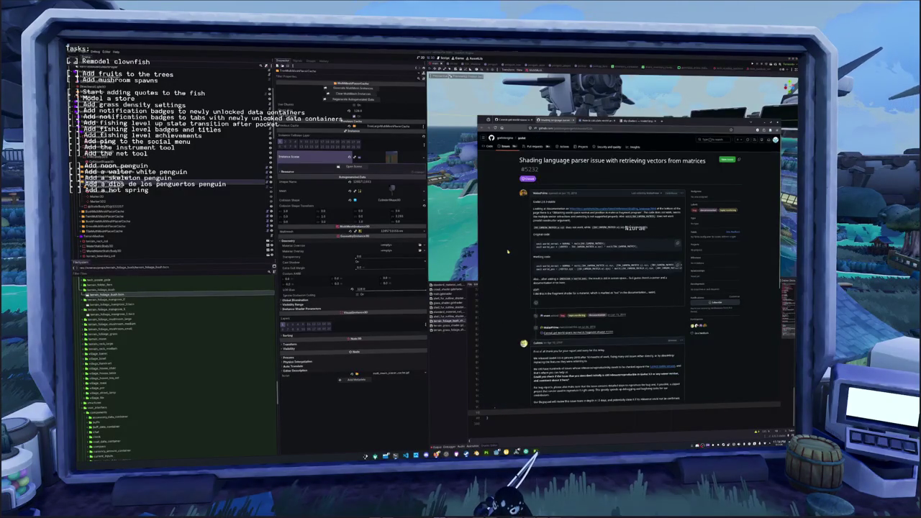
Read the shader parser issue and the 'Cannot get world-space normal' thread, then return to the Google results.
{"action": "scroll", "coordinate": [508, 251], "scroll_direction": "down", "scroll_amount": 5}
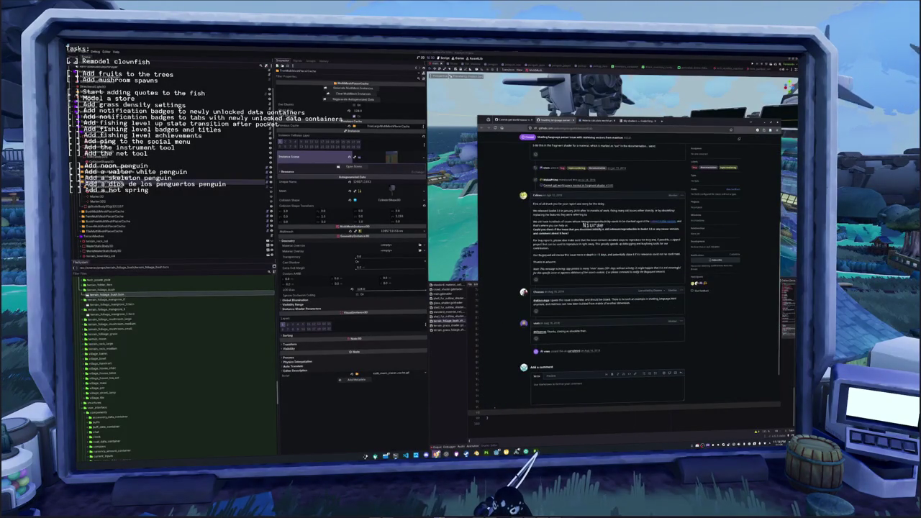
{"action": "scroll", "coordinate": [511, 256], "scroll_direction": "down", "scroll_amount": 2}
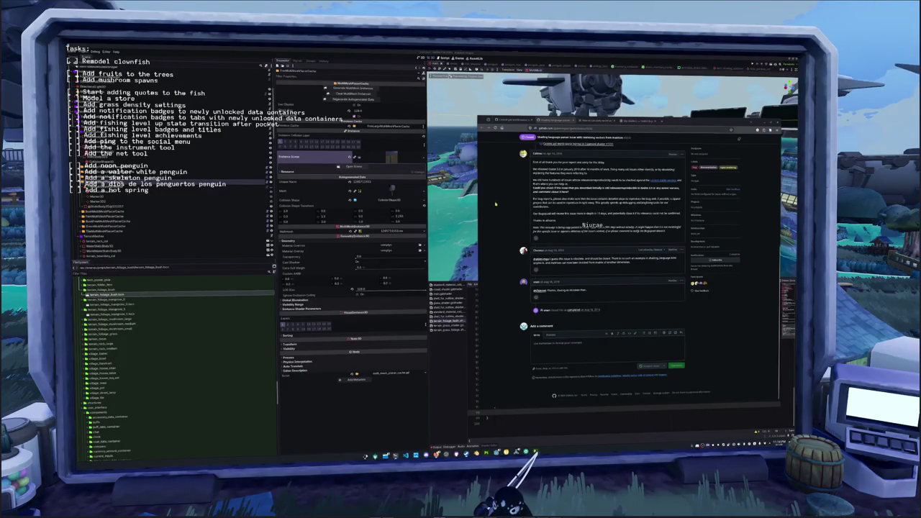
{"action": "left_click", "coordinate": [507, 120]}
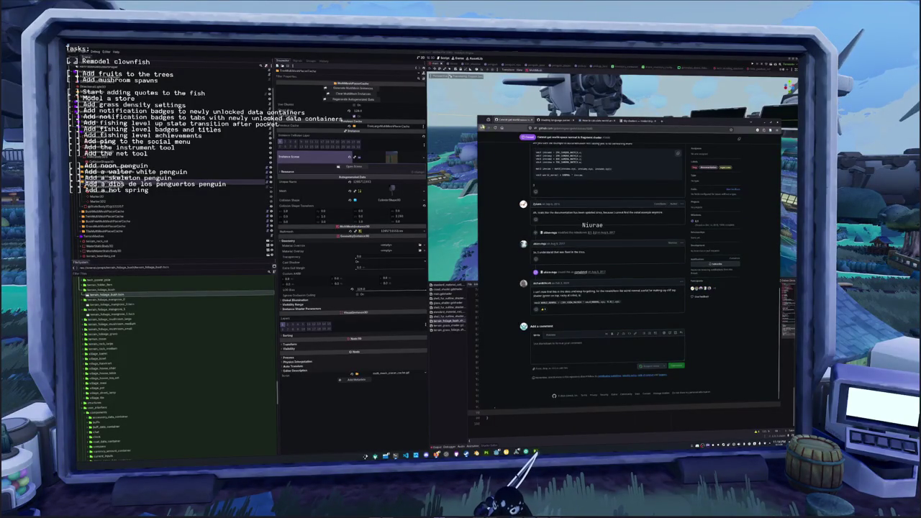
{"action": "key", "text": "alt+Left"}
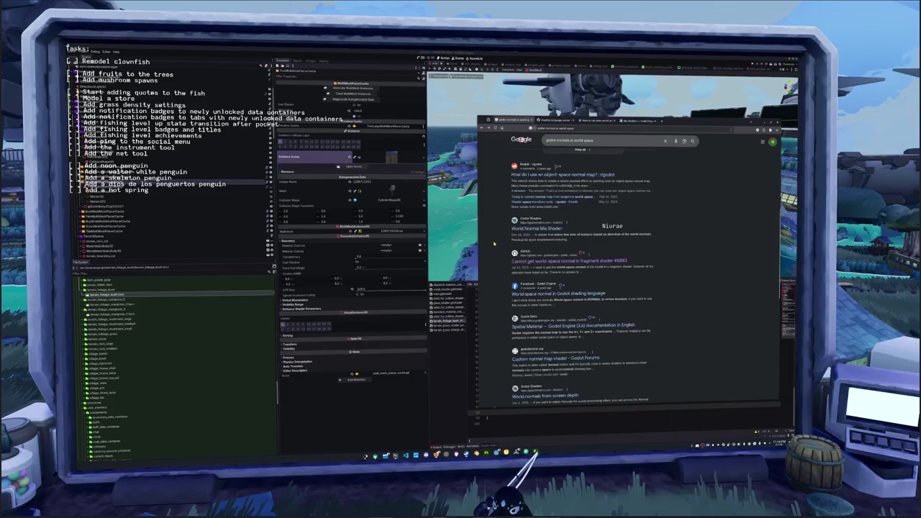
Open the Godot docs Spatial Material page and switch it to the latest stable version.
{"action": "left_click", "coordinate": [531, 326]}
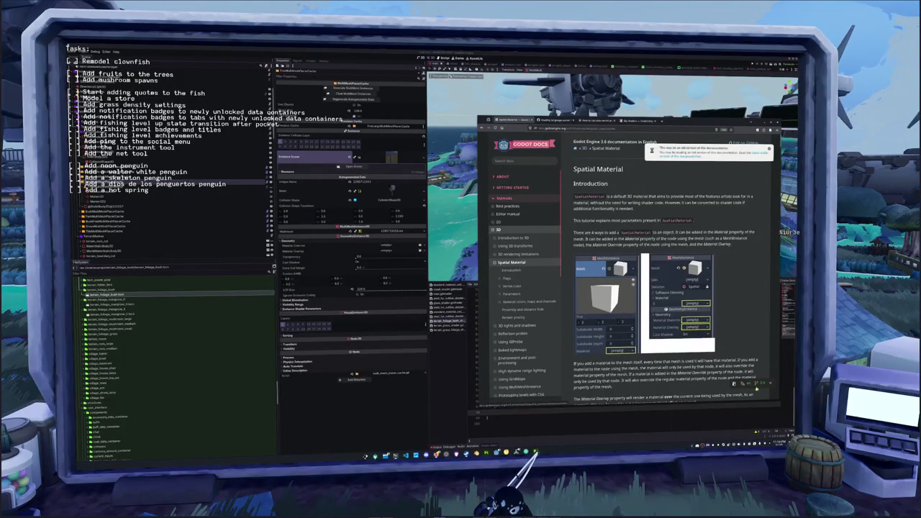
{"action": "left_click", "coordinate": [749, 384]}
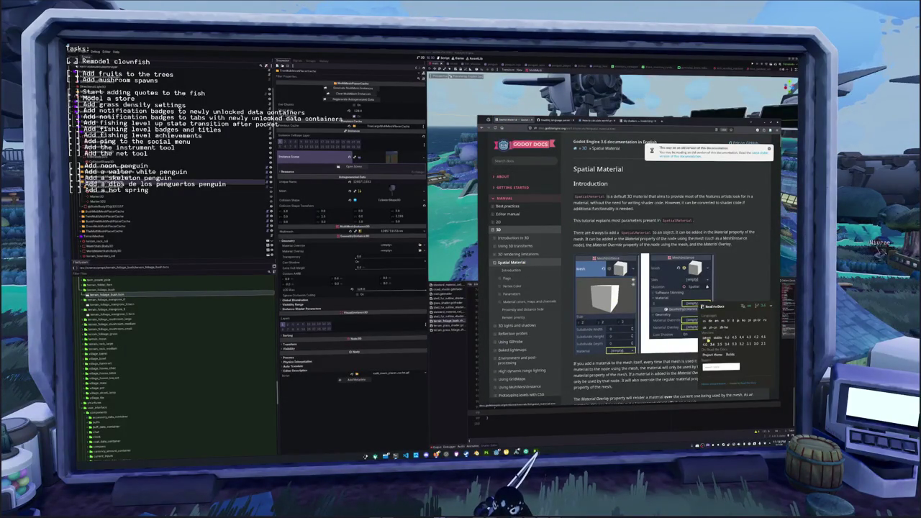
{"action": "left_click", "coordinate": [707, 337]}
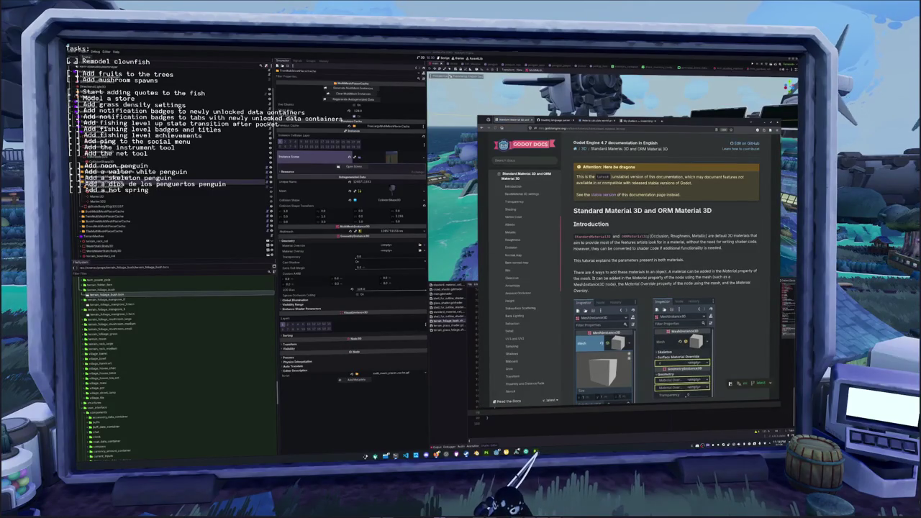
{"action": "scroll", "coordinate": [503, 236], "scroll_direction": "up", "scroll_amount": 2}
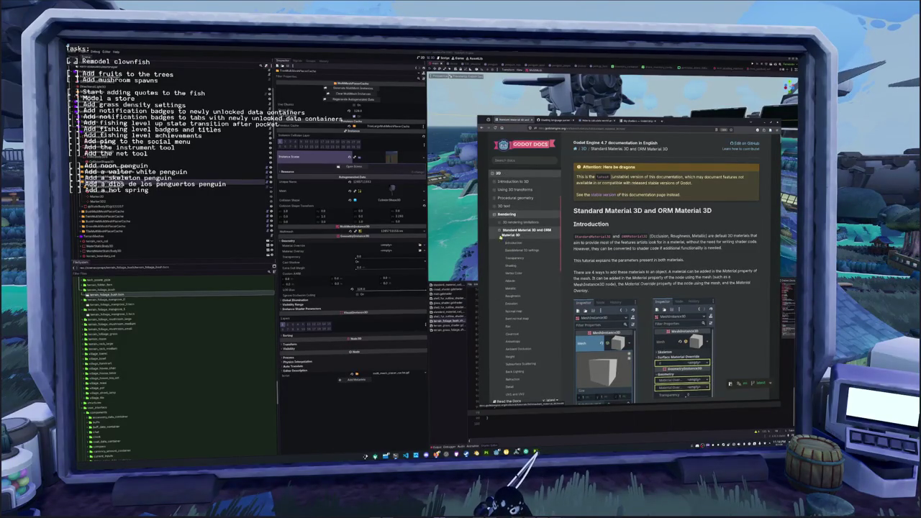
{"action": "left_click", "coordinate": [498, 230]}
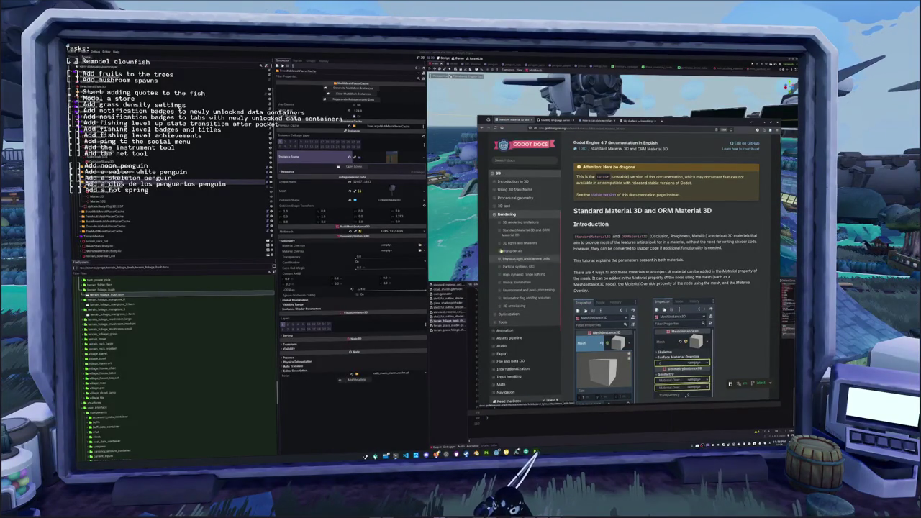
{"action": "left_click", "coordinate": [614, 200]}
Read the Alpha Scissor transparency section, then return to the Godot editor.
{"action": "scroll", "coordinate": [643, 274], "scroll_direction": "down", "scroll_amount": 10}
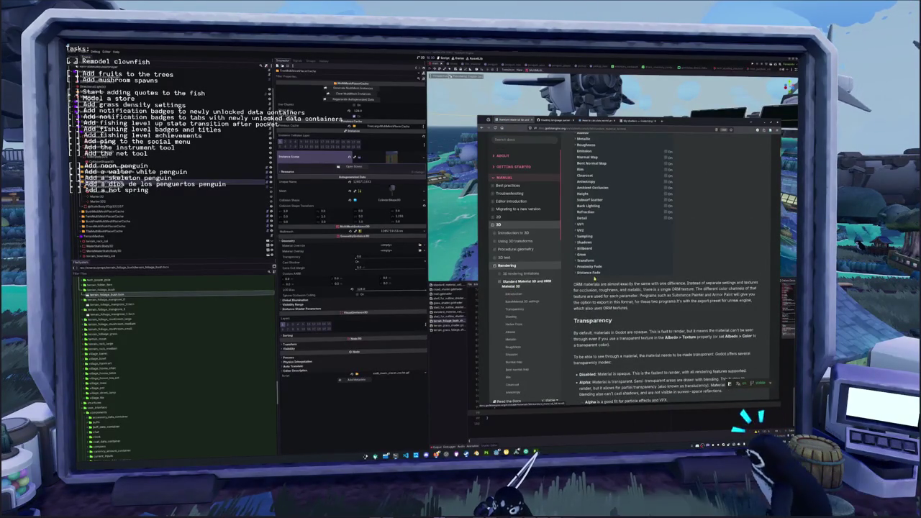
{"action": "scroll", "coordinate": [605, 277], "scroll_direction": "down", "scroll_amount": 5}
{"action": "scroll", "coordinate": [599, 278], "scroll_direction": "down", "scroll_amount": 10}
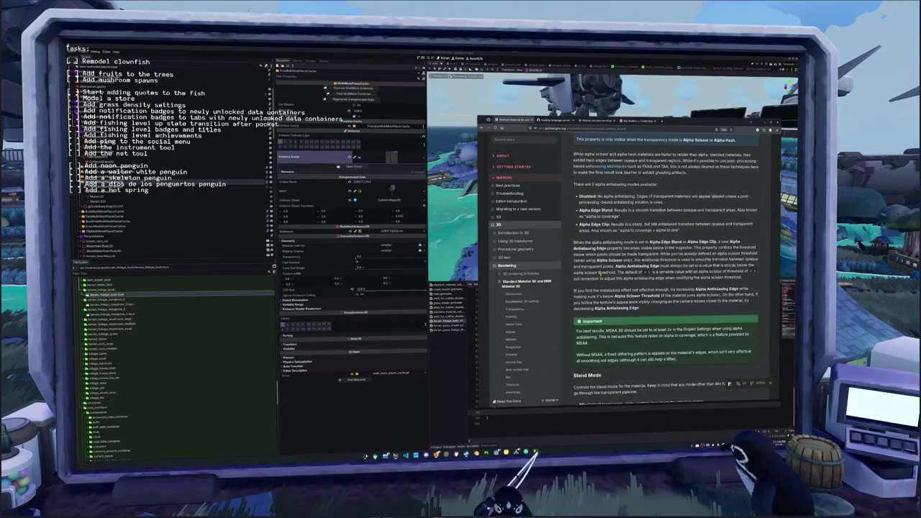
{"action": "scroll", "coordinate": [599, 274], "scroll_direction": "up", "scroll_amount": 8}
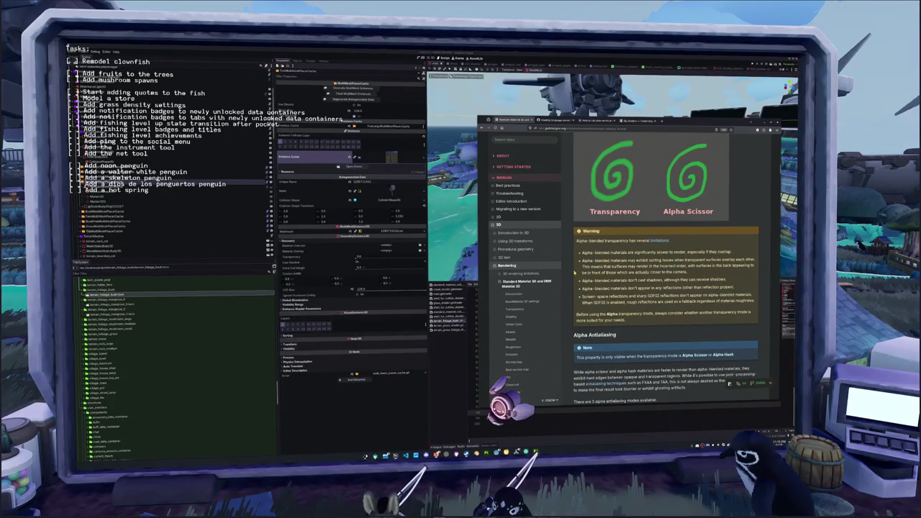
{"action": "scroll", "coordinate": [575, 272], "scroll_direction": "up", "scroll_amount": 2}
{"action": "scroll", "coordinate": [573, 275], "scroll_direction": "up", "scroll_amount": 1}
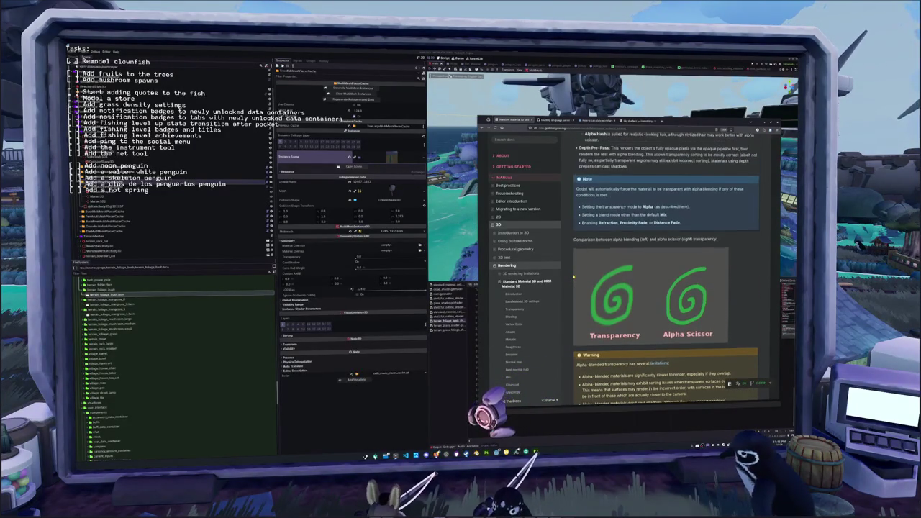
{"action": "scroll", "coordinate": [573, 275], "scroll_direction": "down", "scroll_amount": 1}
{"action": "scroll", "coordinate": [573, 276], "scroll_direction": "down", "scroll_amount": 2}
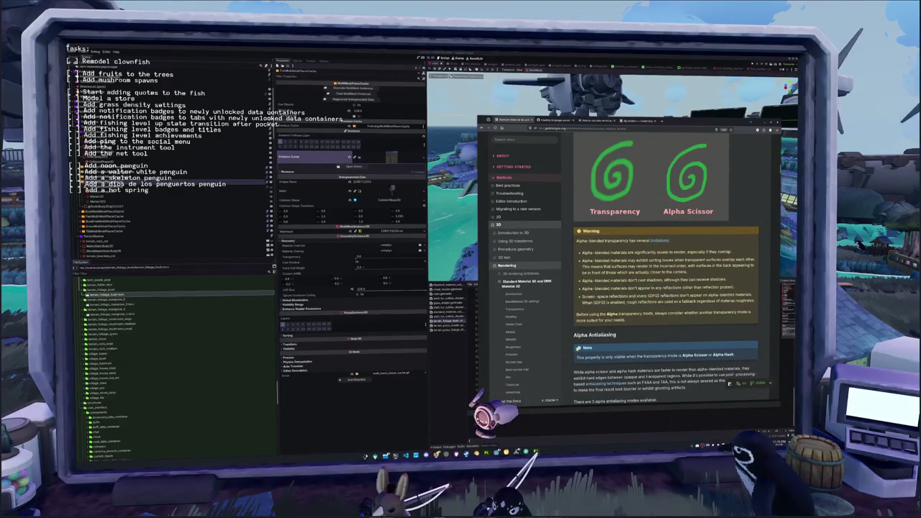
{"action": "scroll", "coordinate": [573, 333], "scroll_direction": "up", "scroll_amount": 3}
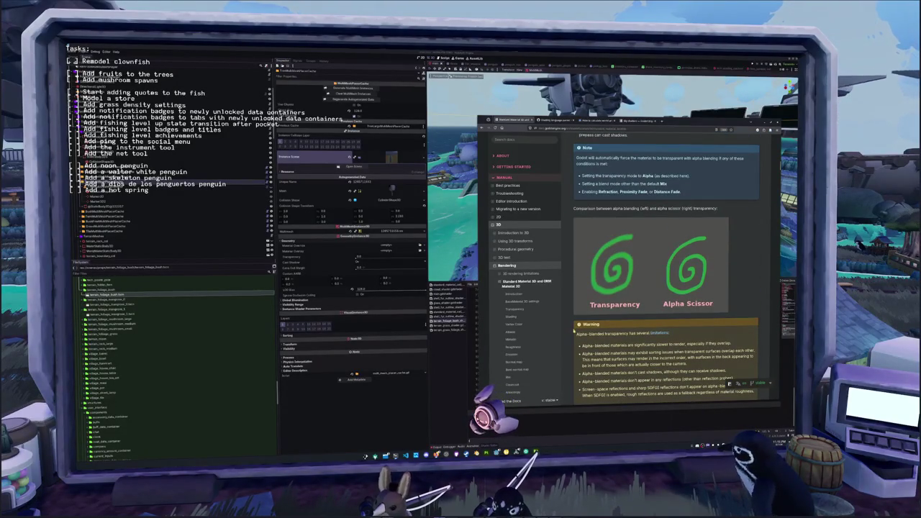
{"action": "scroll", "coordinate": [574, 310], "scroll_direction": "up", "scroll_amount": 2}
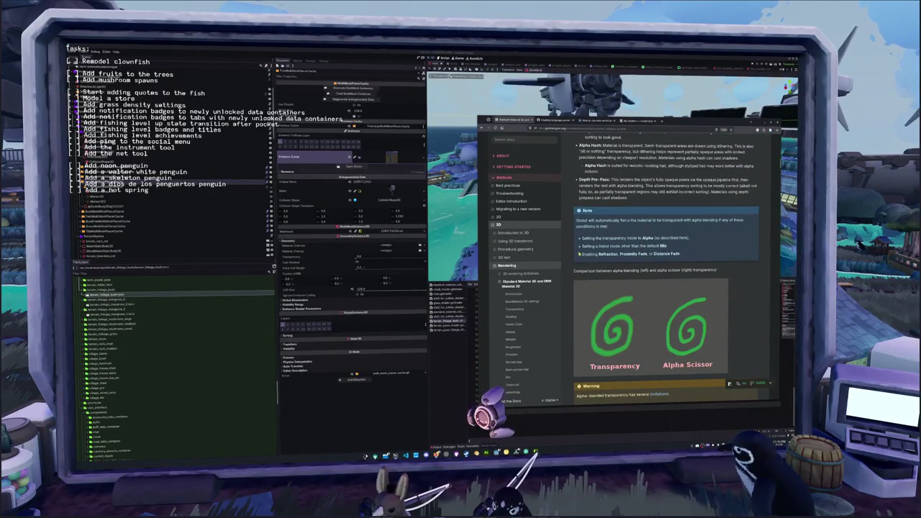
{"action": "scroll", "coordinate": [571, 247], "scroll_direction": "up", "scroll_amount": 2}
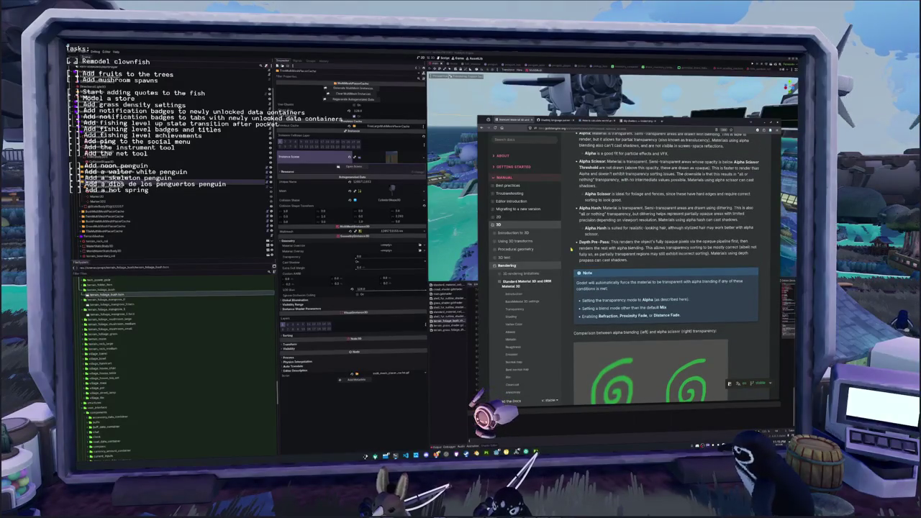
{"action": "scroll", "coordinate": [572, 249], "scroll_direction": "up", "scroll_amount": 1}
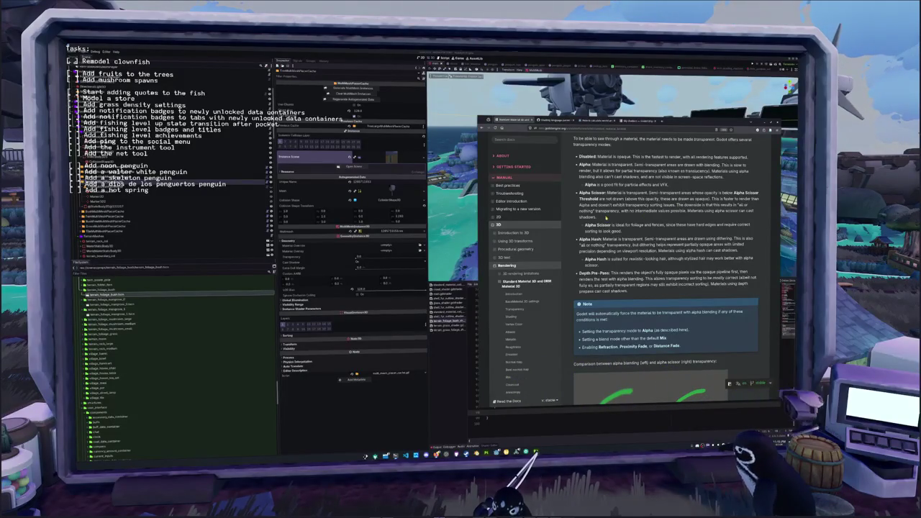
{"action": "key", "text": "alt+Tab"}
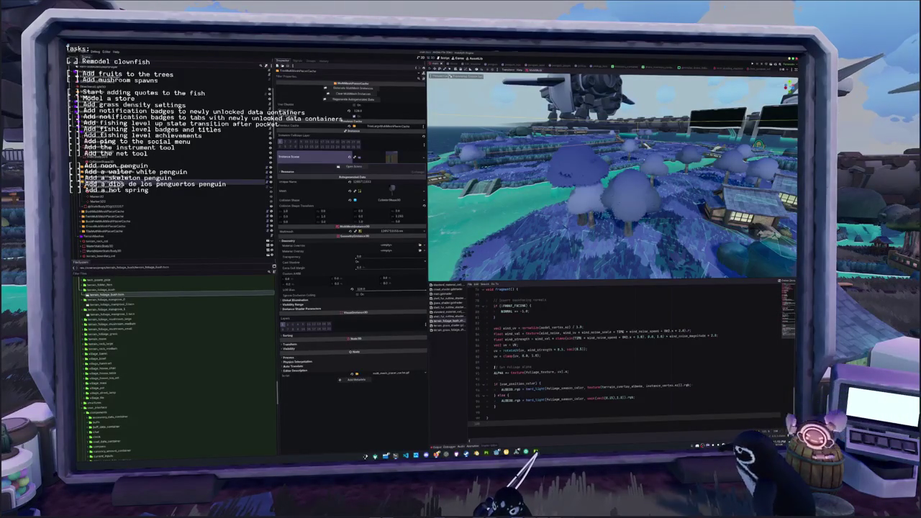
Add an ALPHA_SCISSOR_THRESHOLD = 0.5 line below the ALPHA assignment.
{"action": "scroll", "coordinate": [496, 365], "scroll_direction": "up", "scroll_amount": 1}
{"action": "left_click", "coordinate": [496, 406]}
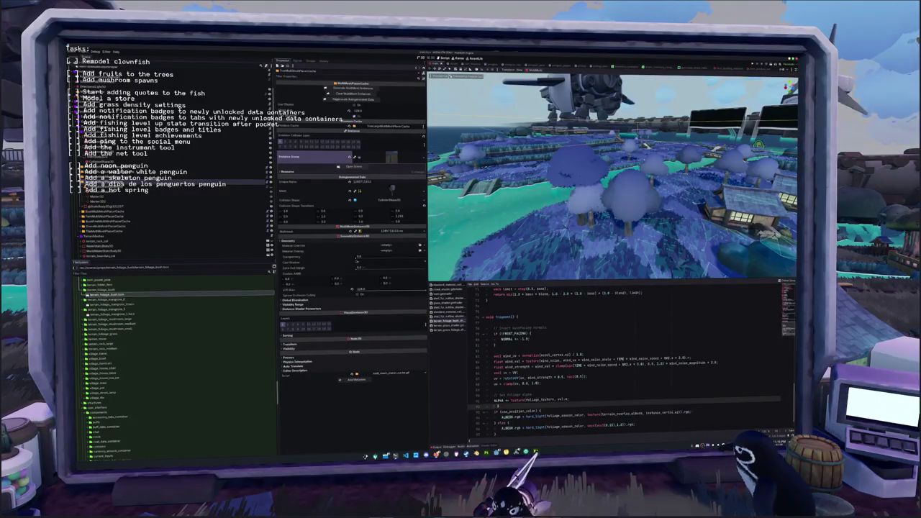
{"action": "key", "text": "Return"}
{"action": "type", "text": "ALPHA"}
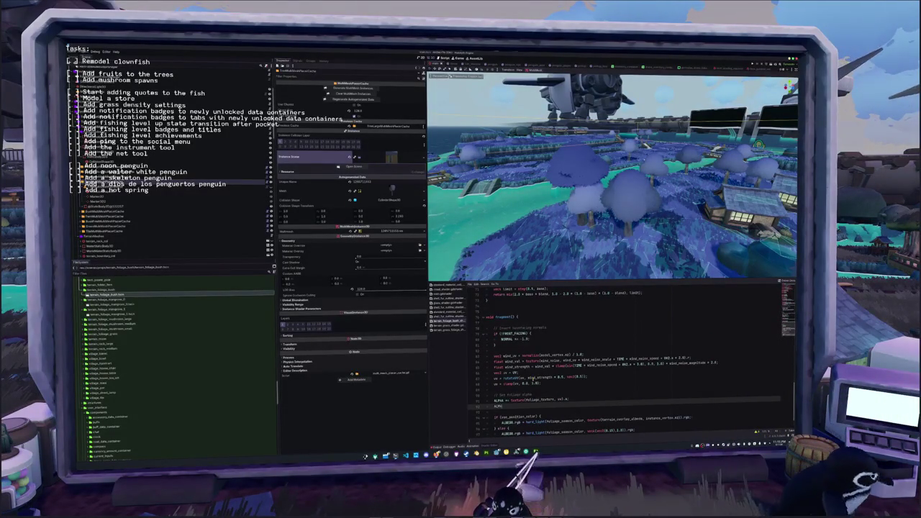
{"action": "type", "text": "_SCISSOR_THRESHOLD = 0.5"}
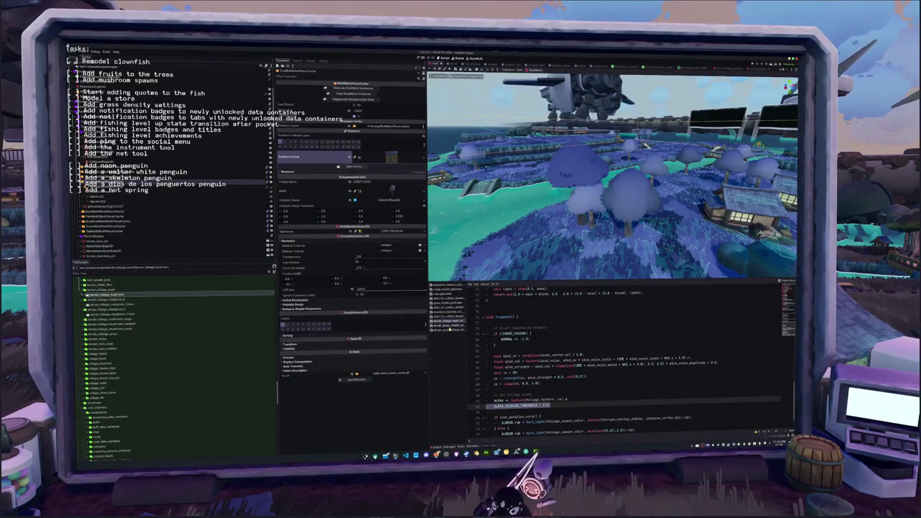
Uncomment the threshold in the other foliage shader and copy its view-space NORMAL line for terrain_foliage_bush.
{"action": "left_click", "coordinate": [463, 330]}
{"action": "key", "text": "ctrl+k"}
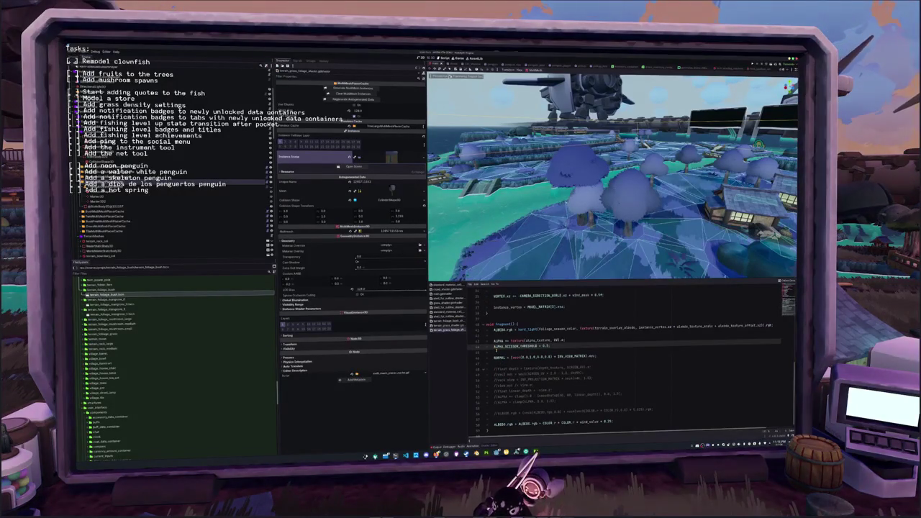
{"action": "left_click", "coordinate": [495, 352]}
{"action": "left_click_drag", "start_coordinate": [495, 356], "coordinate": [602, 354]}
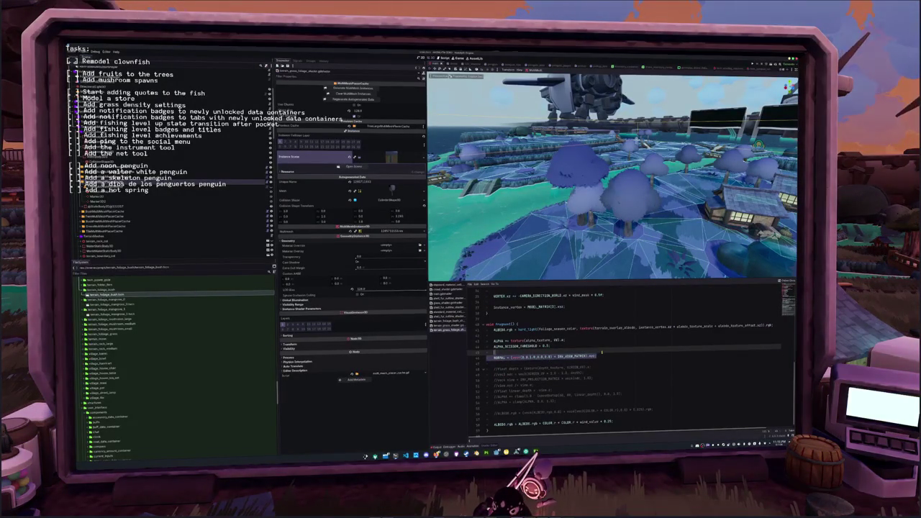
{"action": "left_click", "coordinate": [449, 322]}
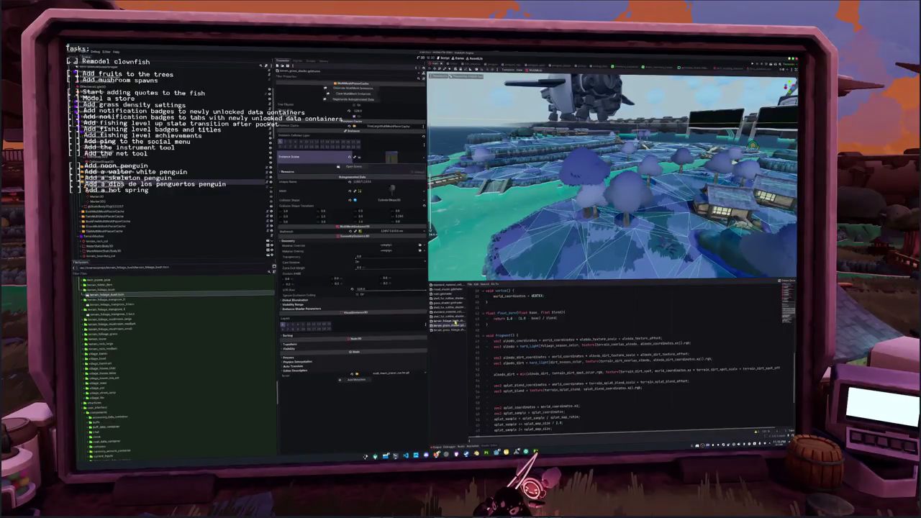
{"action": "scroll", "coordinate": [547, 359], "scroll_direction": "down", "scroll_amount": 1}
{"action": "left_click", "coordinate": [504, 423]}
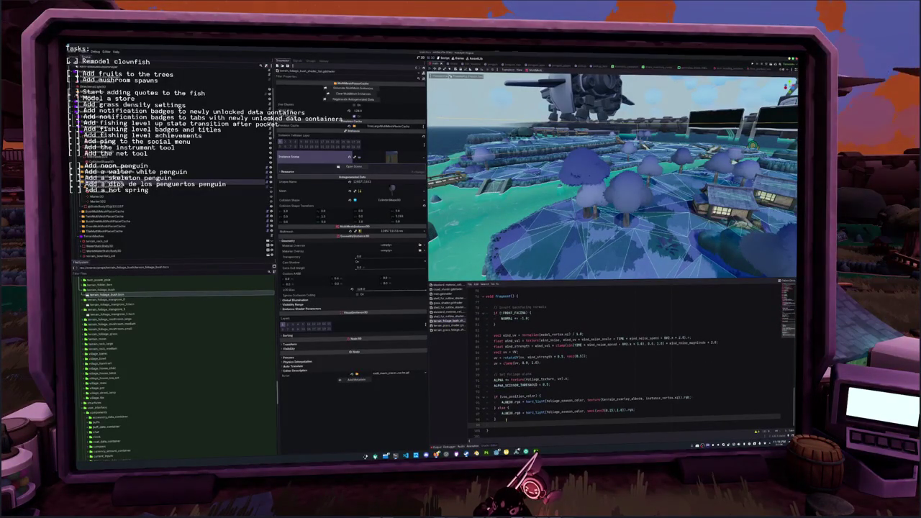
Paste the INV_VIEW_MATRIX NORMAL line and add an ALBEDO.rgb line driven by NORMAL.
{"action": "key", "text": "ctrl+v"}
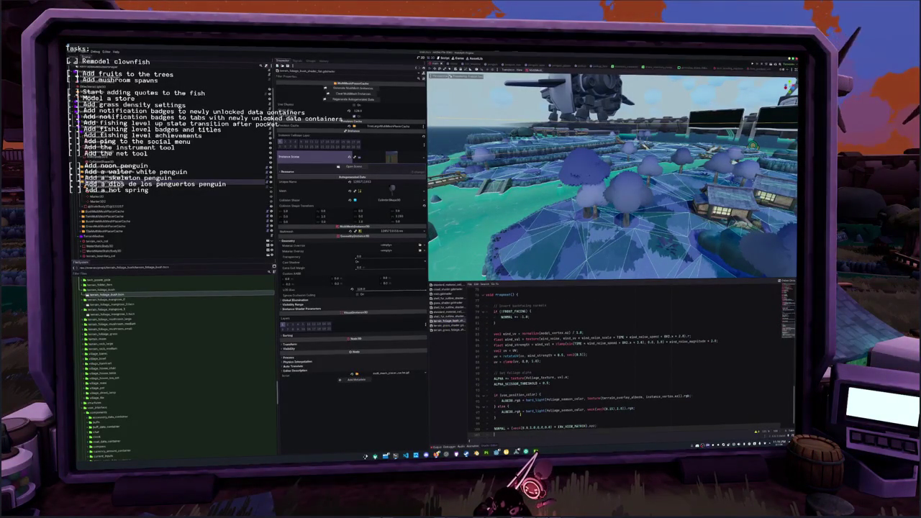
{"action": "key", "text": "Return"}
{"action": "type", "text": "NL;ALBEDO.rgb = "}
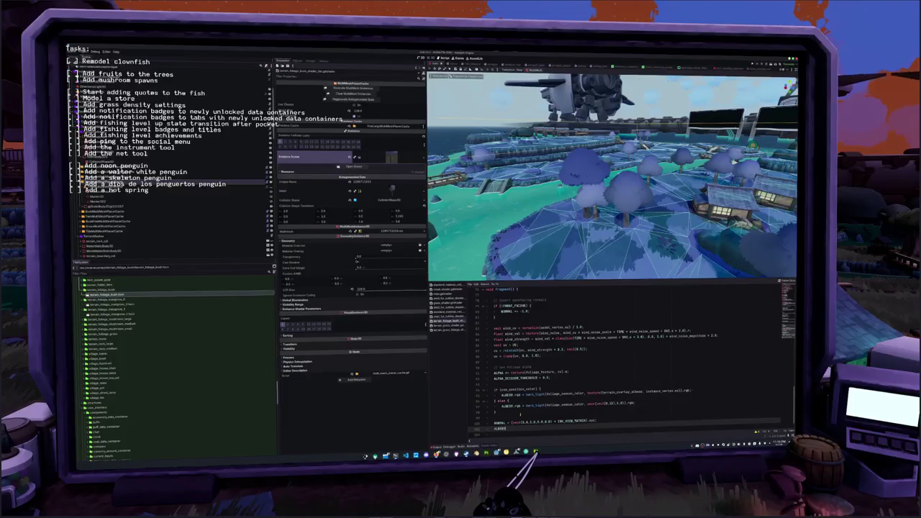
{"action": "type", "text": "alb"}
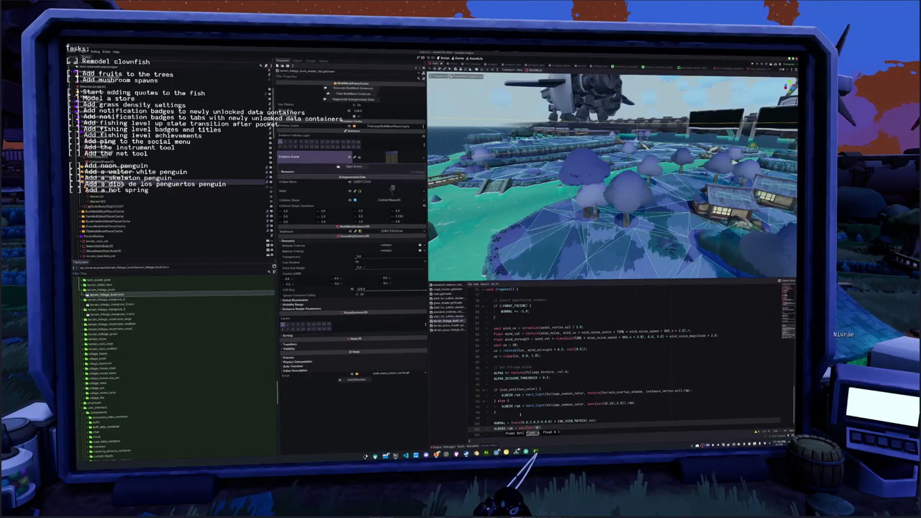
{"action": "type", "text": "NORMAL,"}
{"action": "key", "text": "Escape"}
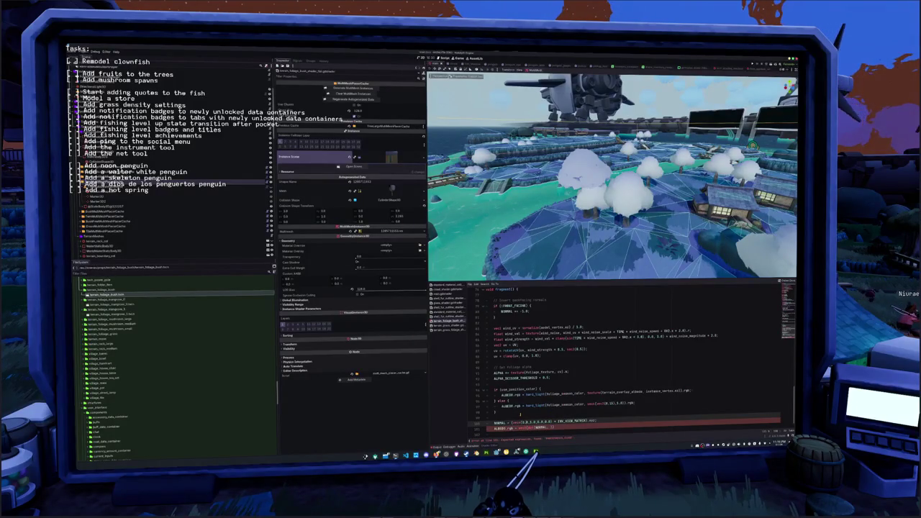
{"action": "type", "text": "vd"}
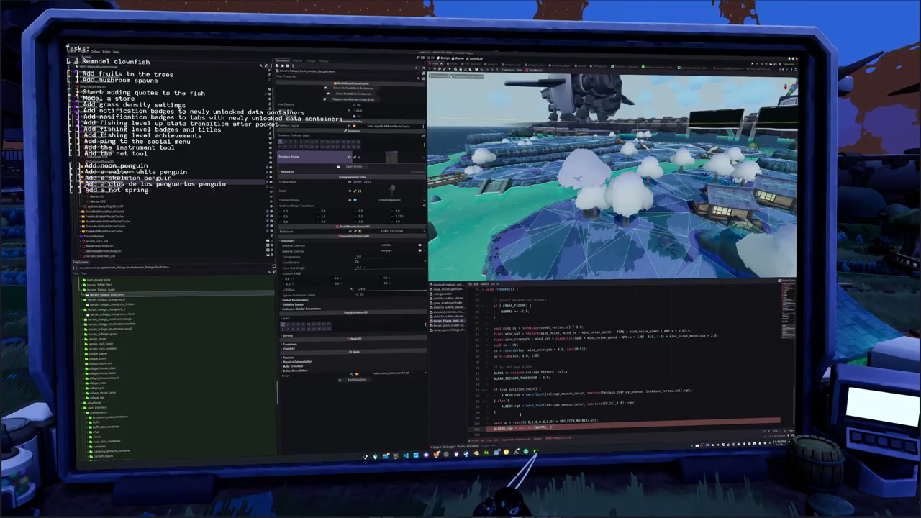
{"action": "type", "text": "uv"}
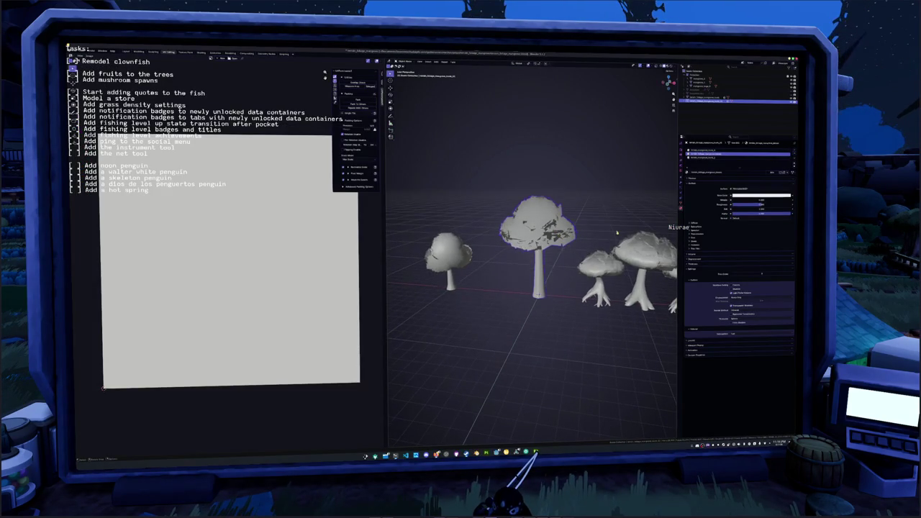
Check the tree's material slots and UVs, then apply its object transform.
{"action": "left_click", "coordinate": [709, 157]}
{"action": "left_click", "coordinate": [709, 150]}
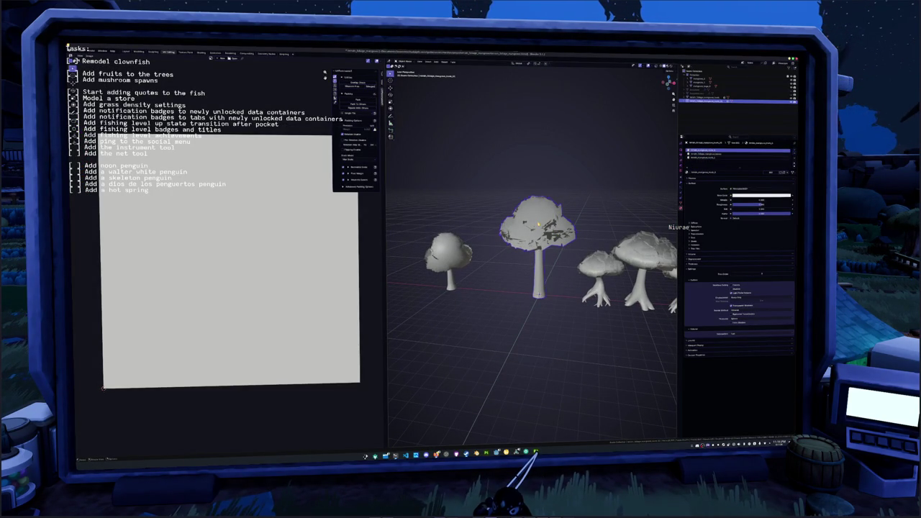
{"action": "key", "text": "Tab"}
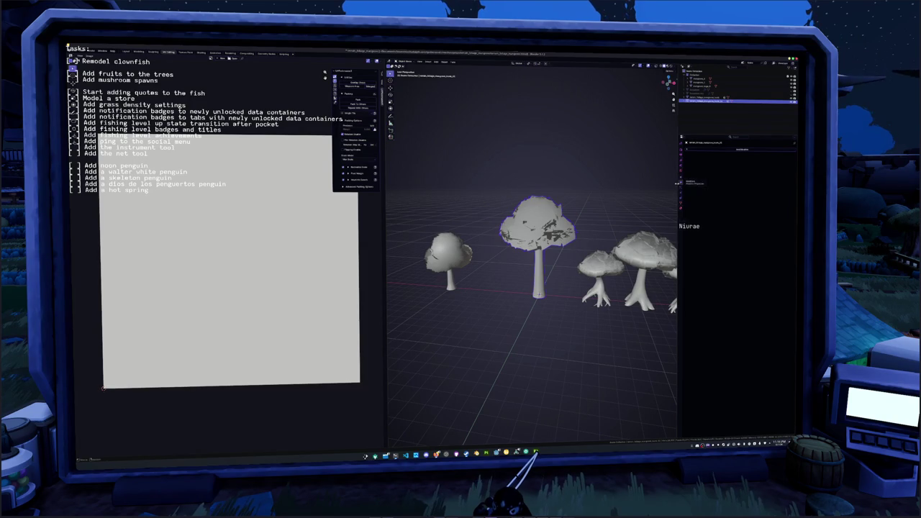
{"action": "key", "text": "Tab"}
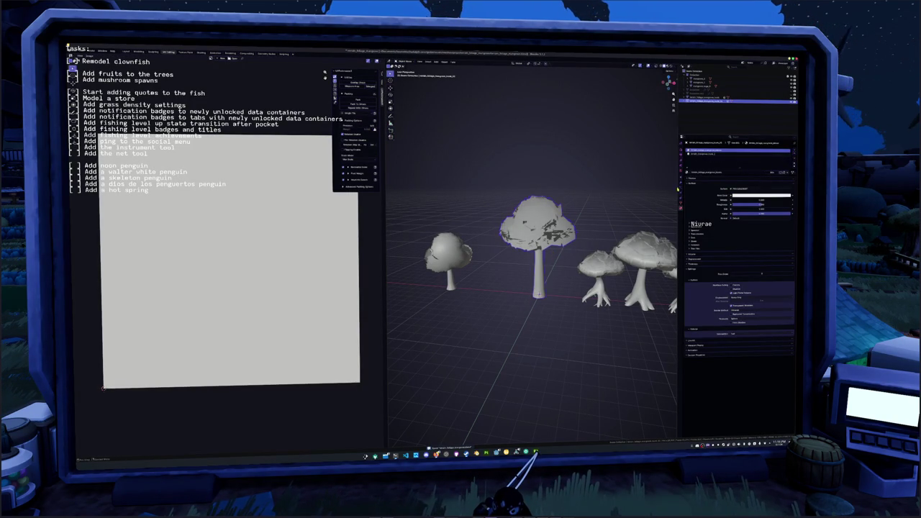
{"action": "key", "text": "Tab"}
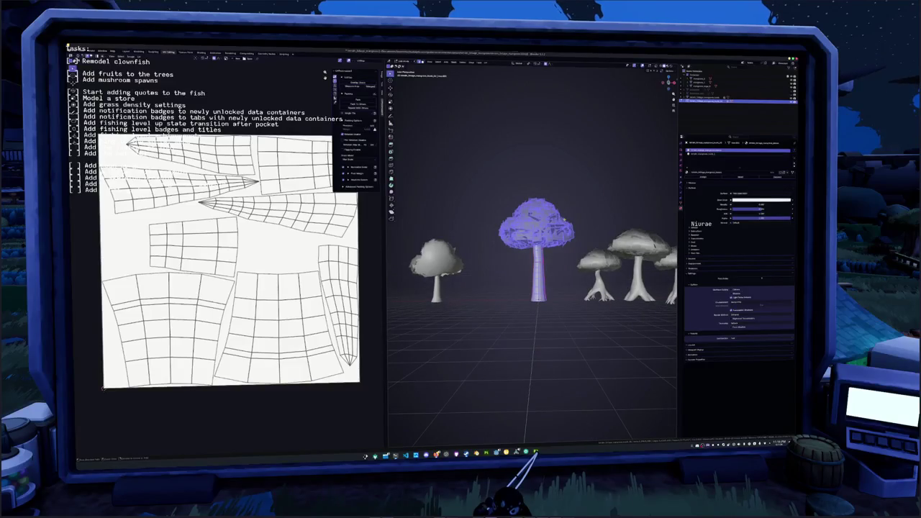
{"action": "key", "text": "Tab"}
{"action": "right_click", "coordinate": [559, 234]}
{"action": "left_click", "coordinate": [557, 235]}
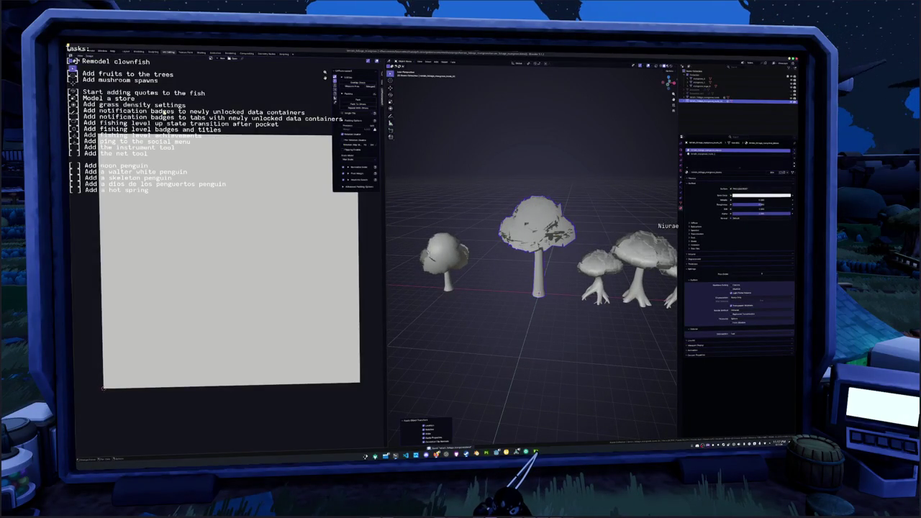
Export the models as glTF over the existing .glb file and return to Godot.
{"action": "left_click", "coordinate": [72, 52]}
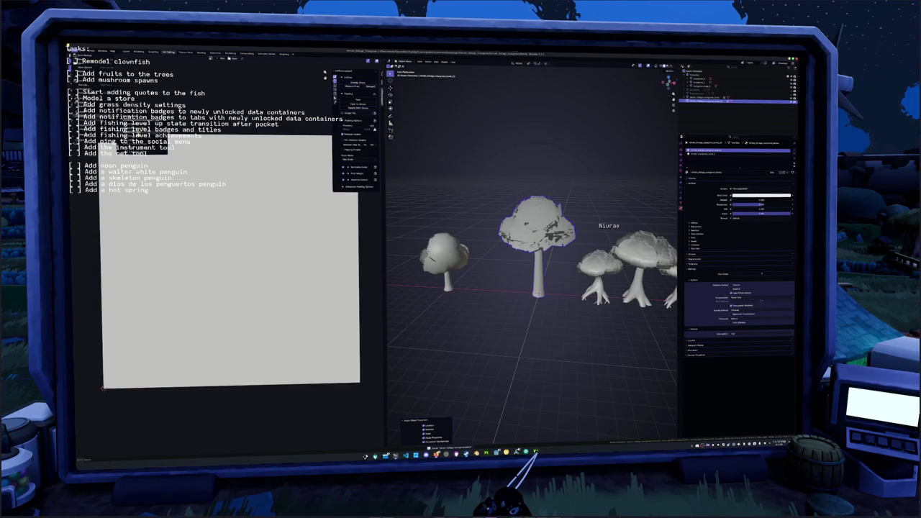
{"action": "left_click", "coordinate": [141, 149]}
{"action": "left_click", "coordinate": [341, 98]}
{"action": "left_click", "coordinate": [608, 429]}
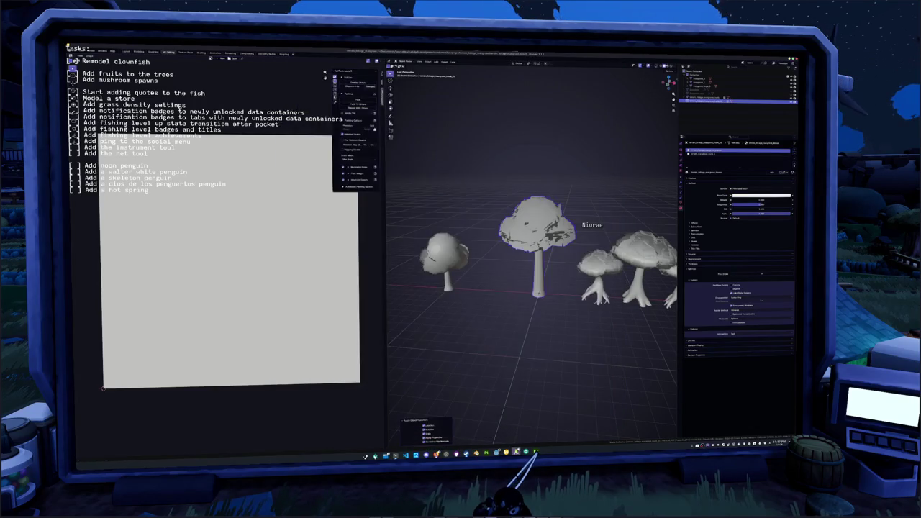
{"action": "key", "text": "alt+Tab"}
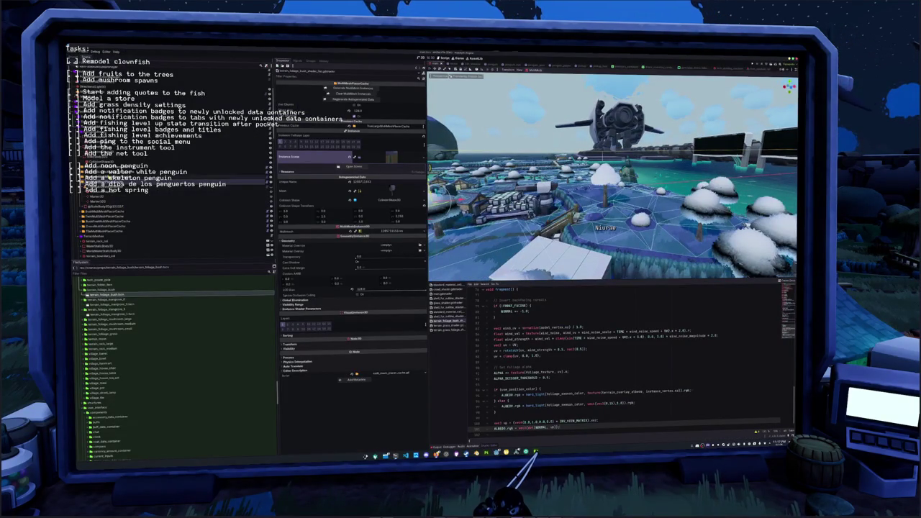
Quick Load the first listed mesh resource into the foliage multimesh's Mesh property.
{"action": "left_click", "coordinate": [392, 177]}
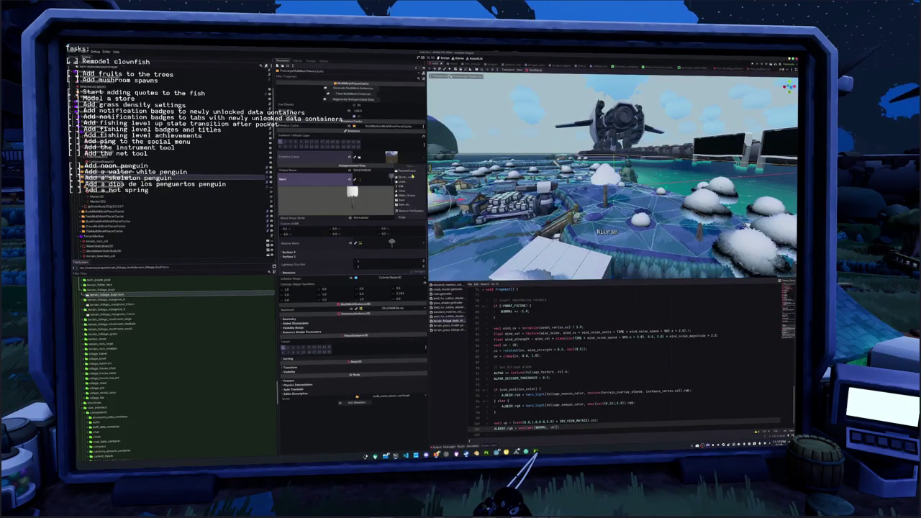
{"action": "left_click", "coordinate": [406, 177]}
{"action": "left_click", "coordinate": [410, 203]}
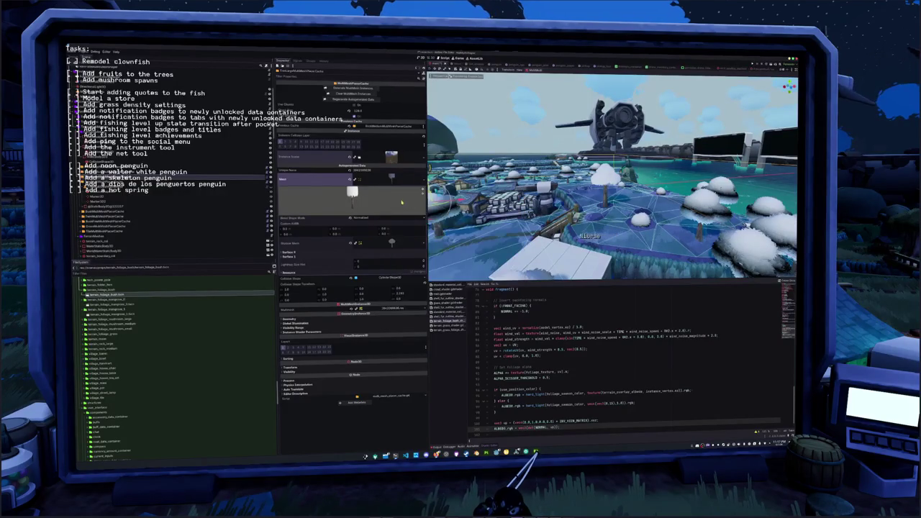
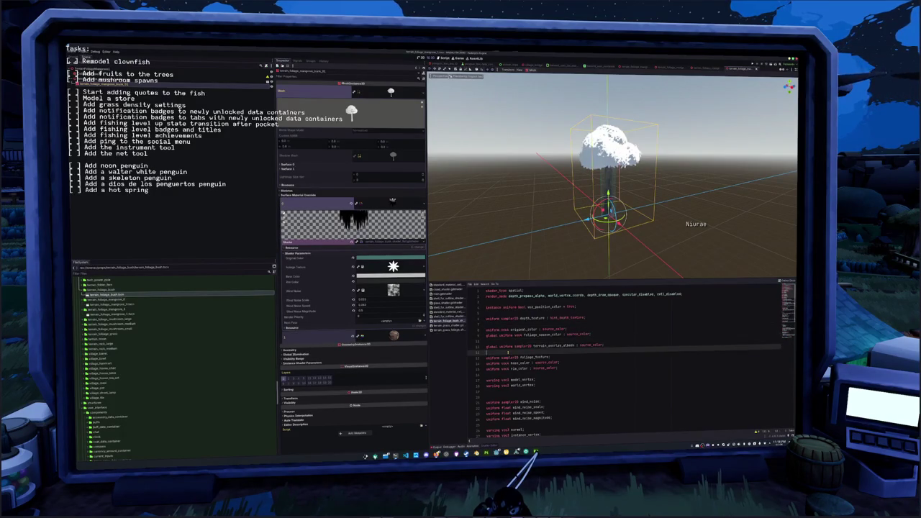
Scroll the foliage wind shader down to the final ALBEDO line in fragment().
{"action": "scroll", "coordinate": [549, 337], "scroll_direction": "down", "scroll_amount": 12}
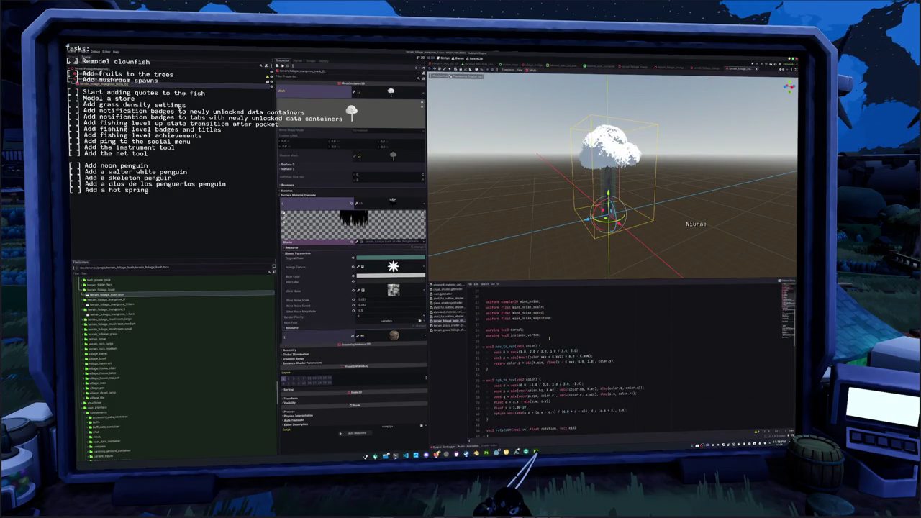
{"action": "scroll", "coordinate": [555, 381], "scroll_direction": "down", "scroll_amount": 2}
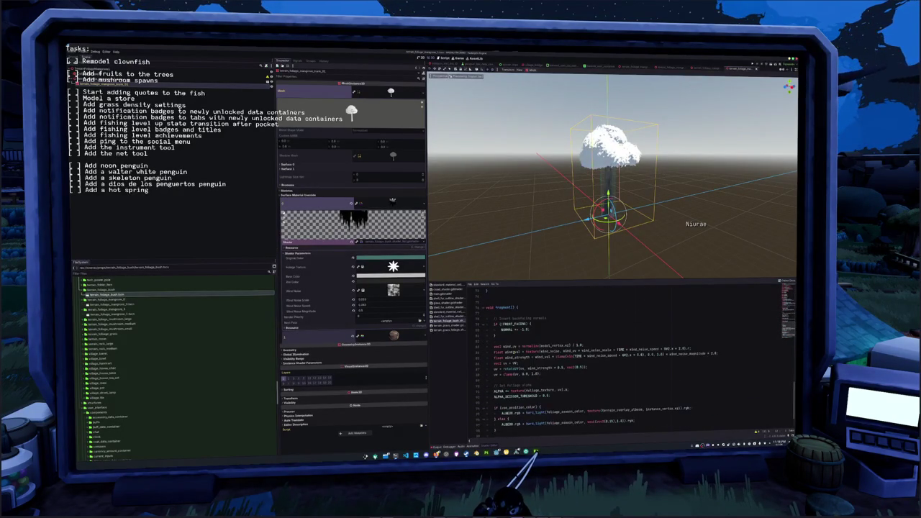
{"action": "scroll", "coordinate": [612, 360], "scroll_direction": "down", "scroll_amount": 2}
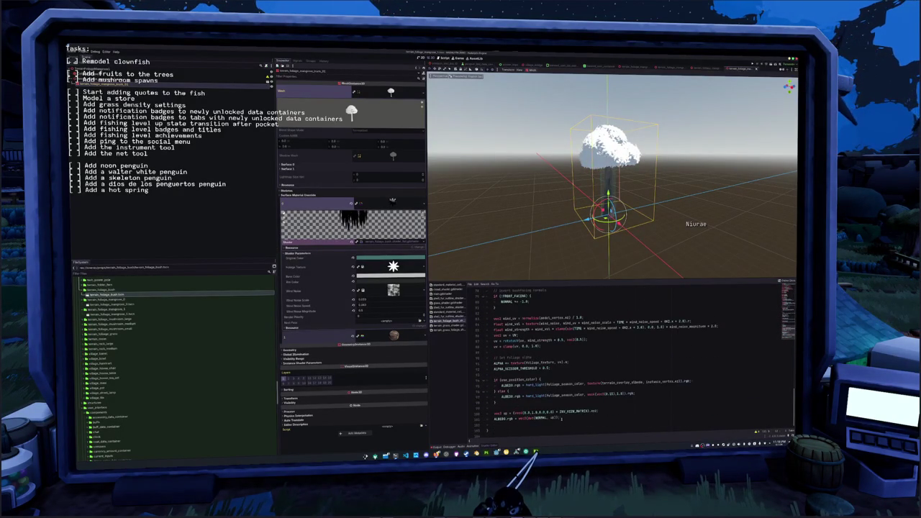
{"action": "left_click", "coordinate": [568, 417]}
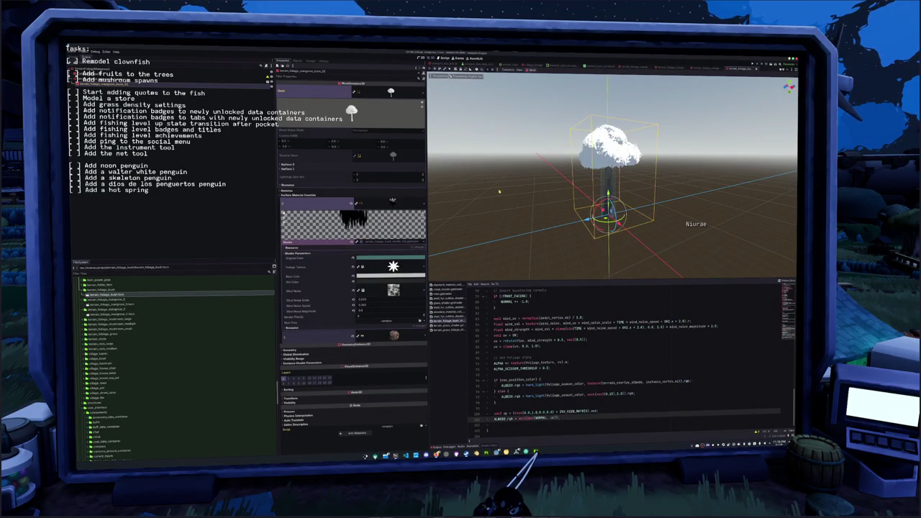
Compare the dark-foliage and white tree scenes side by side, then switch to Blender.
{"action": "left_click", "coordinate": [709, 68]}
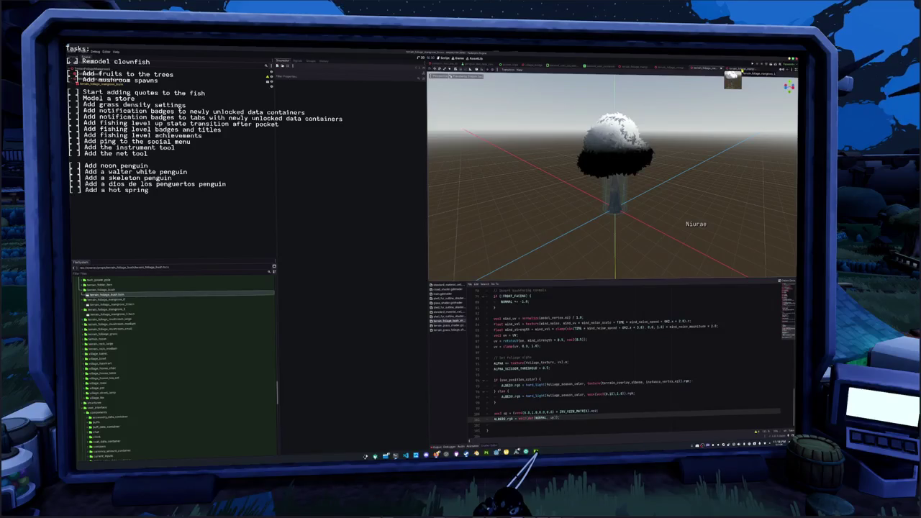
{"action": "left_click", "coordinate": [730, 69]}
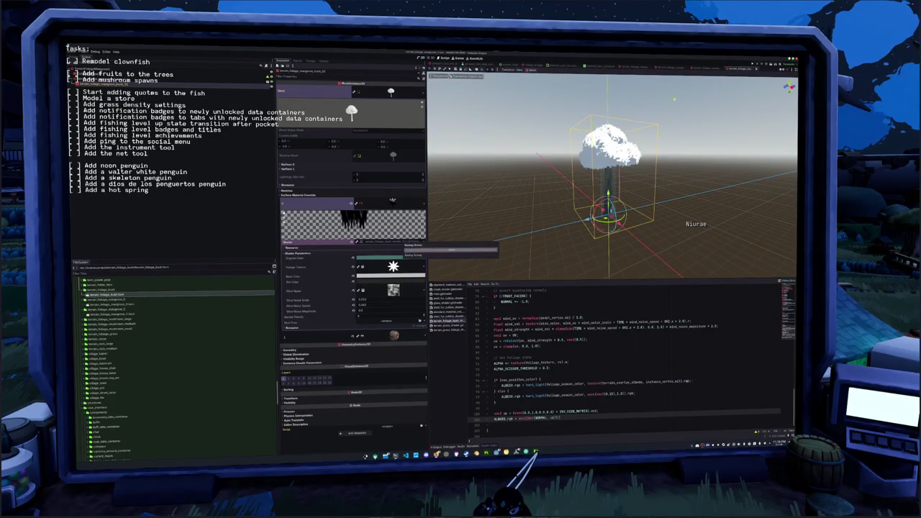
{"action": "left_click", "coordinate": [733, 69]}
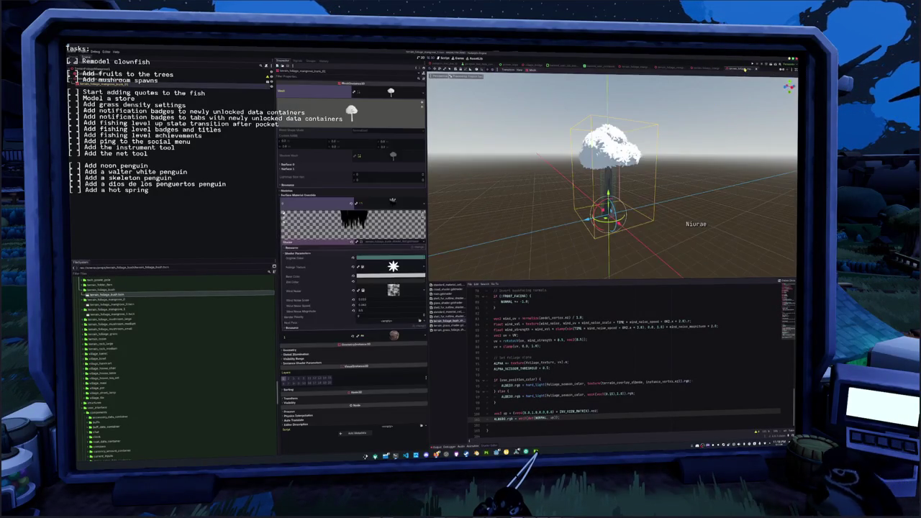
{"action": "left_click", "coordinate": [709, 69]}
{"action": "left_click", "coordinate": [734, 69]}
{"action": "left_click", "coordinate": [708, 69]}
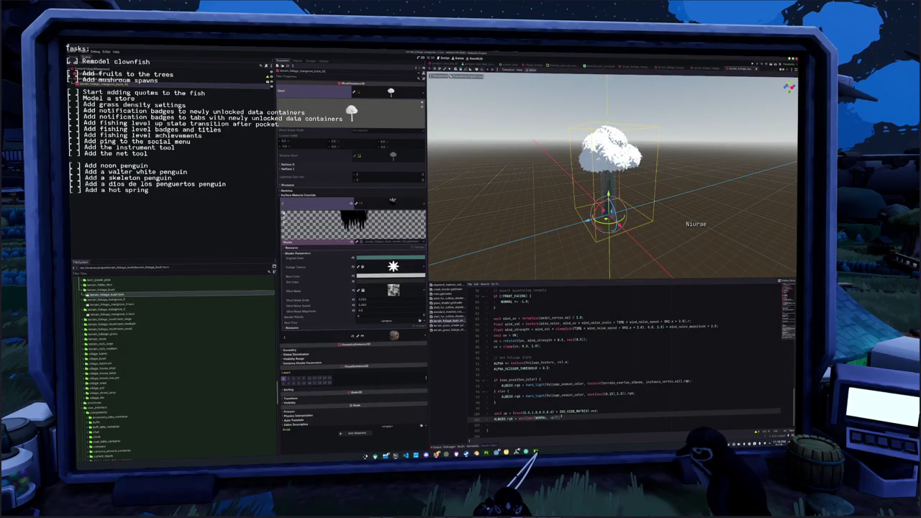
{"action": "key", "text": "alt+Tab"}
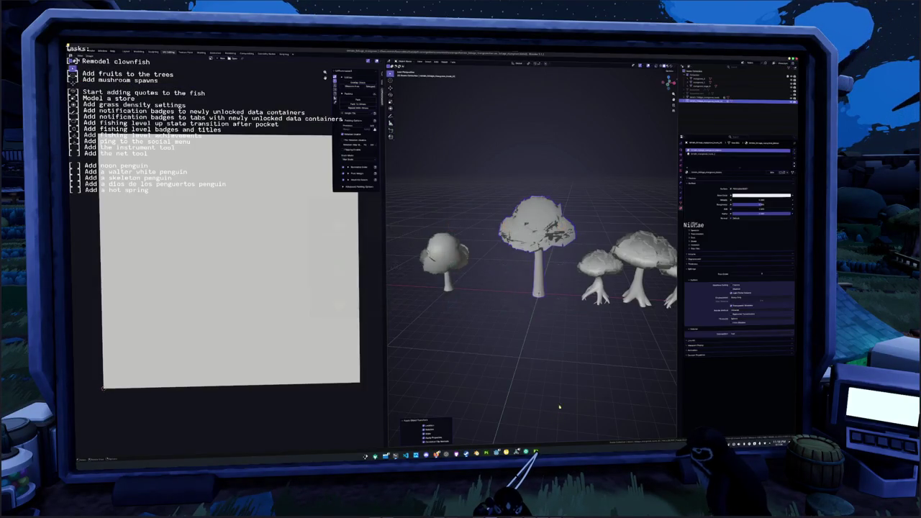
Select the mushroom trees and move the small tree onto the centre tree's position.
{"action": "left_click", "coordinate": [460, 266]}
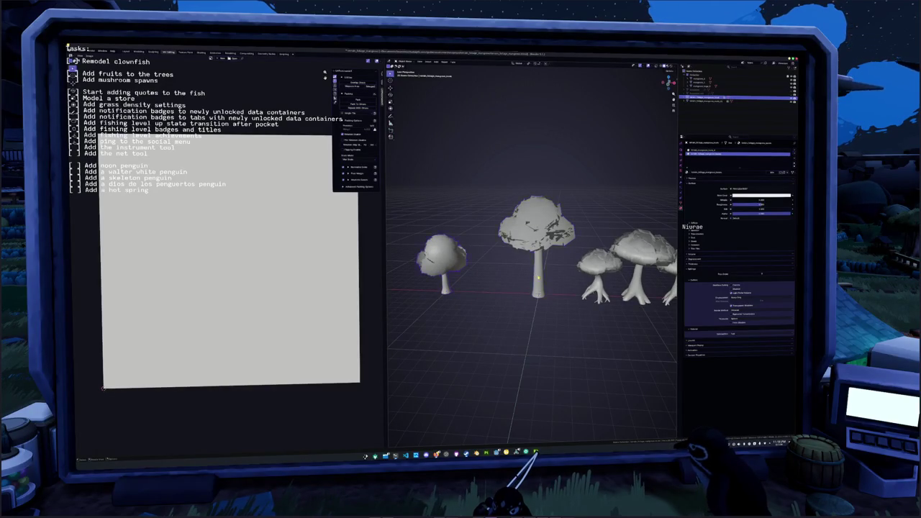
{"action": "left_click", "coordinate": [537, 277]}
{"action": "left_click", "coordinate": [456, 266]}
{"action": "left_click", "coordinate": [547, 229]}
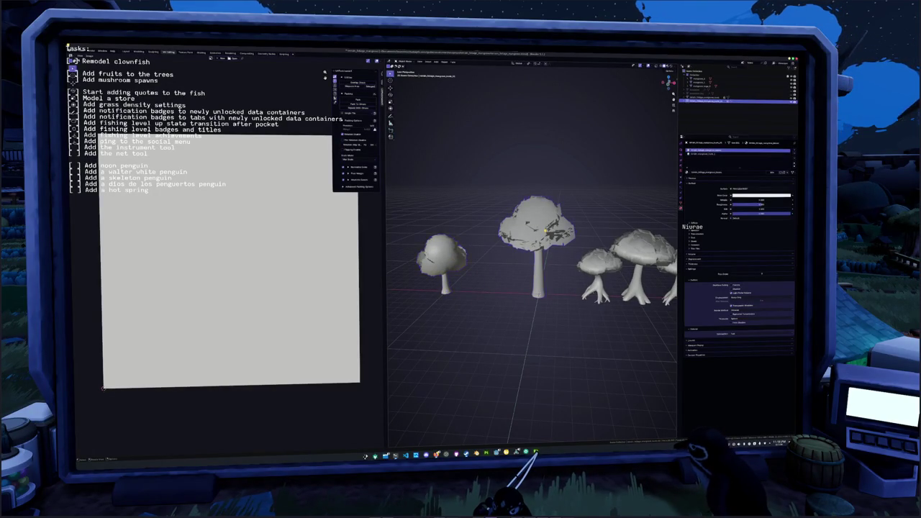
{"action": "left_click", "coordinate": [446, 260]}
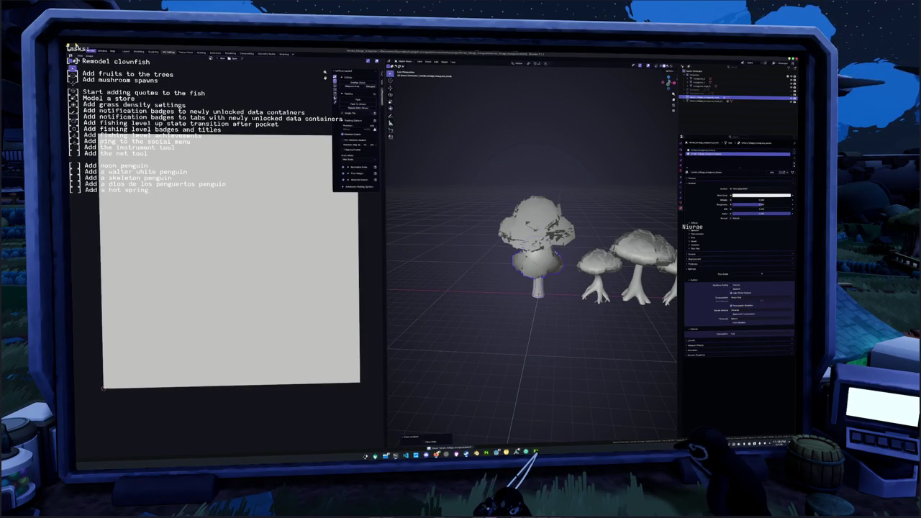
Re-export the trees over the existing glTF tree file and check the result in Godot.
{"action": "left_click", "coordinate": [70, 51]}
{"action": "mouse_move", "coordinate": [108, 119]}
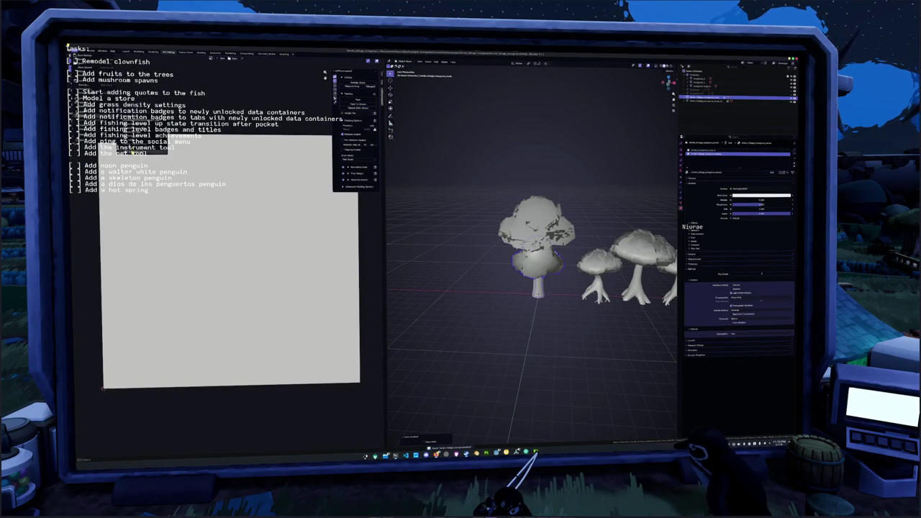
{"action": "left_click", "coordinate": [142, 153]}
{"action": "left_click", "coordinate": [348, 95]}
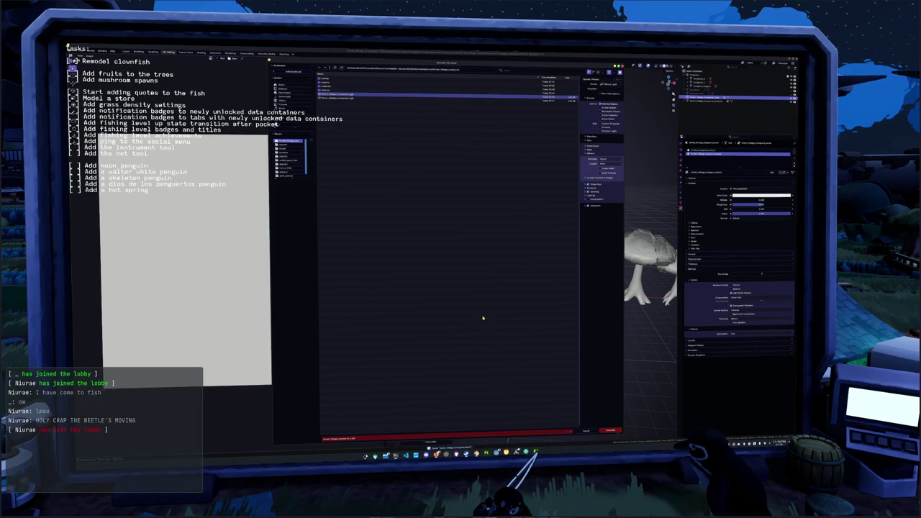
{"action": "left_click", "coordinate": [611, 431]}
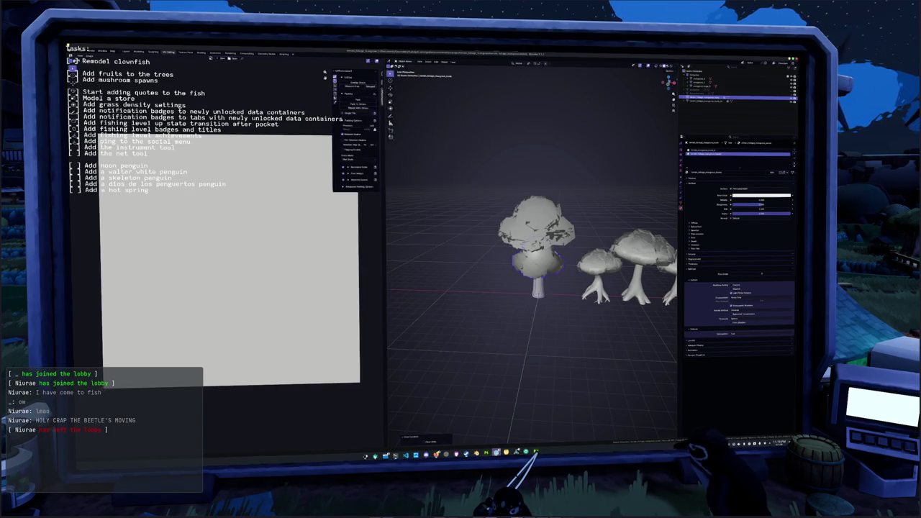
{"action": "key", "text": "alt+Tab"}
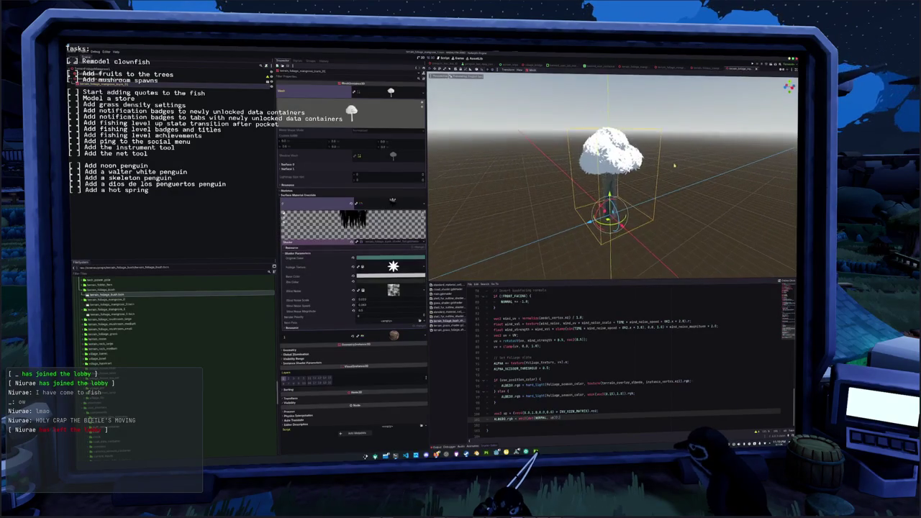
{"action": "key", "text": "alt+Tab"}
Move the small tree back to the left and show the smooth sphere over the big tree.
{"action": "key", "text": "g"}
{"action": "left_click", "coordinate": [462, 274]}
{"action": "left_click", "coordinate": [553, 237]}
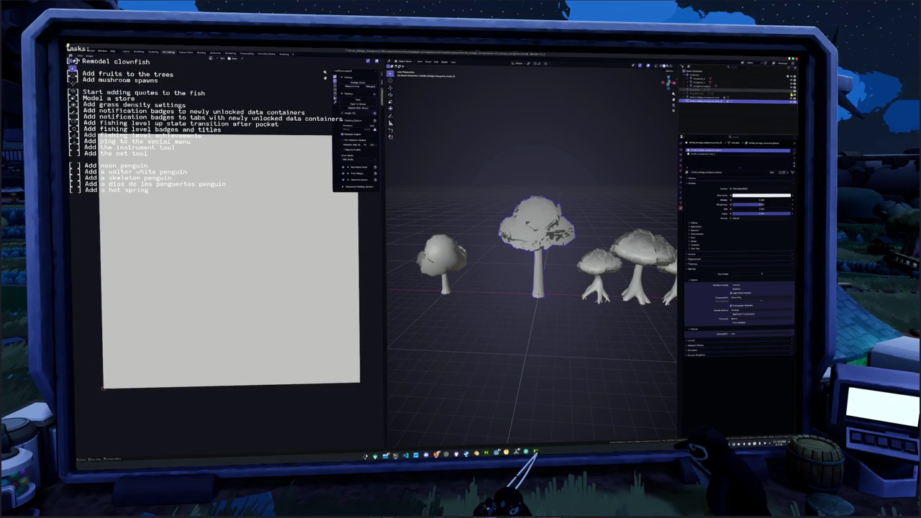
{"action": "left_click", "coordinate": [771, 105]}
{"action": "left_click", "coordinate": [681, 194]}
Add an object constraint to the big tree, adjust its settings, then delete it.
{"action": "left_click", "coordinate": [728, 149]}
{"action": "left_click", "coordinate": [729, 160]}
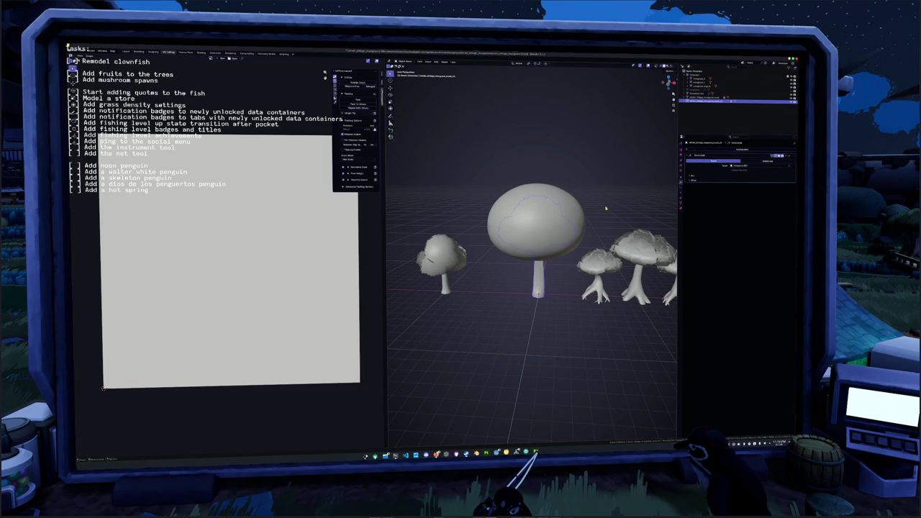
{"action": "left_click", "coordinate": [692, 180]}
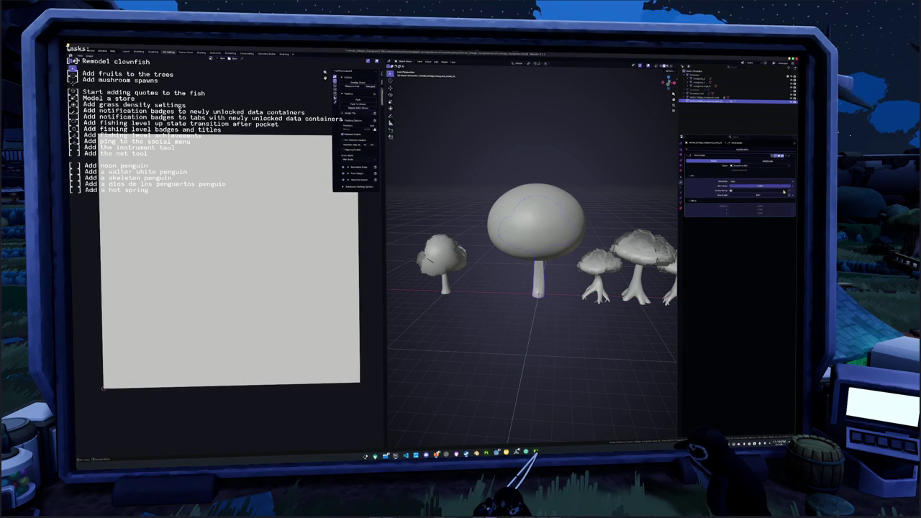
{"action": "left_click", "coordinate": [782, 190]}
{"action": "left_click", "coordinate": [784, 192]}
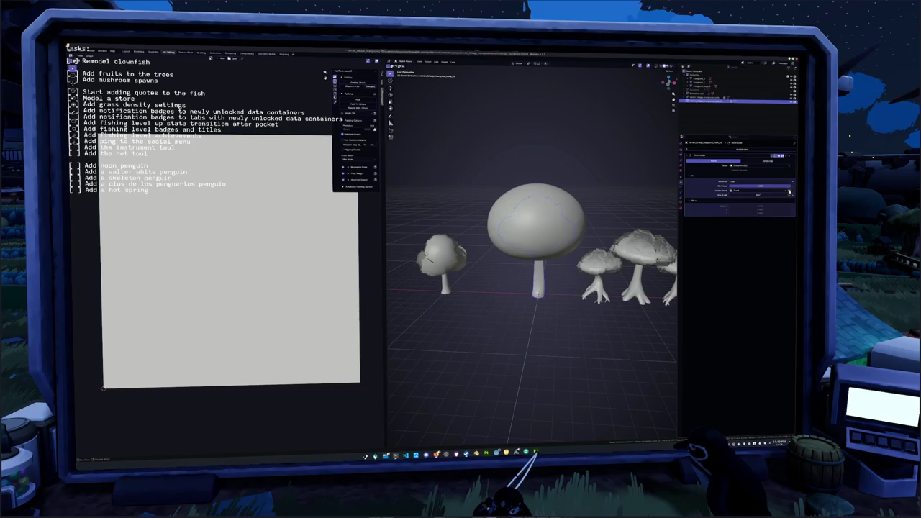
{"action": "key", "text": "x"}
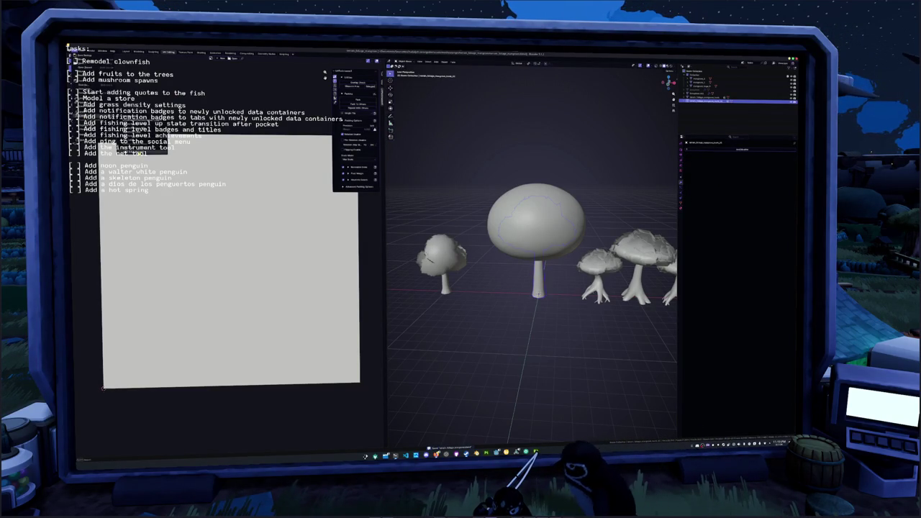
Export the trees to glTF again and return to Godot Engine.
{"action": "key", "text": "shift+r"}
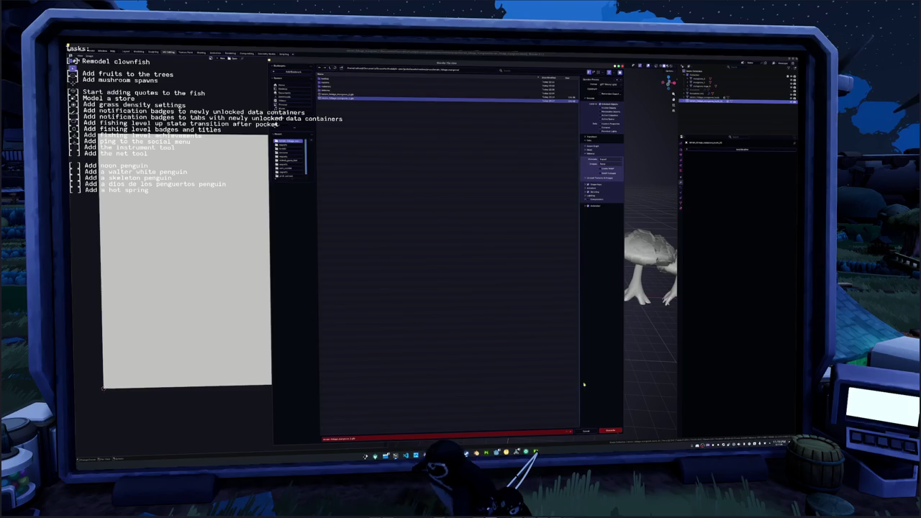
{"action": "key", "text": "Return"}
{"action": "left_click", "coordinate": [538, 451]}
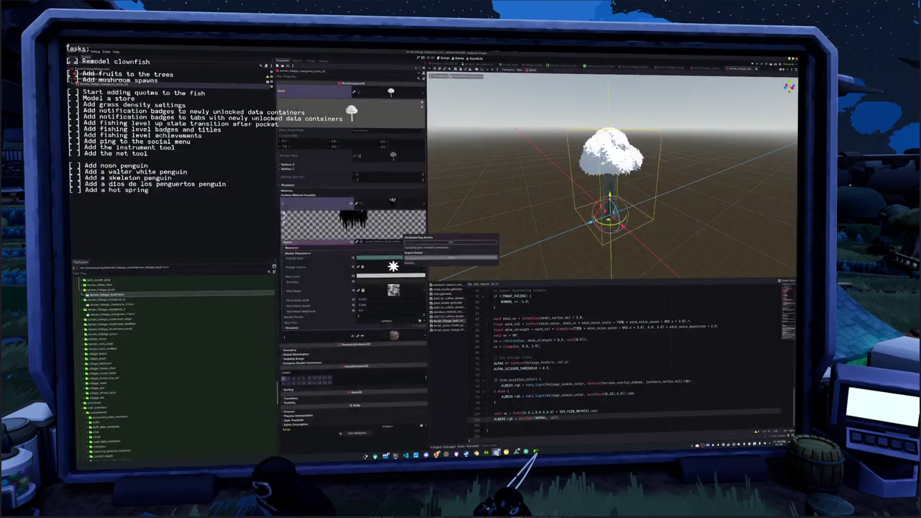
Assign a material to the tree's Surface Material Override slot.
{"action": "mouse_move", "coordinate": [518, 216]}
{"action": "left_mouse_down"}
{"action": "mouse_move", "coordinate": [487, 199]}
{"action": "mouse_move", "coordinate": [539, 189]}
{"action": "left_mouse_up"}
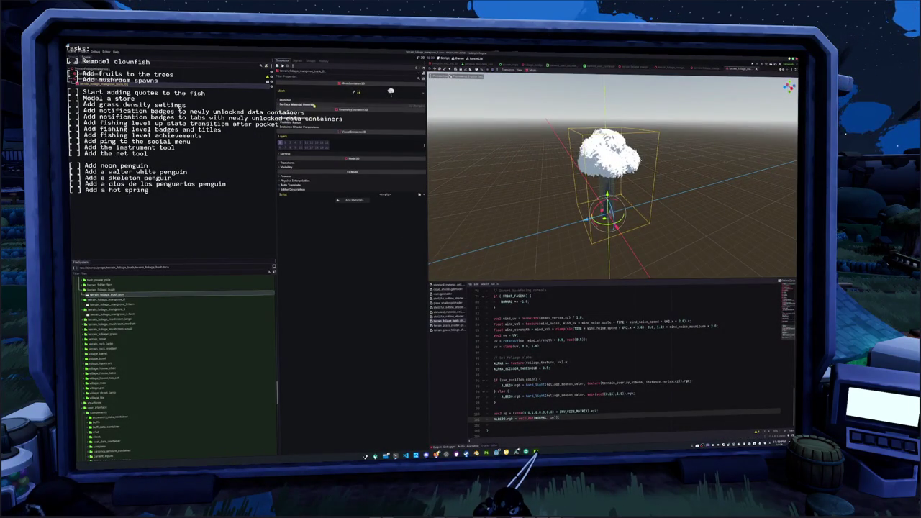
{"action": "left_click", "coordinate": [303, 105]}
{"action": "left_click", "coordinate": [389, 113]}
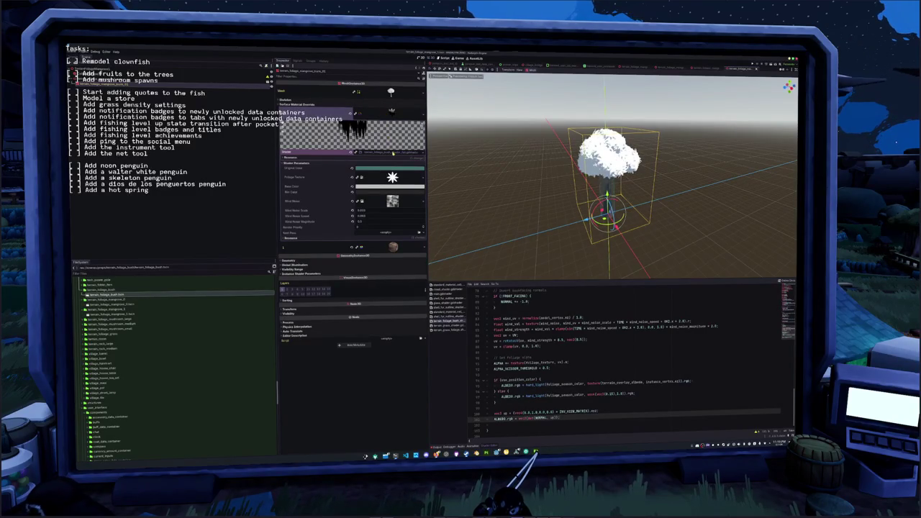
{"action": "left_click", "coordinate": [351, 113]}
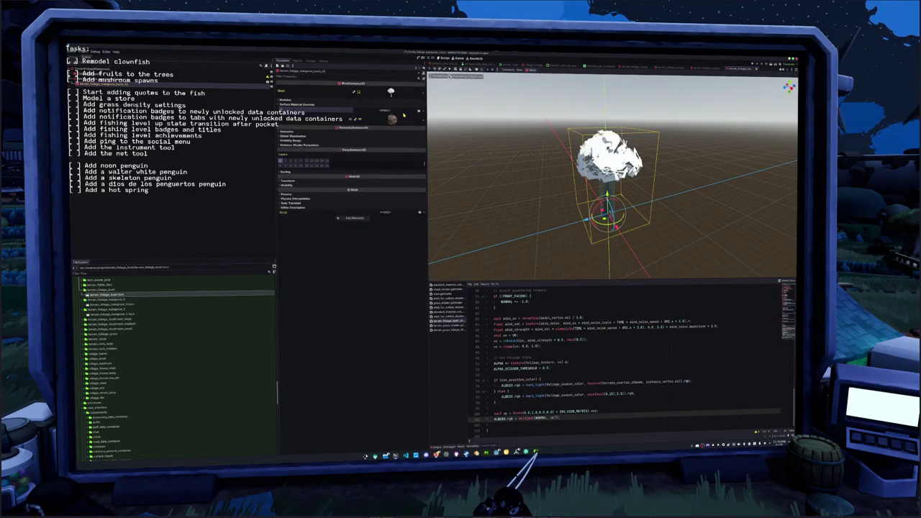
{"action": "left_click", "coordinate": [420, 111]}
{"action": "left_click", "coordinate": [425, 165]}
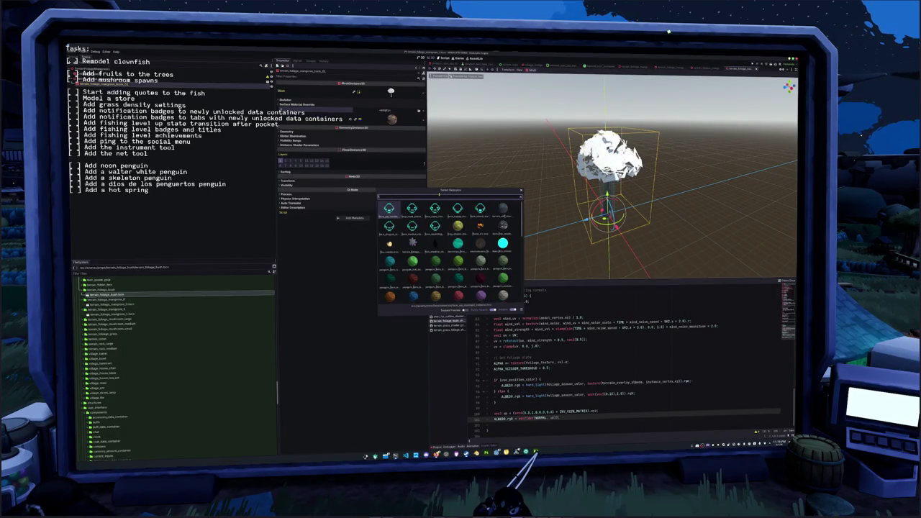
{"action": "double_click", "coordinate": [413, 244]}
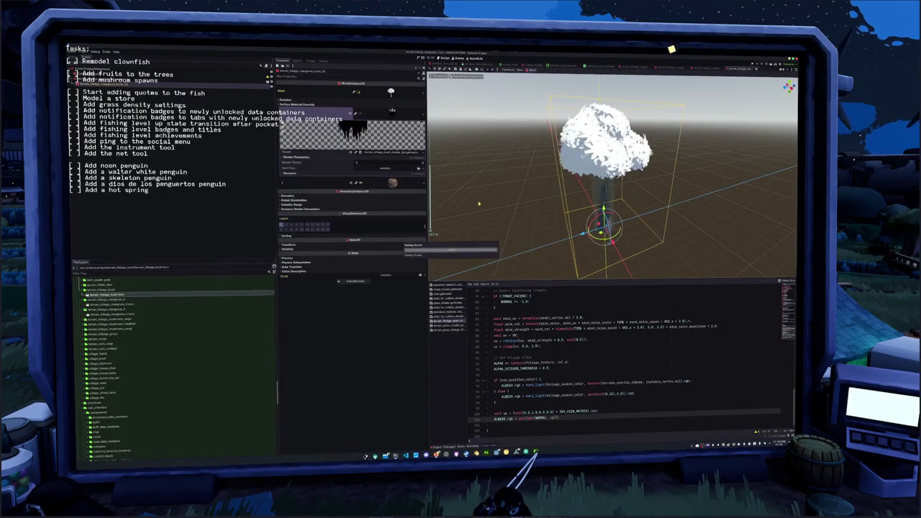
Reload the current project from the Project menu.
{"action": "scroll", "coordinate": [478, 205], "scroll_direction": "down", "scroll_amount": 3}
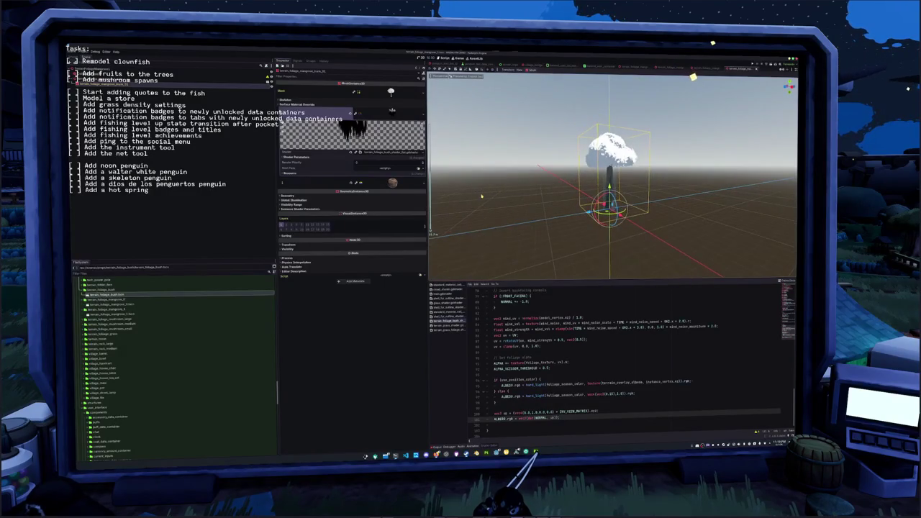
{"action": "left_click", "coordinate": [83, 53]}
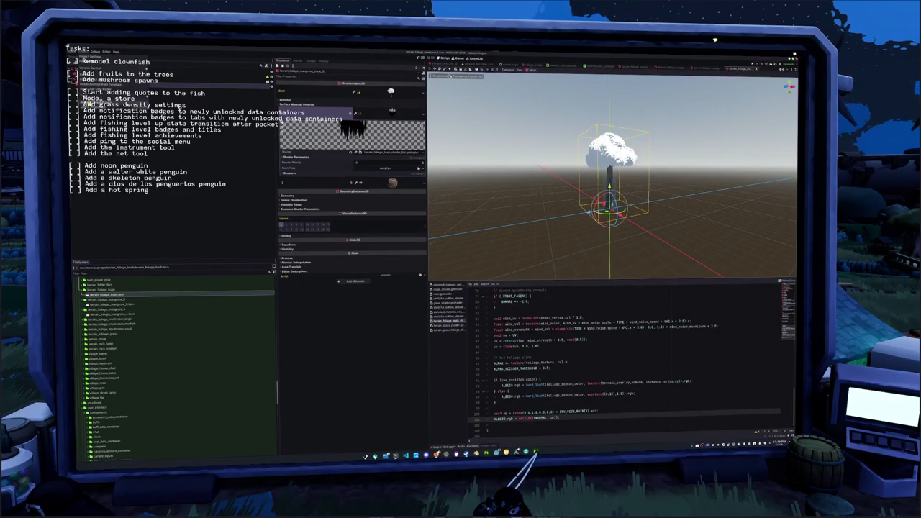
{"action": "left_click", "coordinate": [97, 83]}
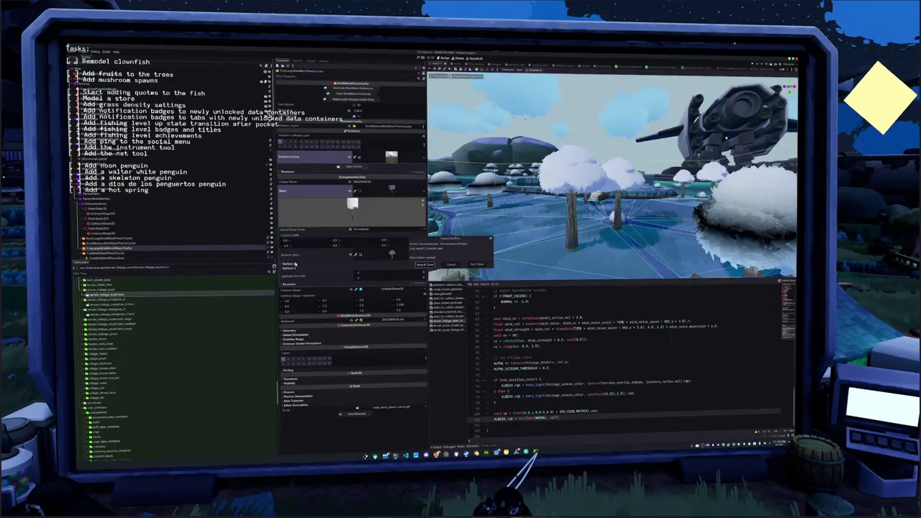
Save and close the level, dismiss the save error, cancel Save Scene As, and discard the tree scene's changes.
{"action": "left_click", "coordinate": [427, 265]}
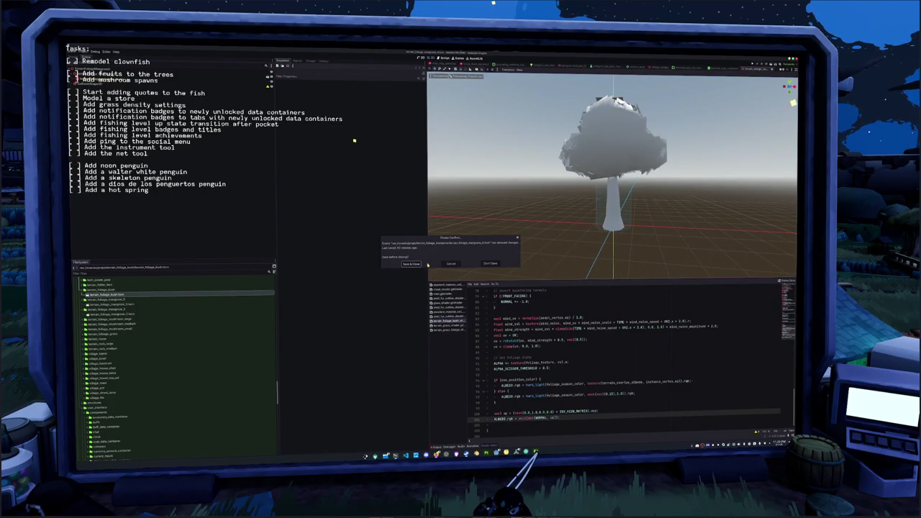
{"action": "left_click", "coordinate": [412, 263]}
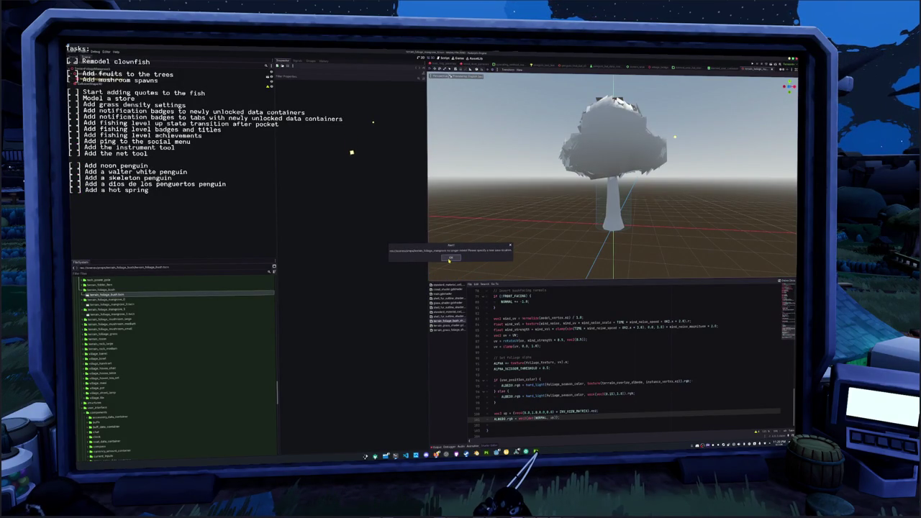
{"action": "left_click", "coordinate": [450, 259]}
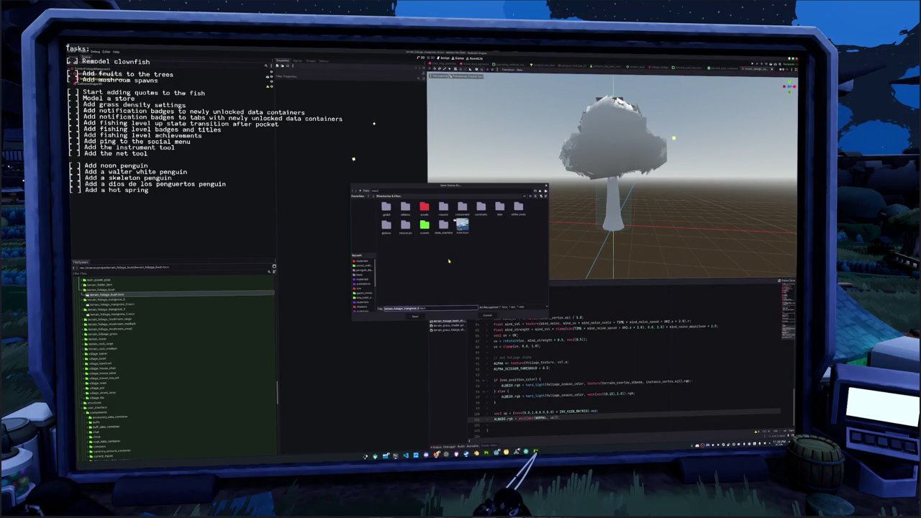
{"action": "left_click", "coordinate": [487, 317]}
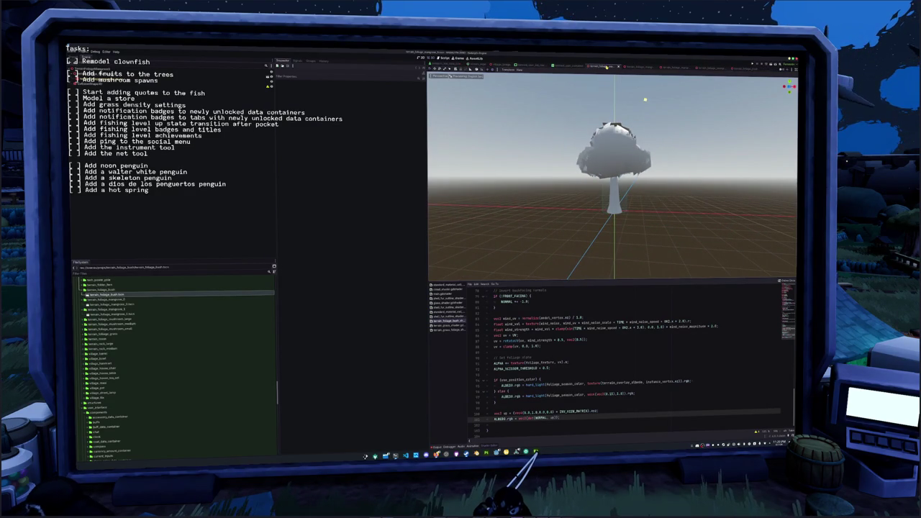
{"action": "left_click", "coordinate": [607, 67]}
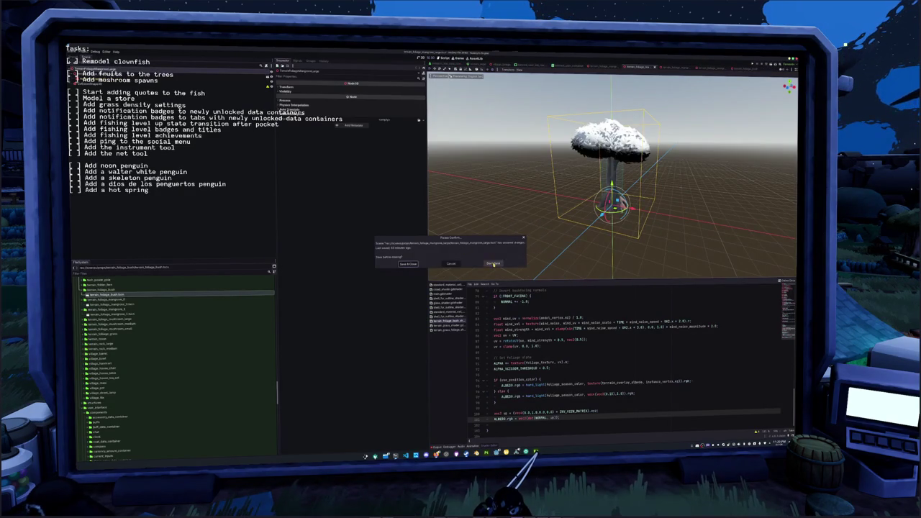
{"action": "left_click", "coordinate": [493, 264]}
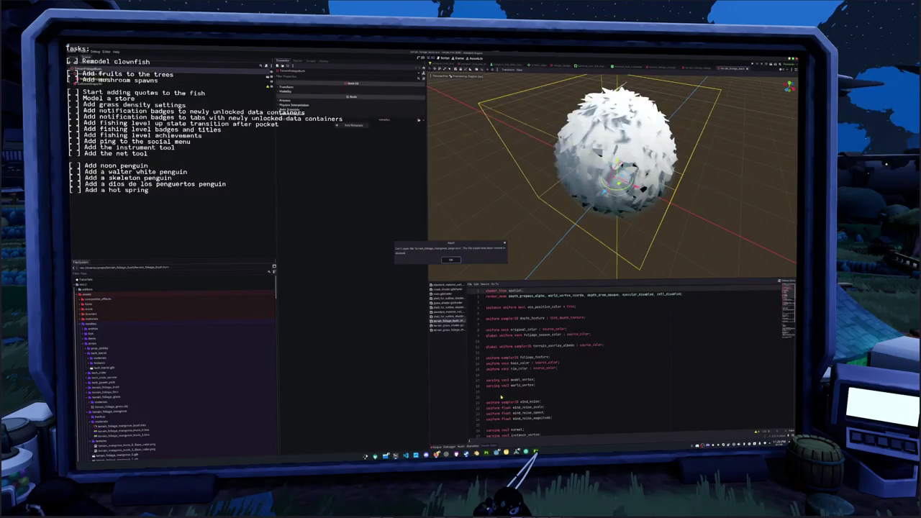
Dismiss the missing-file alert and cycle through the bush and tree scenes back to the mushroom tree.
{"action": "left_click", "coordinate": [449, 261]}
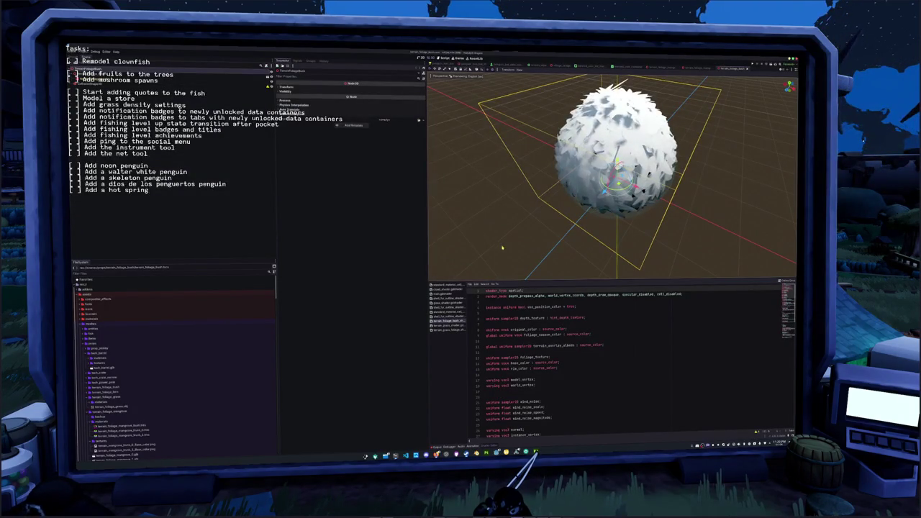
{"action": "left_click", "coordinate": [702, 69]}
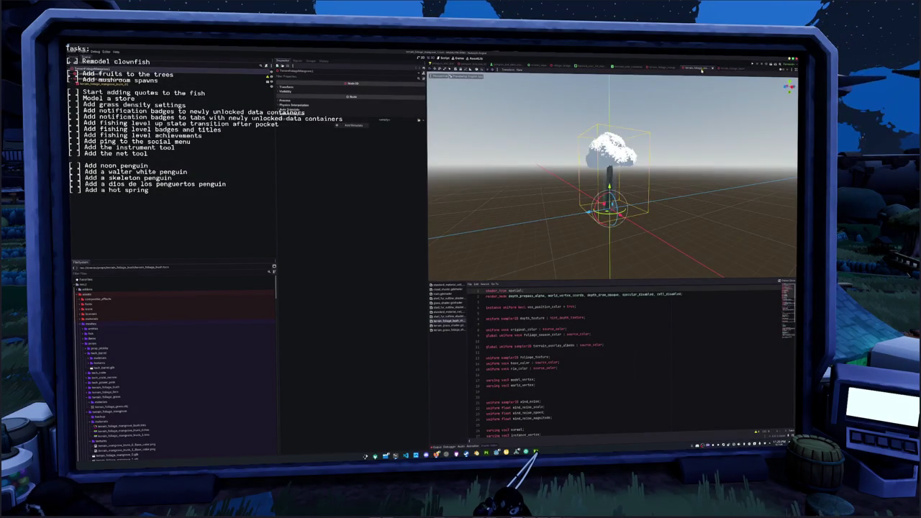
{"action": "left_click", "coordinate": [666, 69]}
{"action": "left_click", "coordinate": [733, 68]}
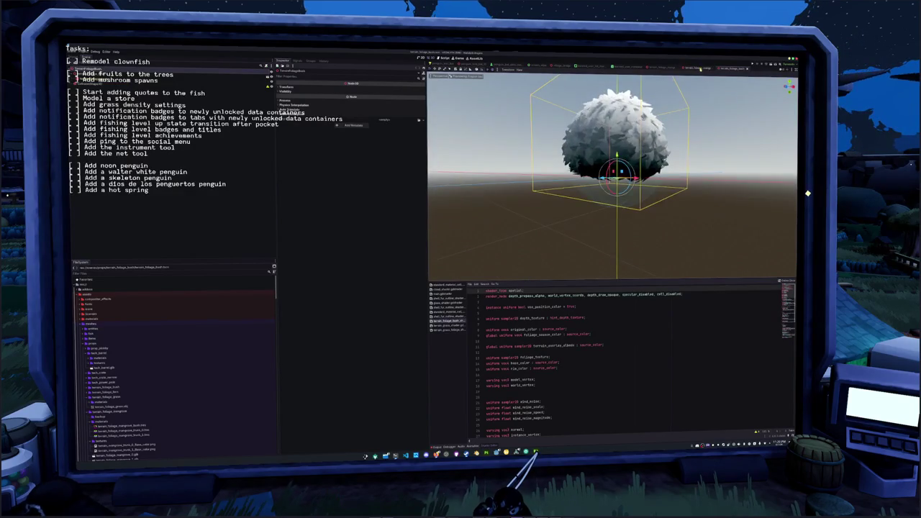
{"action": "left_click", "coordinate": [698, 68]}
{"action": "left_click", "coordinate": [688, 68]}
{"action": "key", "text": "ctrl+Tab"}
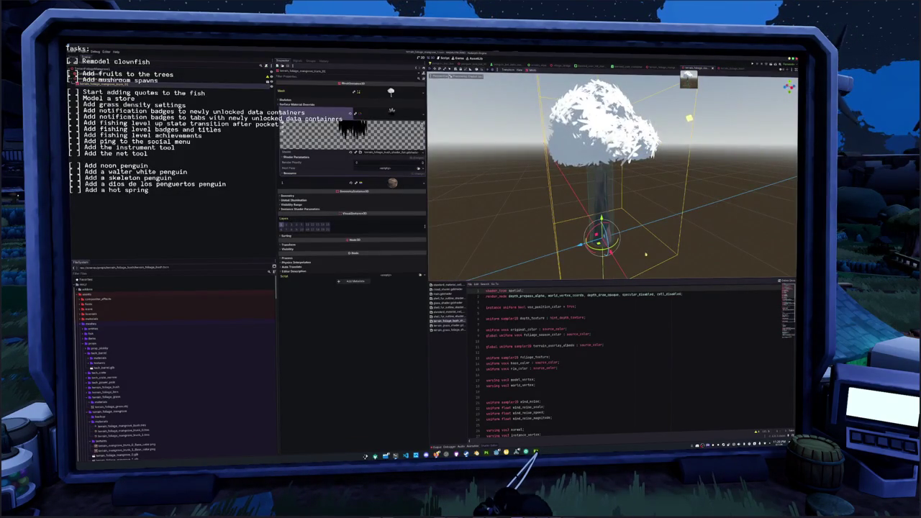
{"action": "scroll", "coordinate": [575, 360], "scroll_direction": "down", "scroll_amount": 20}
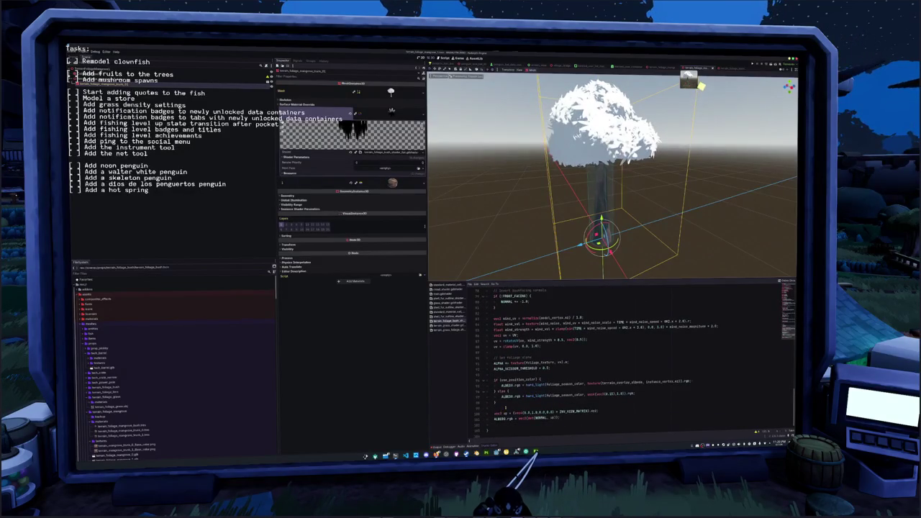
Toggle the up-vector normal shading lines off and on with undo/redo to compare the canopy.
{"action": "key", "text": "Down"}
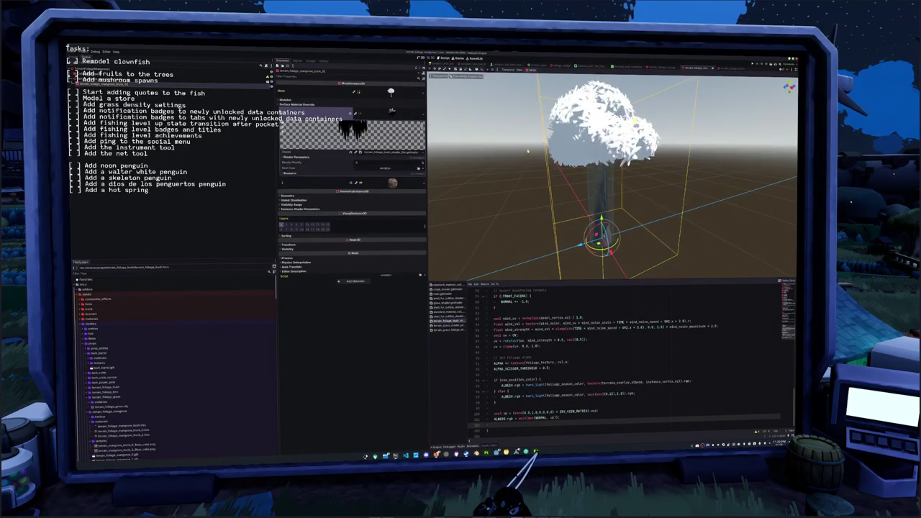
{"action": "scroll", "coordinate": [525, 150], "scroll_direction": "down", "scroll_amount": 3}
{"action": "mouse_move", "coordinate": [525, 149]}
{"action": "left_mouse_down"}
{"action": "mouse_move", "coordinate": [568, 212]}
{"action": "mouse_move", "coordinate": [541, 124]}
{"action": "mouse_move", "coordinate": [544, 179]}
{"action": "left_mouse_up"}
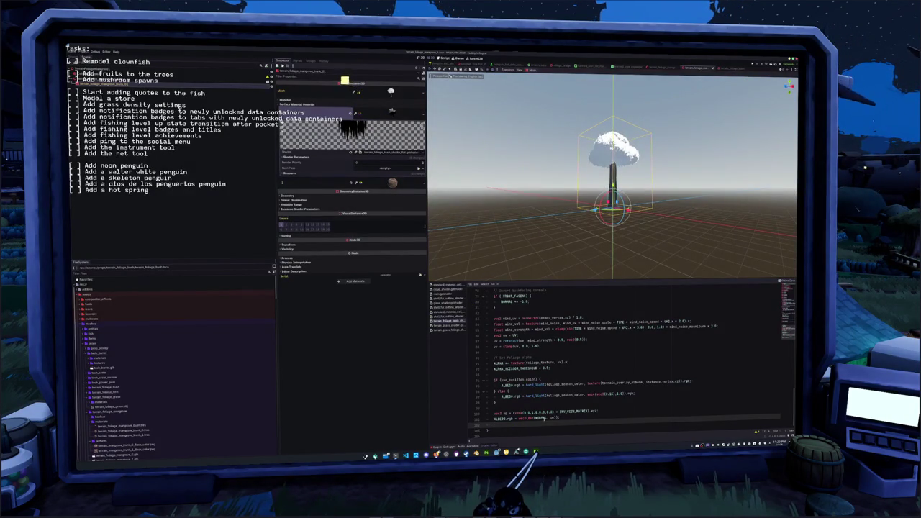
{"action": "key", "text": "ctrl+z"}
{"action": "key", "text": "ctrl+z"}
{"action": "key", "text": "ctrl+z"}
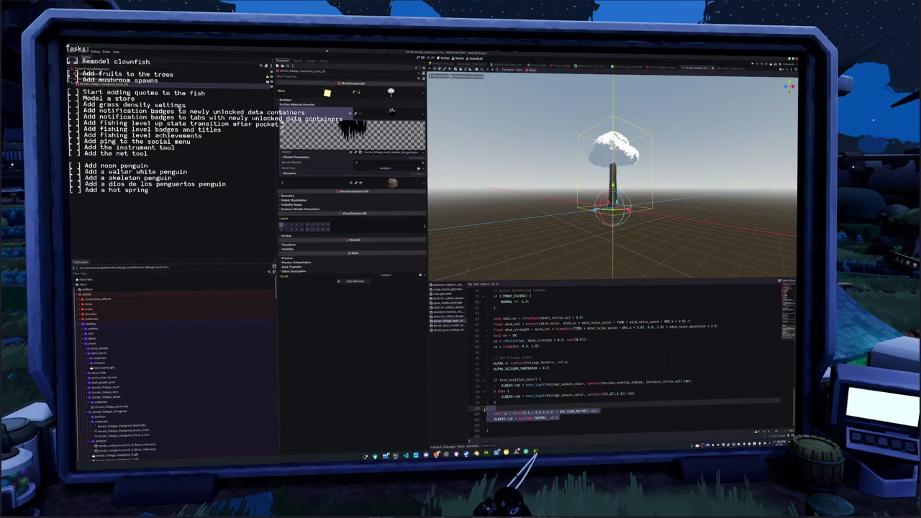
{"action": "key", "text": "ctrl+shift+z"}
{"action": "key", "text": "ctrl+shift+z"}
{"action": "key", "text": "ctrl+z"}
{"action": "key", "text": "ctrl+z"}
{"action": "key", "text": "ctrl+z"}
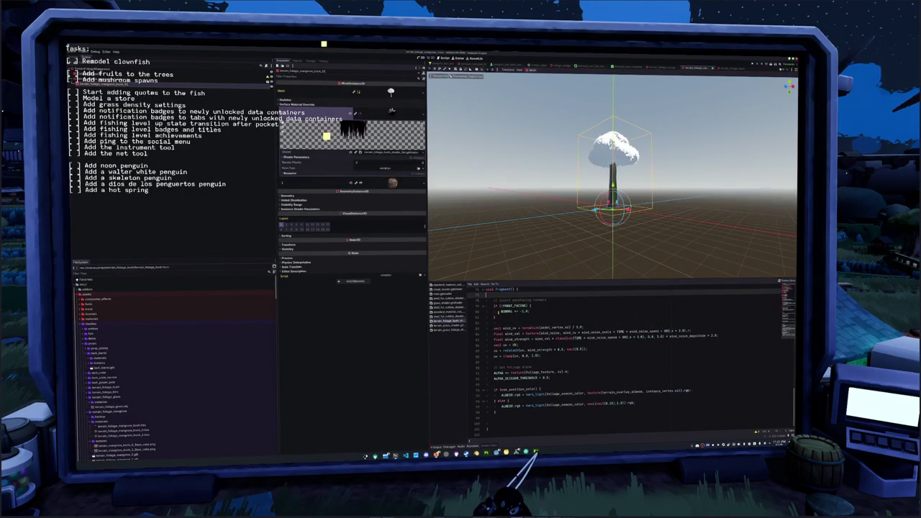
{"action": "key", "text": "ctrl+shift+z"}
{"action": "key", "text": "ctrl+shift+z"}
{"action": "key", "text": "ctrl+shift+z"}
Comment out the backfacing-normals and wind code block with Ctrl+K.
{"action": "key", "text": "Down"}
{"action": "key", "text": "Down"}
{"action": "key", "text": "Down"}
{"action": "key", "text": "shift+Down"}
{"action": "key", "text": "shift+Down"}
{"action": "key", "text": "shift+Down"}
{"action": "key", "text": "shift+Down"}
{"action": "key", "text": "shift+Down"}
{"action": "key", "text": "shift+Down"}
{"action": "key", "text": "ctrl+k"}
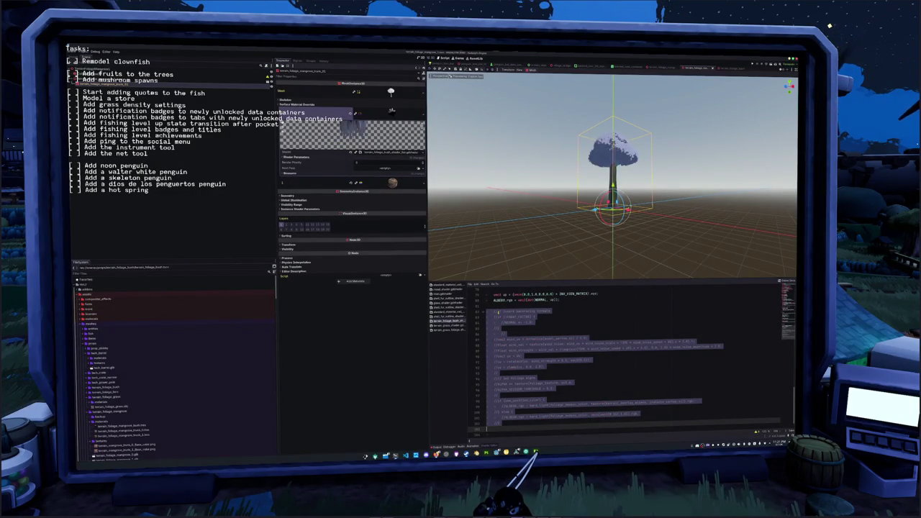
Uncomment the backfacing-normals and wind shader block with Ctrl+K.
{"action": "scroll", "coordinate": [487, 200], "scroll_direction": "up", "scroll_amount": 6}
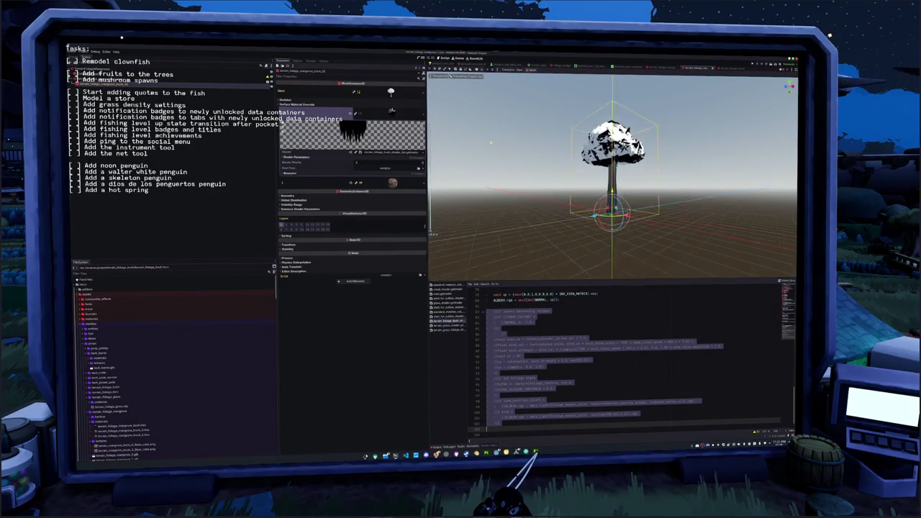
{"action": "key", "text": "ctrl+k"}
{"action": "scroll", "coordinate": [496, 199], "scroll_direction": "down", "scroll_amount": 4}
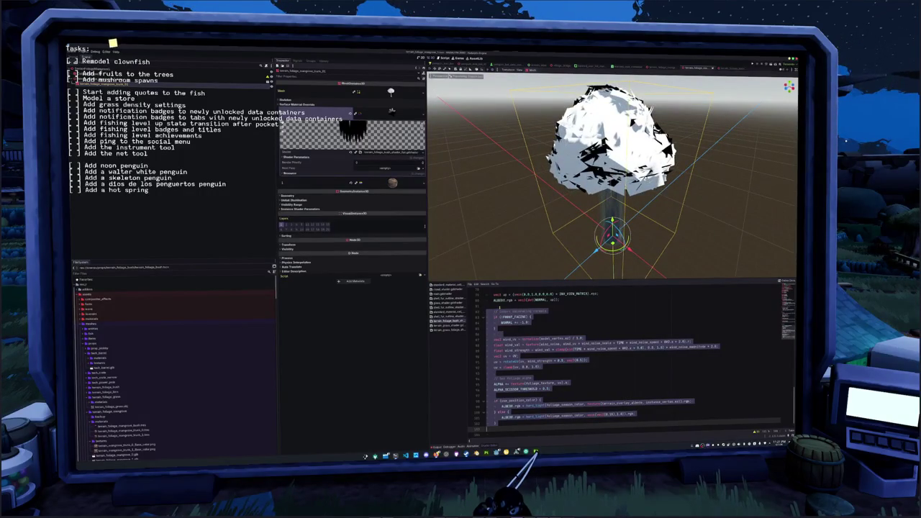
{"action": "left_click", "coordinate": [492, 306]}
{"action": "scroll", "coordinate": [612, 360], "scroll_direction": "up", "scroll_amount": 2}
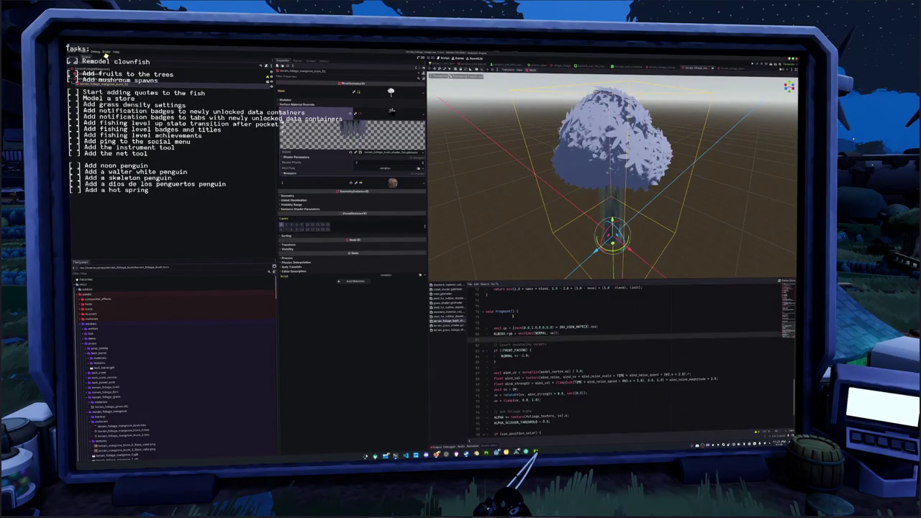
Move the 'vec3 up' and 'ALBEDO.rgb' lines to the end of fragment().
{"action": "key", "text": "ctrl+shift+k"}
{"action": "key", "text": "ctrl+shift+k"}
{"action": "key", "text": "ctrl+shift+k"}
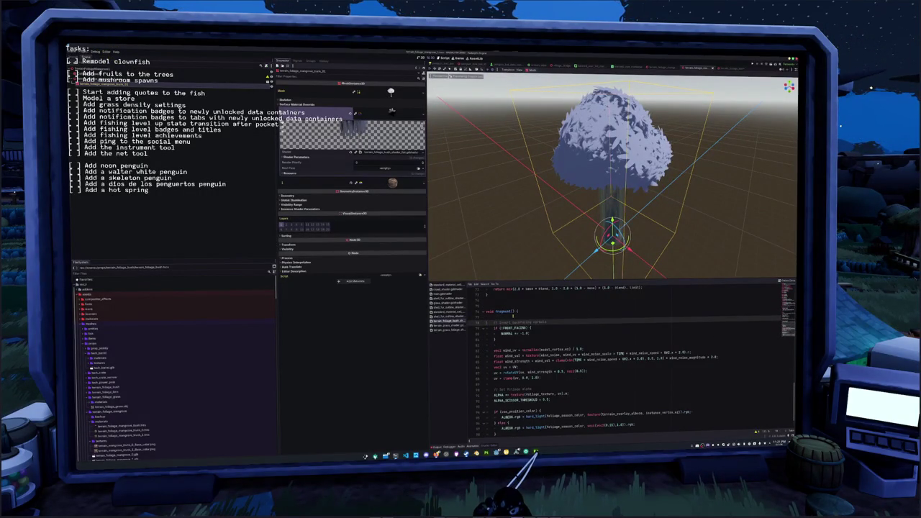
{"action": "key", "text": "Down"}
{"action": "key", "text": "Down"}
{"action": "key", "text": "Down"}
{"action": "key", "text": "ctrl+v"}
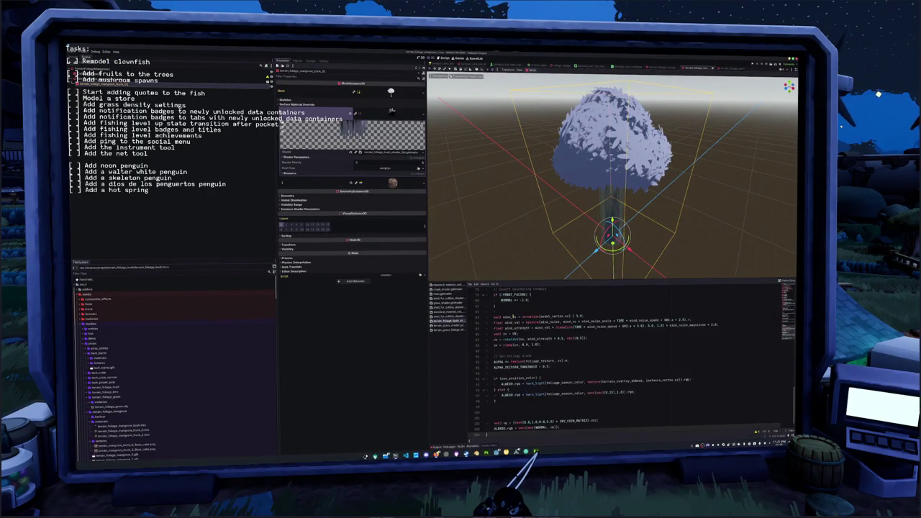
{"action": "key", "text": "Up"}
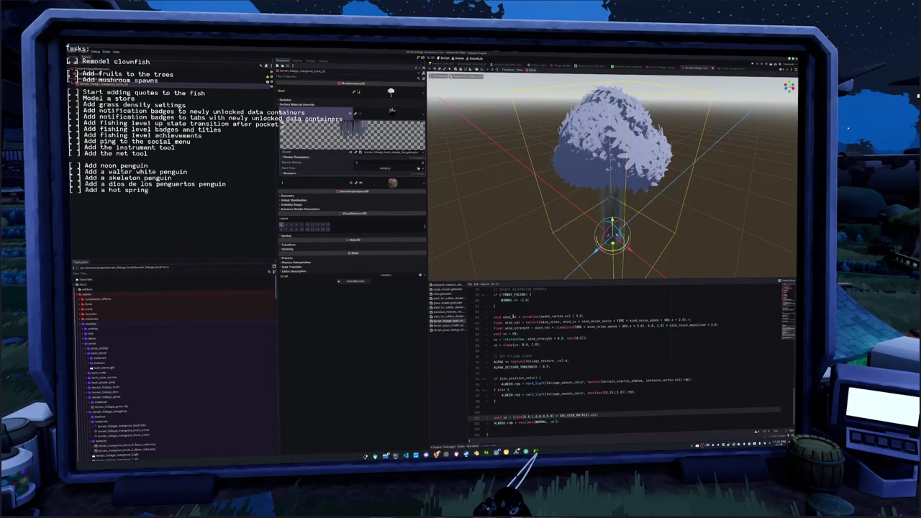
{"action": "key", "text": "Down"}
{"action": "key", "text": "Down"}
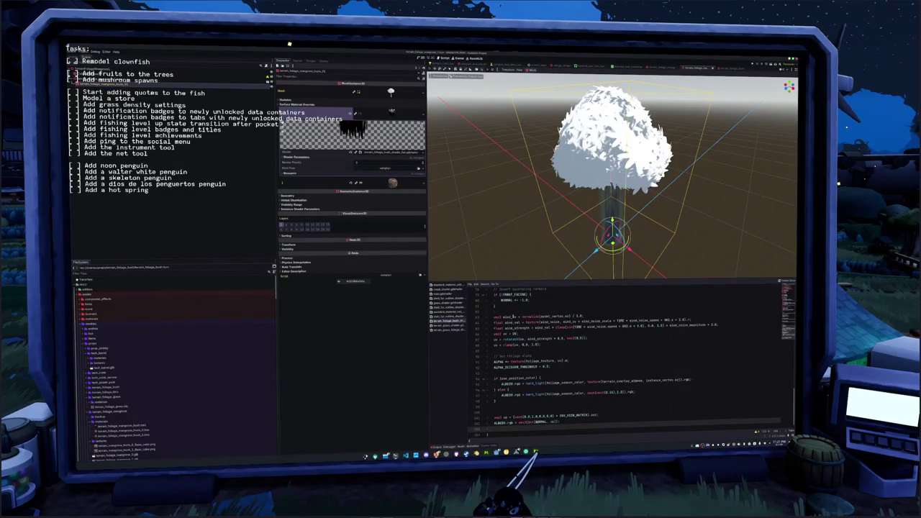
{"action": "left_click_drag", "start_coordinate": [533, 206], "coordinate": [521, 257]}
{"action": "left_click", "coordinate": [566, 422]}
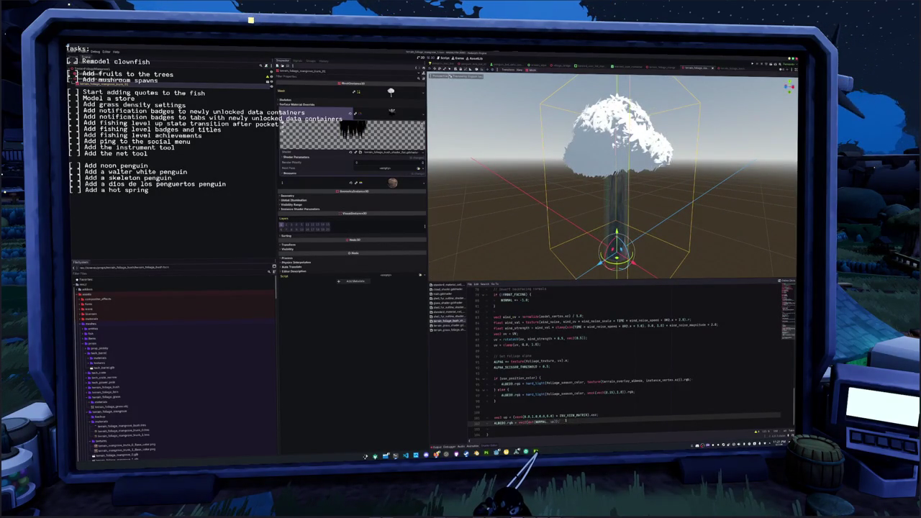
{"action": "left_click", "coordinate": [556, 407]}
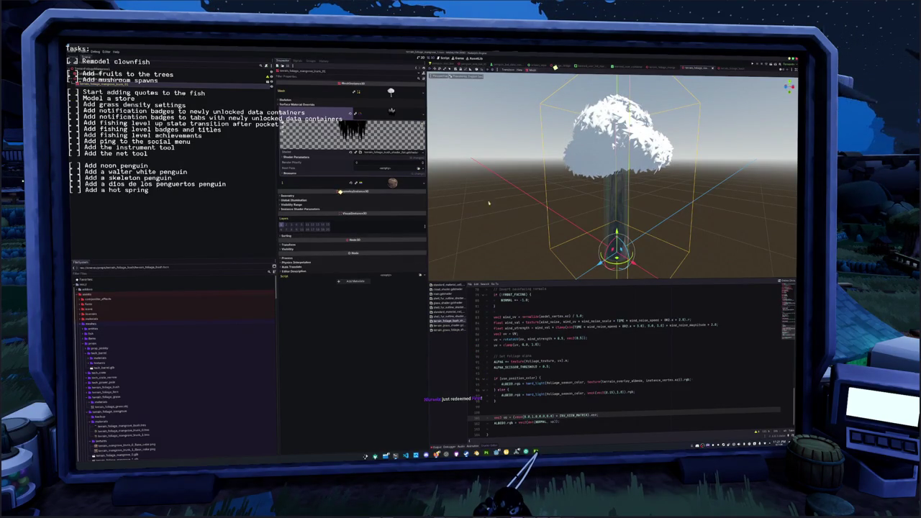
Switch from the tree asset scene to the main world scene tab.
{"action": "mouse_move", "coordinate": [538, 65]}
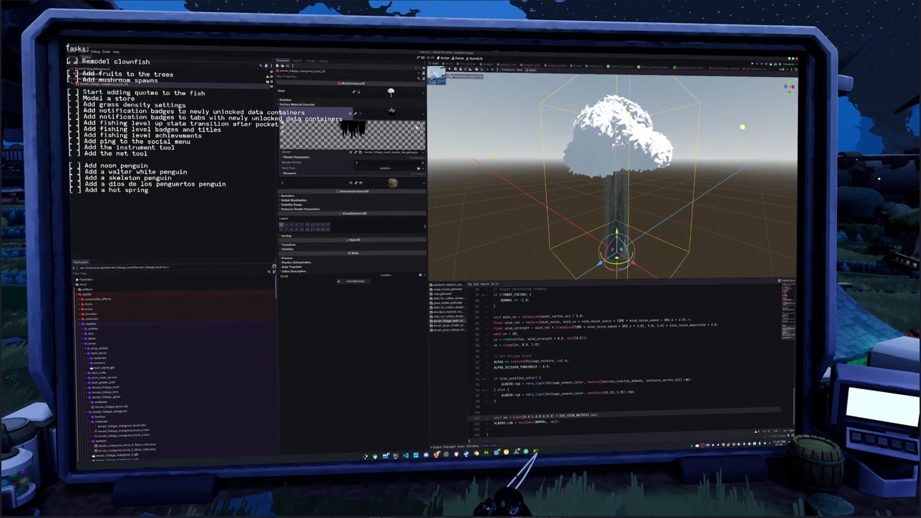
{"action": "left_click", "coordinate": [436, 67]}
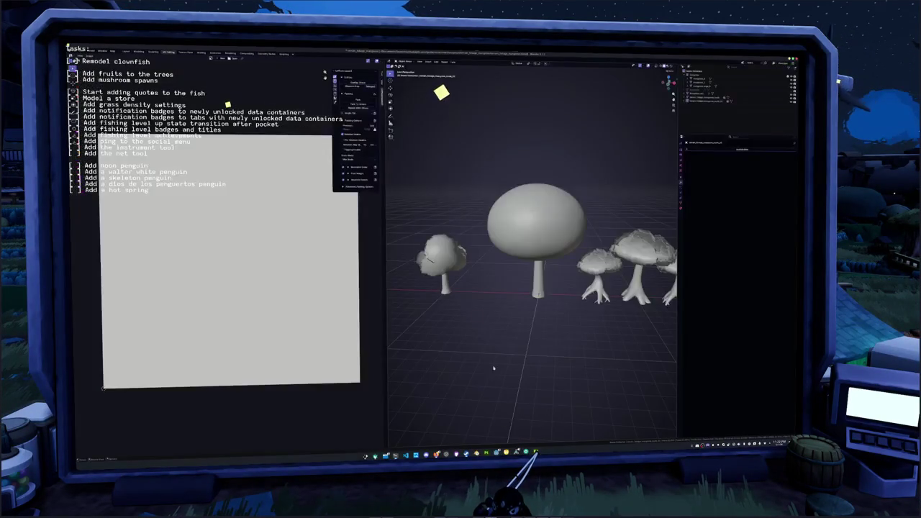
Raise the large sphere up clear of the middle mushroom tree.
{"action": "left_click", "coordinate": [536, 284]}
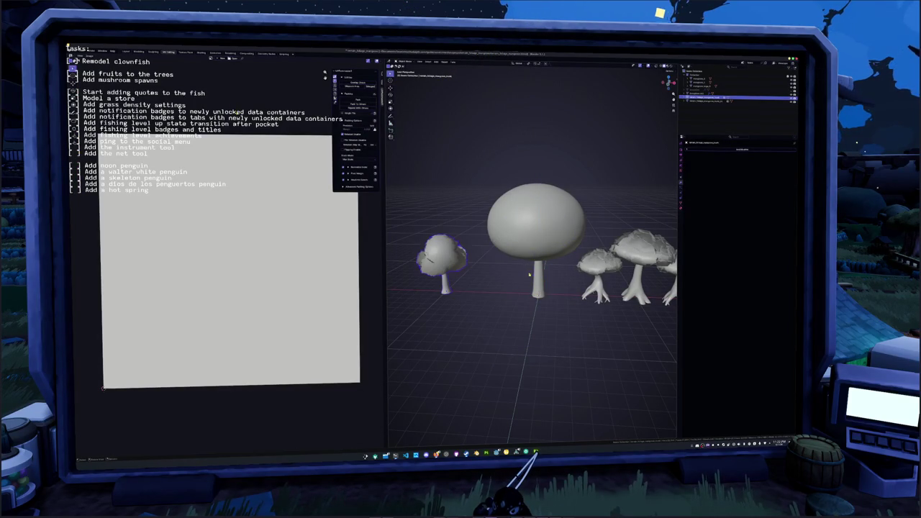
{"action": "key", "text": "g"}
{"action": "left_click", "coordinate": [529, 221]}
Recalculate the middle tree's canopy face normals in Edit Mode.
{"action": "left_click", "coordinate": [536, 230]}
{"action": "scroll", "coordinate": [536, 216], "scroll_direction": "up", "scroll_amount": 6}
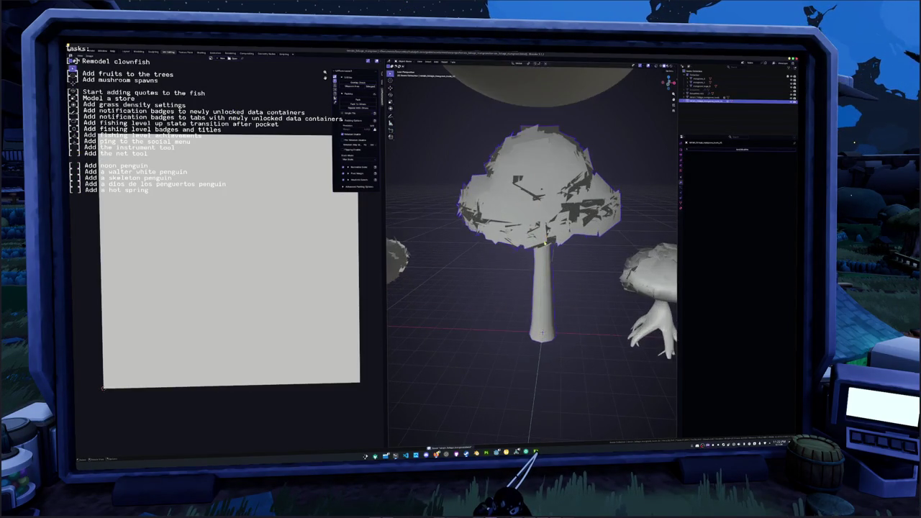
{"action": "mouse_move", "coordinate": [518, 237]}
{"action": "left_mouse_down"}
{"action": "mouse_move", "coordinate": [496, 245]}
{"action": "mouse_move", "coordinate": [463, 232]}
{"action": "mouse_move", "coordinate": [464, 195]}
{"action": "mouse_move", "coordinate": [482, 242]}
{"action": "mouse_move", "coordinate": [478, 261]}
{"action": "left_mouse_up"}
{"action": "key", "text": "Tab"}
{"action": "key", "text": "Tab"}
{"action": "key", "text": "Tab"}
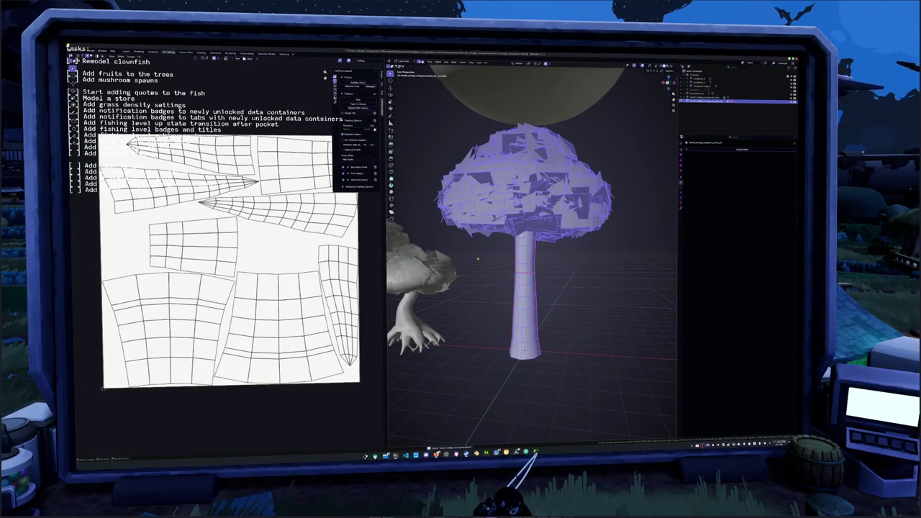
{"action": "key", "text": "shift+n"}
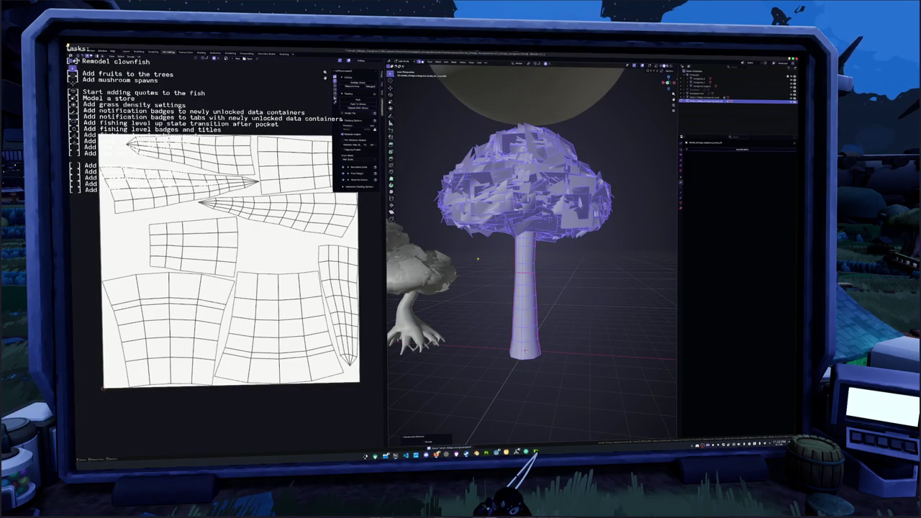
{"action": "key", "text": "ctrl+shift+n"}
{"action": "key", "text": "Tab"}
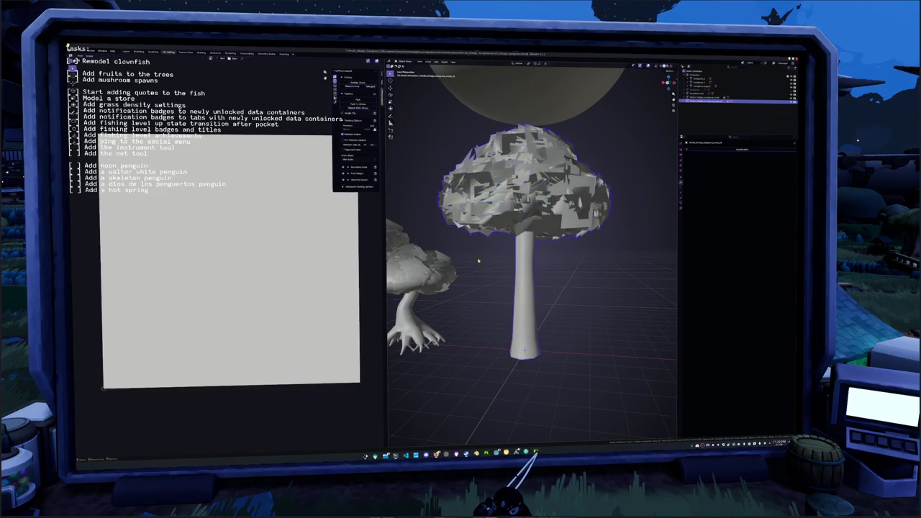
{"action": "scroll", "coordinate": [477, 257], "scroll_direction": "down", "scroll_amount": 5}
Apply a shading option to the tree from its context menu, then reselect the sphere.
{"action": "right_click", "coordinate": [504, 245]}
{"action": "left_click", "coordinate": [504, 248]}
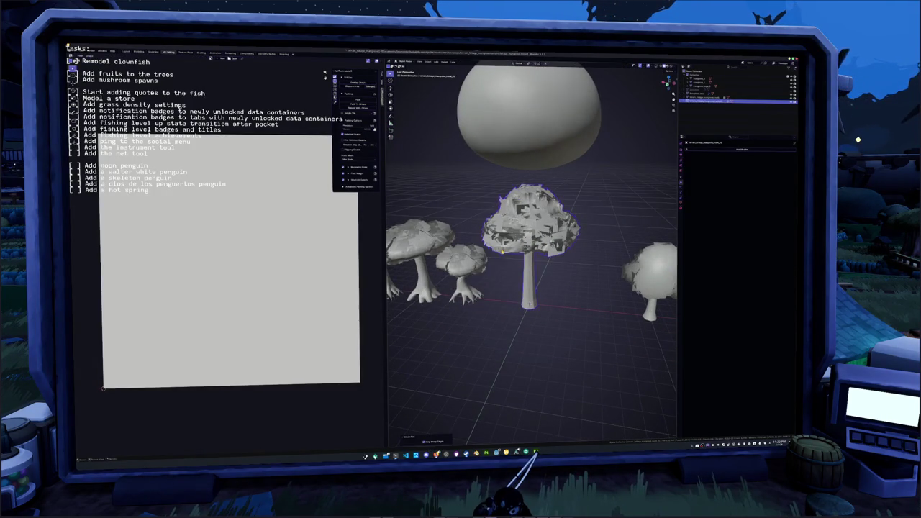
{"action": "scroll", "coordinate": [496, 262], "scroll_direction": "up", "scroll_amount": 2}
{"action": "scroll", "coordinate": [497, 262], "scroll_direction": "down", "scroll_amount": 5}
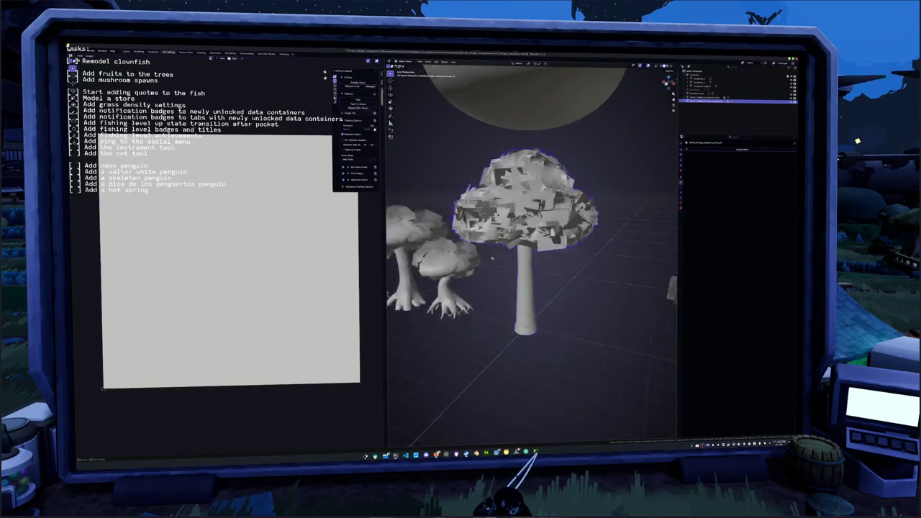
{"action": "left_click", "coordinate": [526, 177]}
Lower the sphere along Z onto the middle mushroom tree, then select the tree and enter Edit Mode.
{"action": "key", "text": "g"}
{"action": "key", "text": "z"}
{"action": "left_click", "coordinate": [529, 252]}
{"action": "key", "text": "alt+z"}
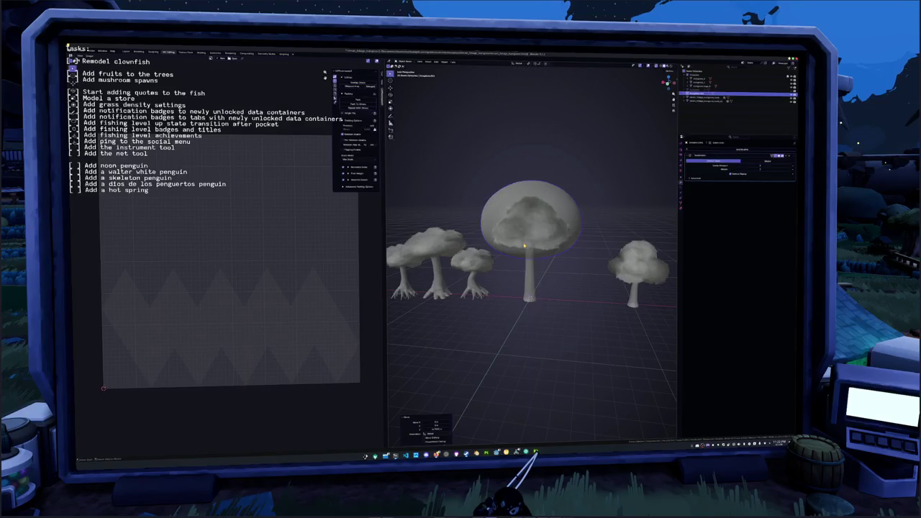
{"action": "key", "text": "g"}
{"action": "key", "text": "z"}
{"action": "right_click", "coordinate": [529, 249]}
{"action": "left_click", "coordinate": [536, 266]}
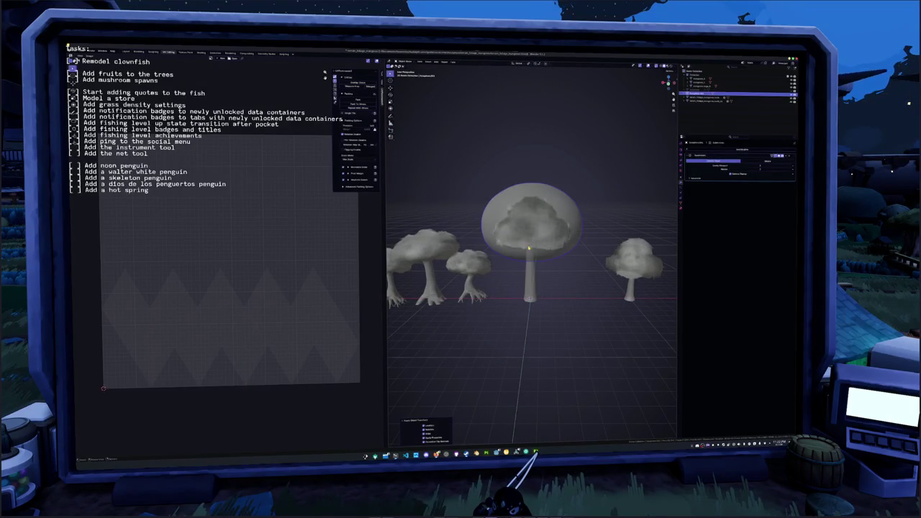
{"action": "key", "text": "Tab"}
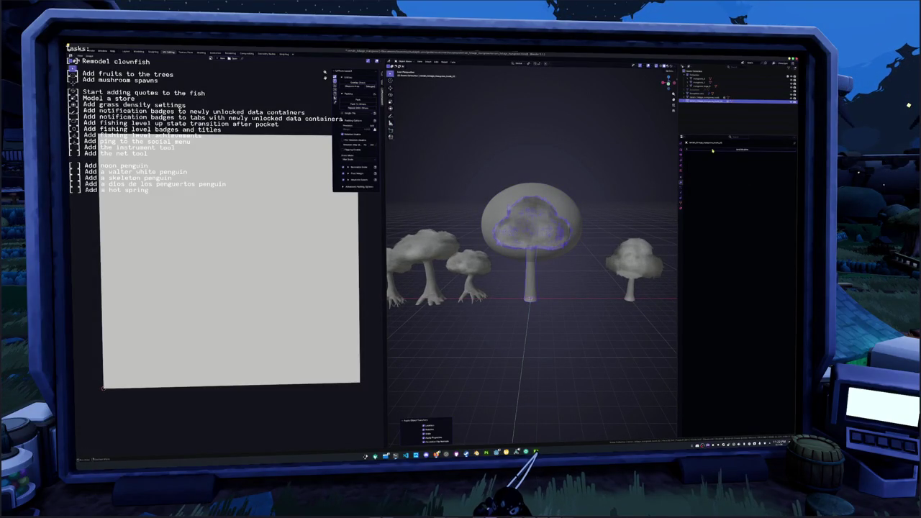
Add a Data Transfer modifier to the tree with the sphere as Target, enabling Face Corner Data normals.
{"action": "left_click", "coordinate": [712, 149]}
{"action": "left_click", "coordinate": [749, 189]}
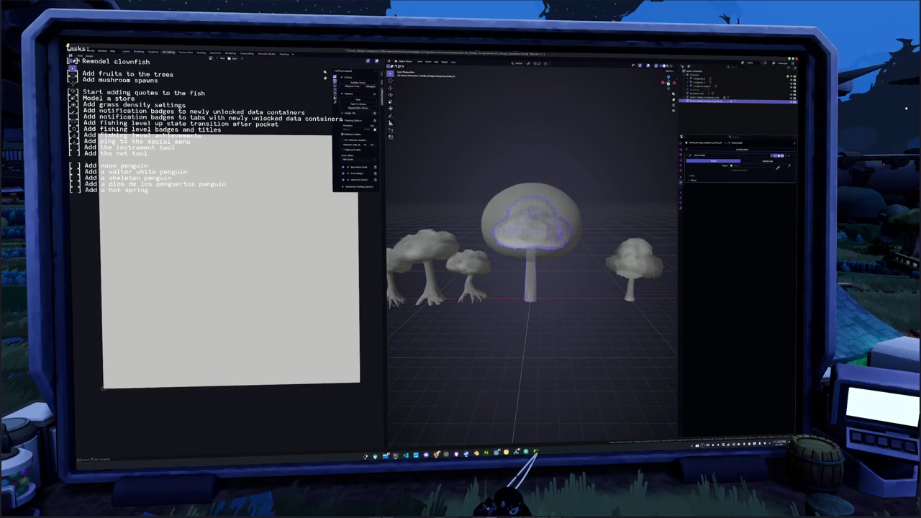
{"action": "left_click", "coordinate": [577, 199]}
{"action": "left_click", "coordinate": [693, 178]}
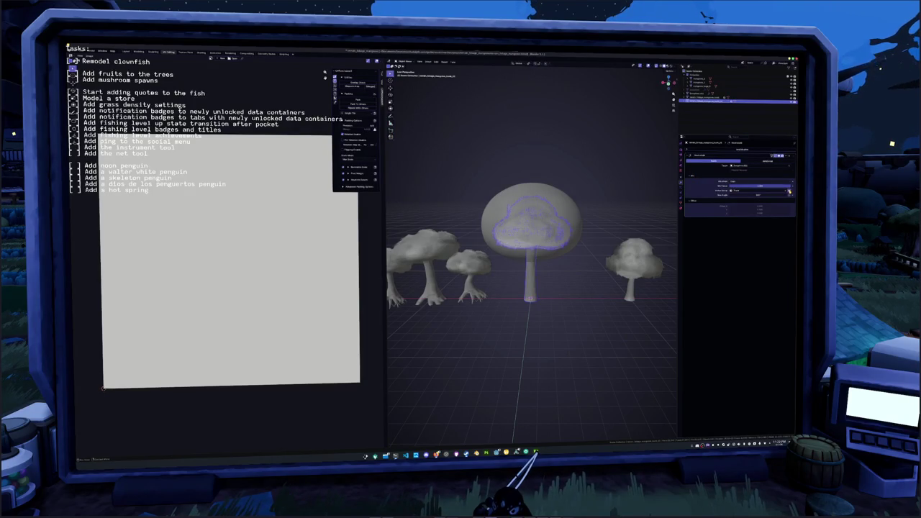
{"action": "scroll", "coordinate": [598, 225], "scroll_direction": "up", "scroll_amount": 3}
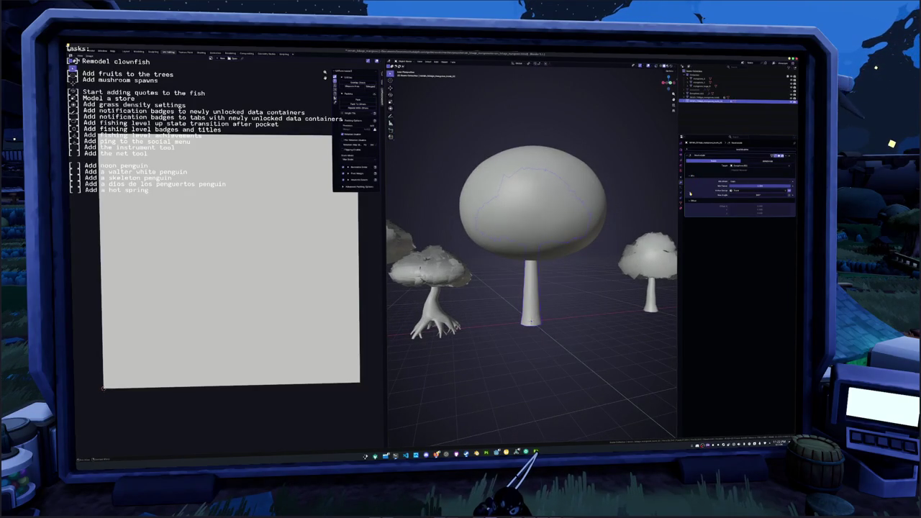
{"action": "left_click", "coordinate": [733, 182]}
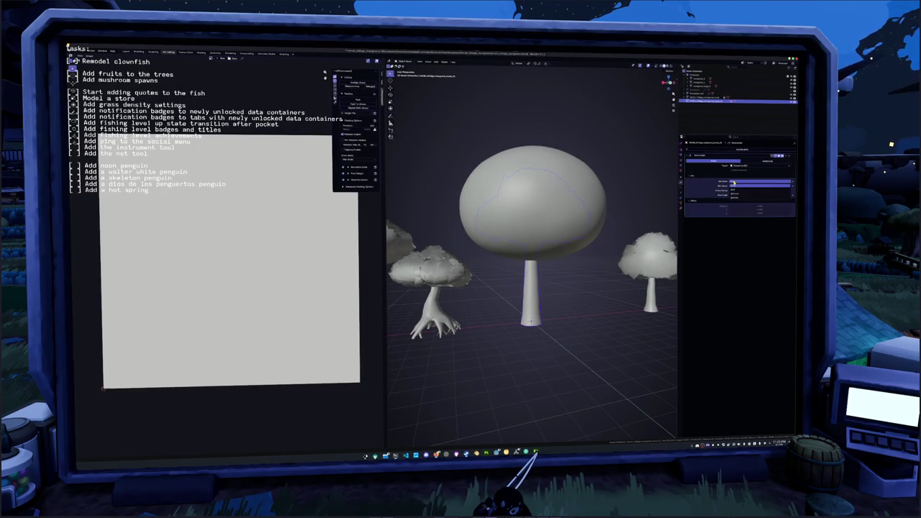
{"action": "left_click", "coordinate": [732, 182]}
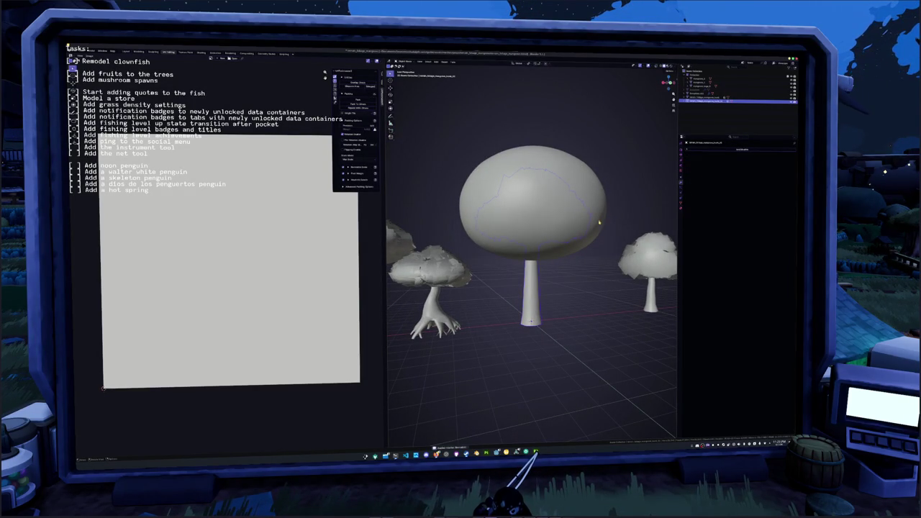
Select the sphere cap and tree canopy, then start a glTF export.
{"action": "left_click", "coordinate": [593, 225]}
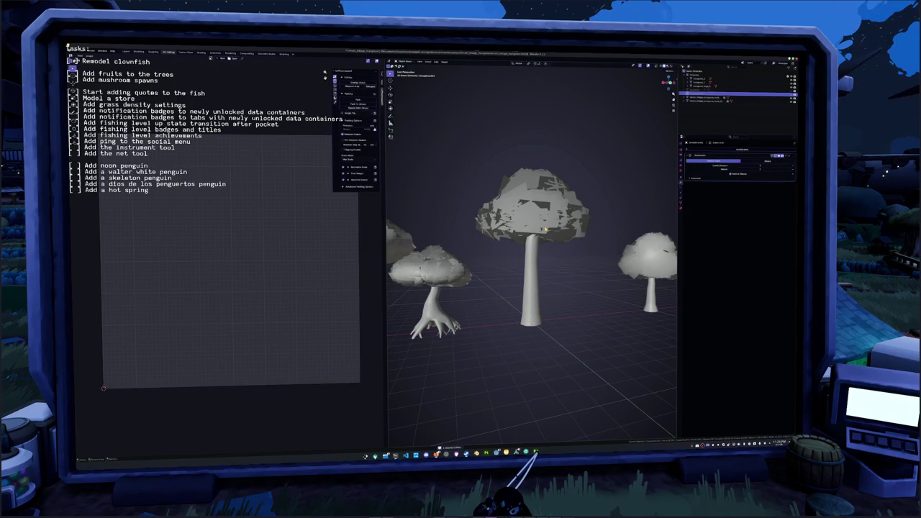
{"action": "left_click", "coordinate": [546, 228]}
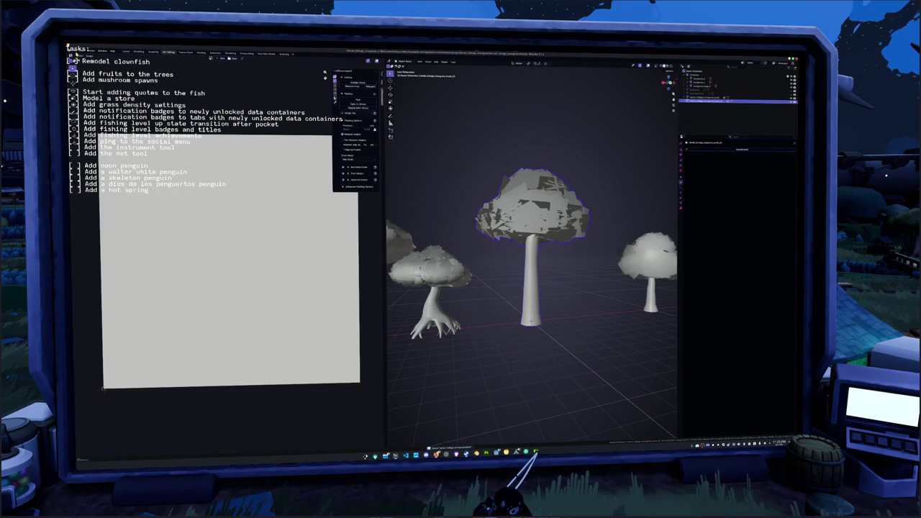
{"action": "left_click", "coordinate": [72, 55]}
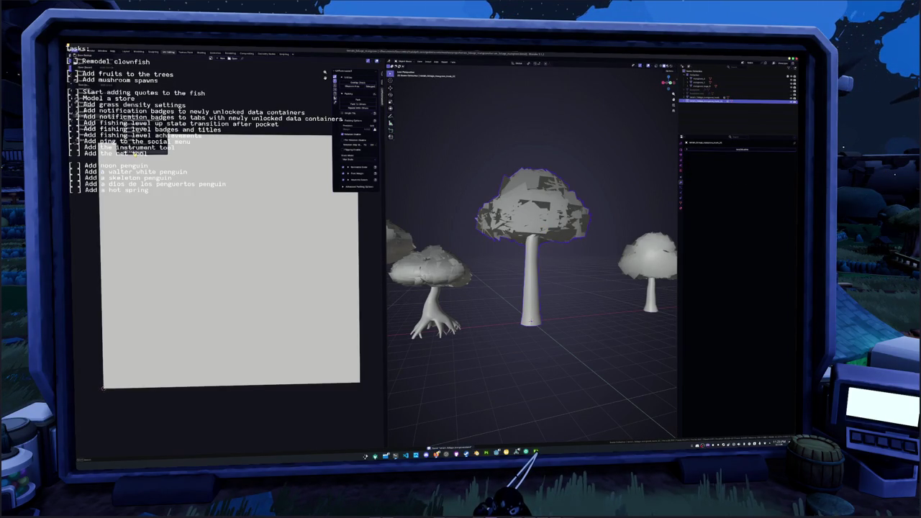
{"action": "left_click", "coordinate": [133, 147]}
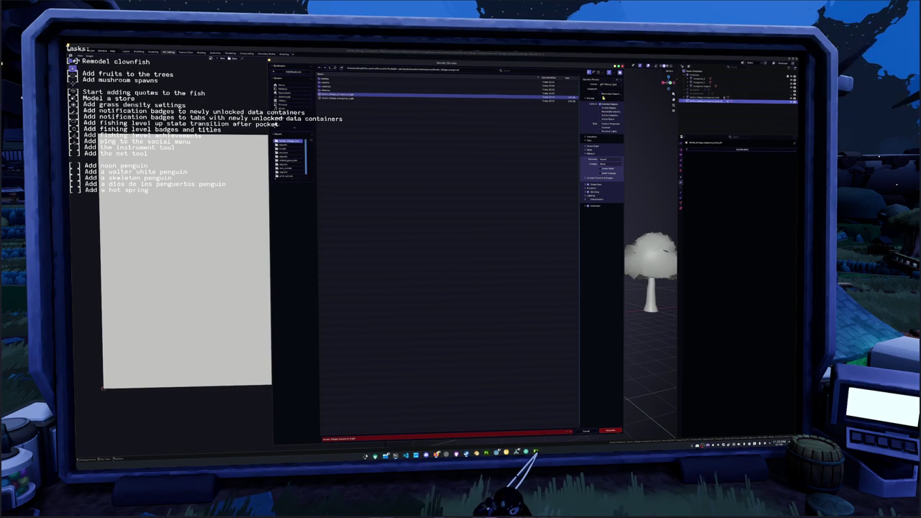
Overwrite the existing tree .glb with the new glTF export, then check the tree's UV maps.
{"action": "left_click", "coordinate": [554, 99]}
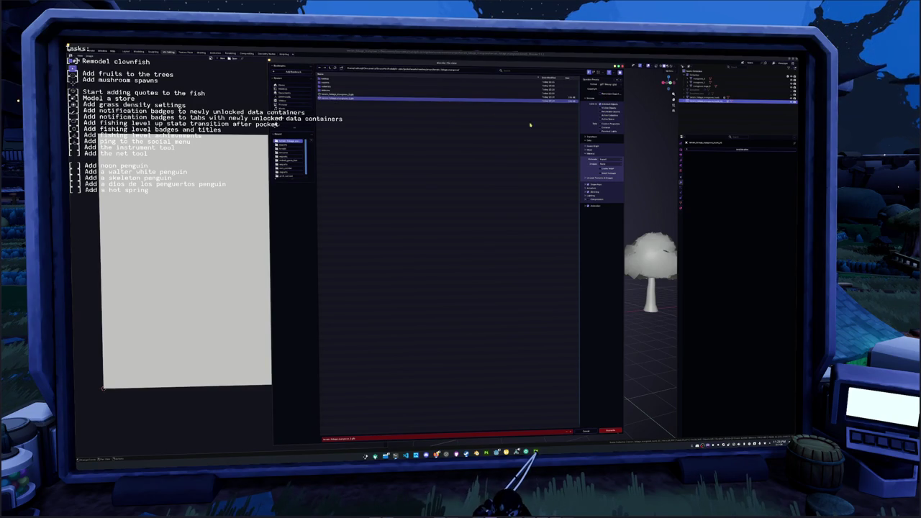
{"action": "left_click", "coordinate": [594, 207]}
{"action": "left_click", "coordinate": [596, 207]}
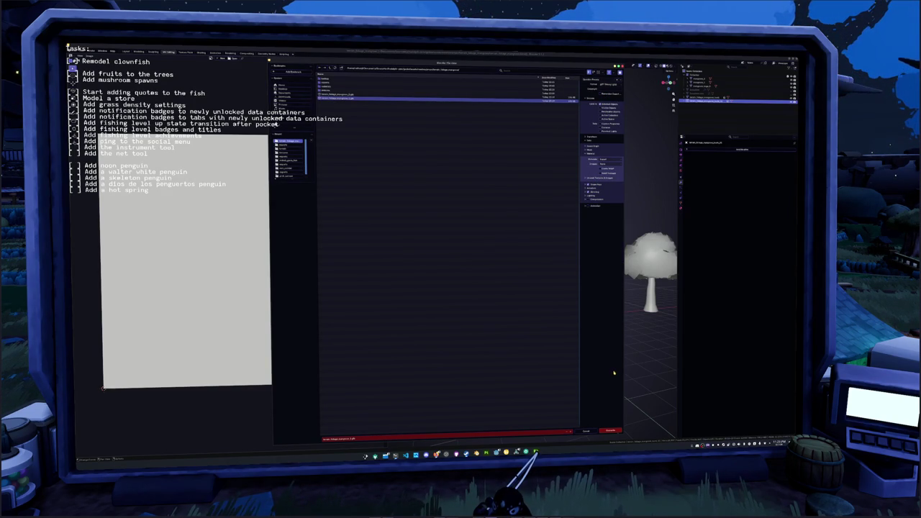
{"action": "left_click", "coordinate": [610, 432]}
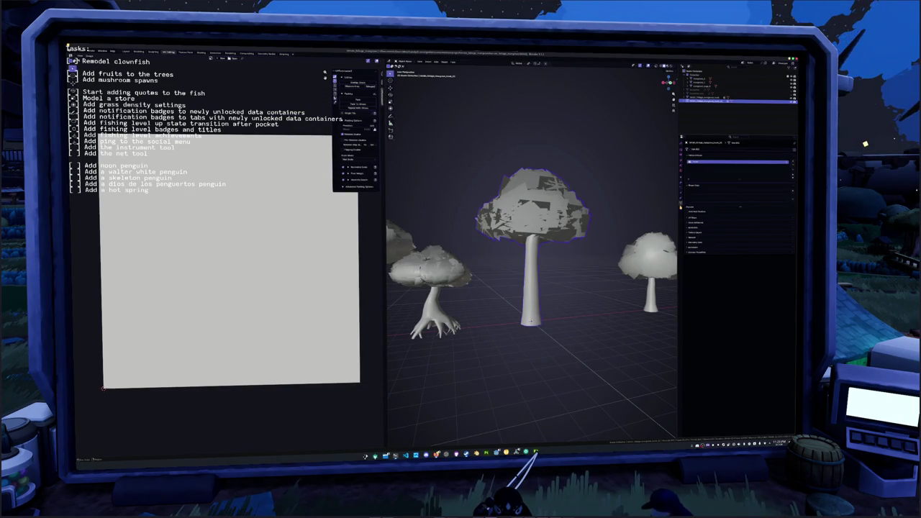
{"action": "left_click", "coordinate": [696, 219]}
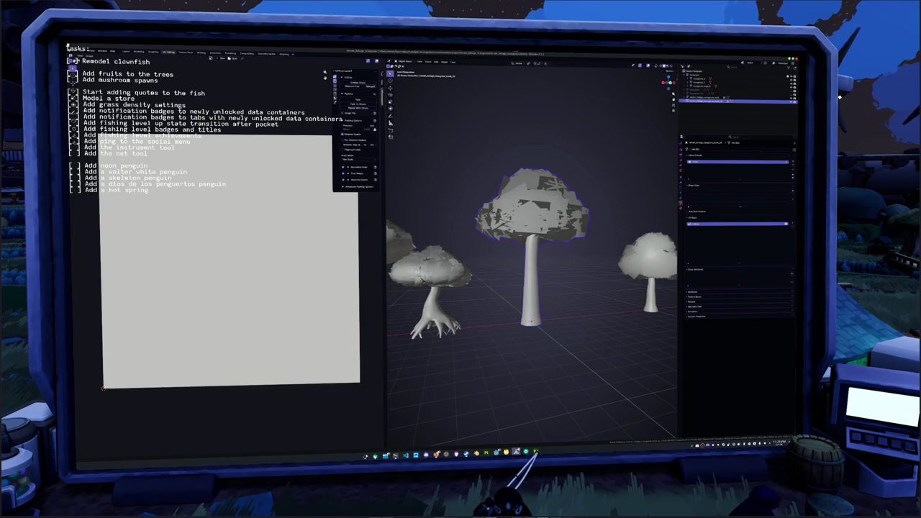
{"action": "key", "text": "alt+Tab"}
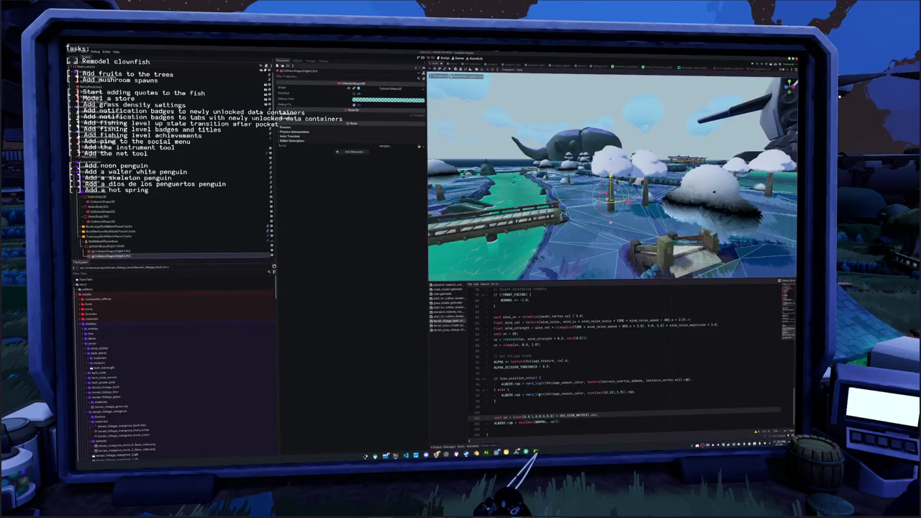
Orbit the Godot 3D viewport around the re-exported mushroom tree in the level.
{"action": "mouse_move", "coordinate": [648, 115]}
{"action": "left_mouse_down"}
{"action": "mouse_move", "coordinate": [619, 113]}
{"action": "mouse_move", "coordinate": [608, 166]}
{"action": "mouse_move", "coordinate": [626, 151]}
{"action": "left_mouse_up"}
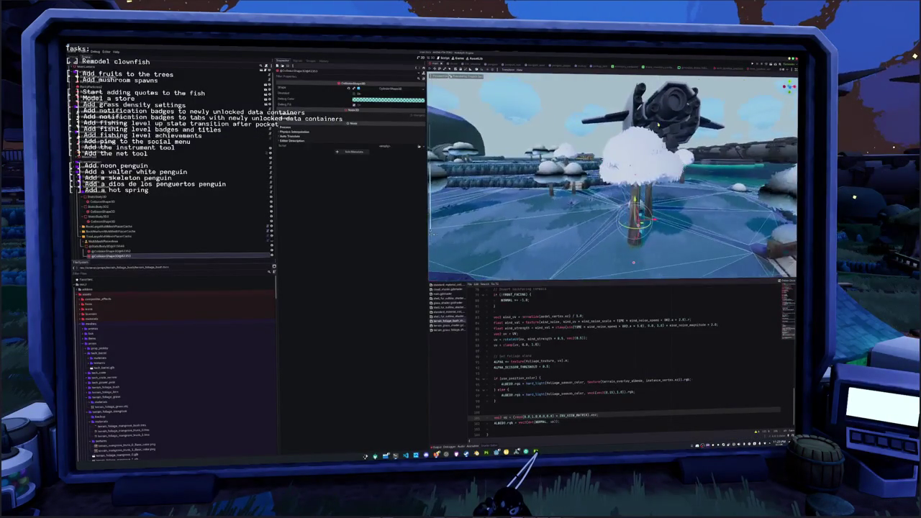